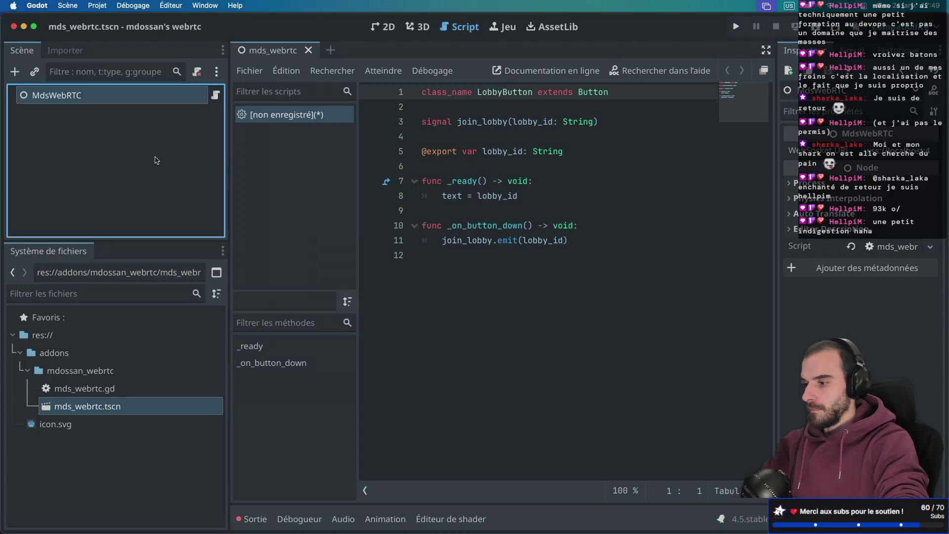
Step: Close the unsaved LobbyButton script without saving
click(462, 125)
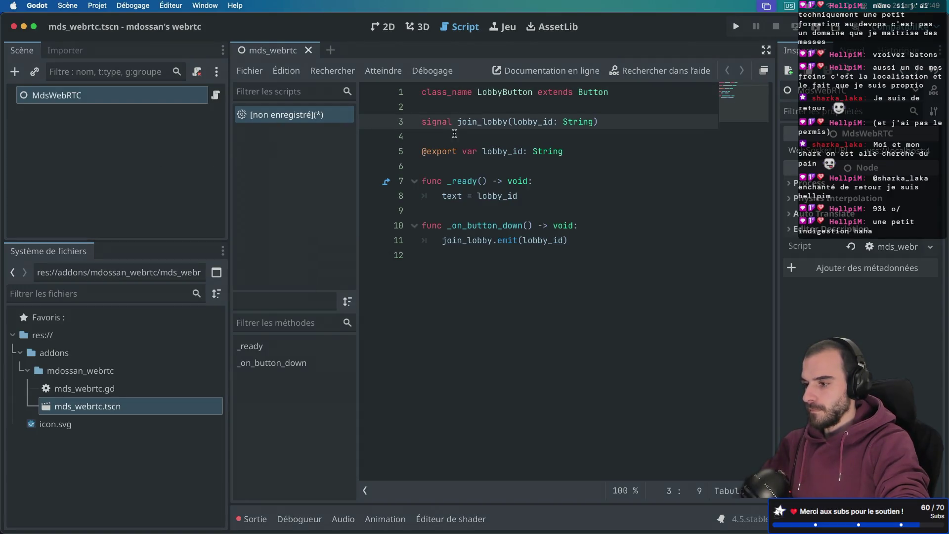
key(super+w)
click(426, 287)
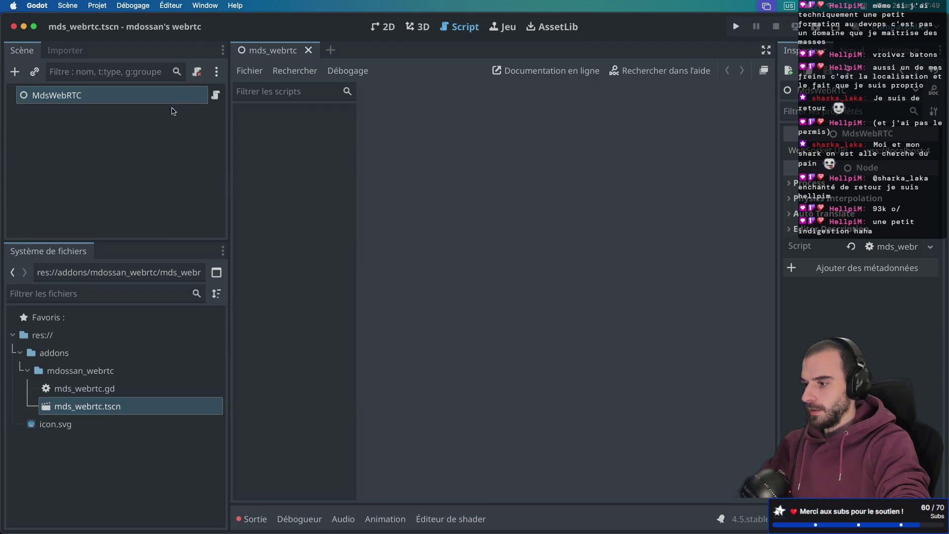
Step: Open mds_webrtc.gd in distraction-free mode and scroll through it back to the top
click(216, 95)
key(ctrl+super+d)
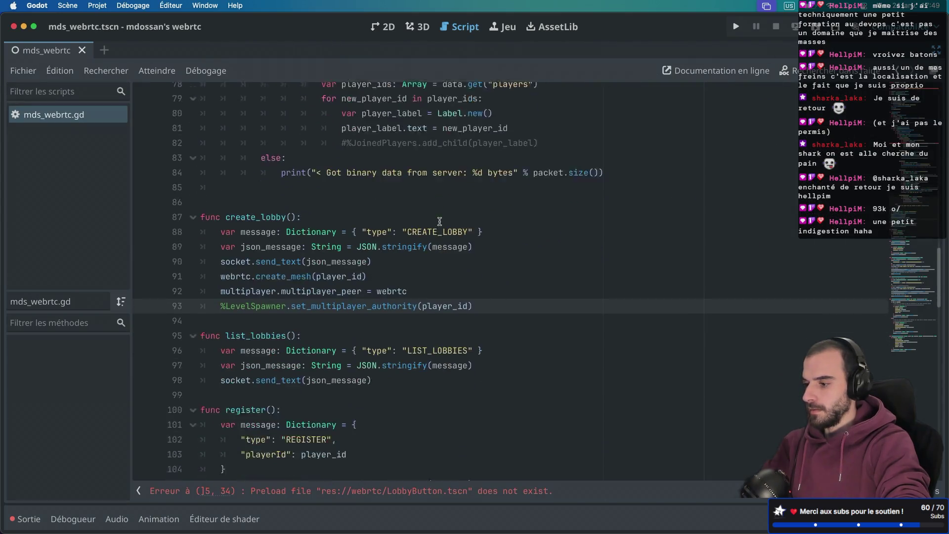
scroll(439, 221, down, 10)
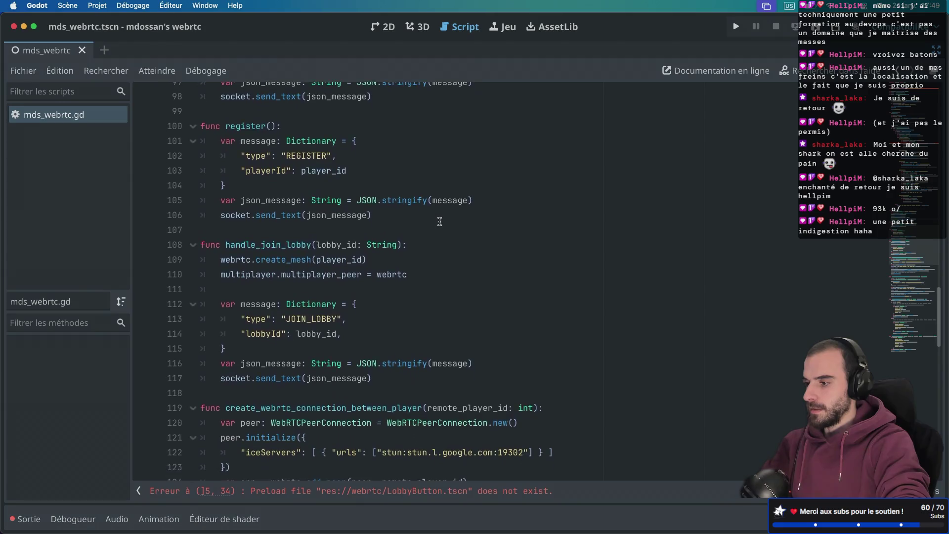
scroll(439, 221, down, 5)
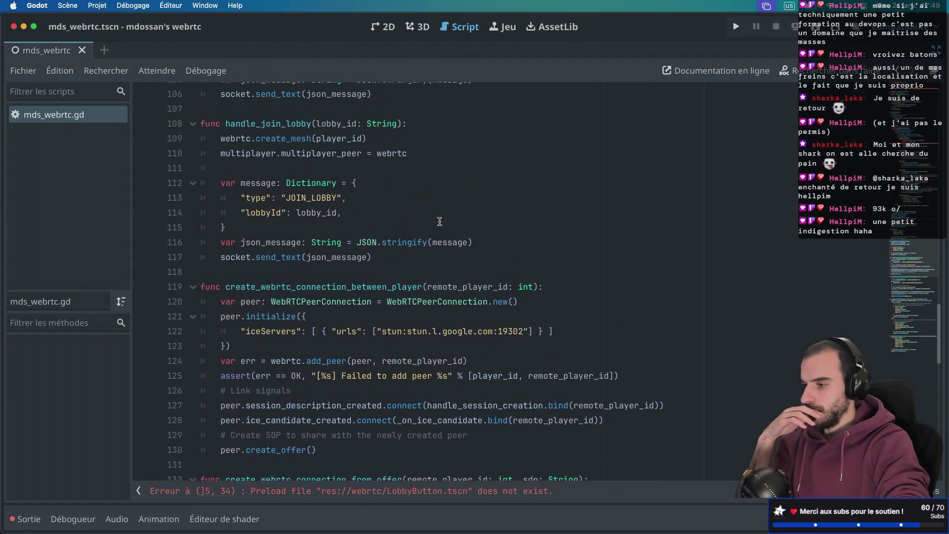
scroll(439, 221, up, 1)
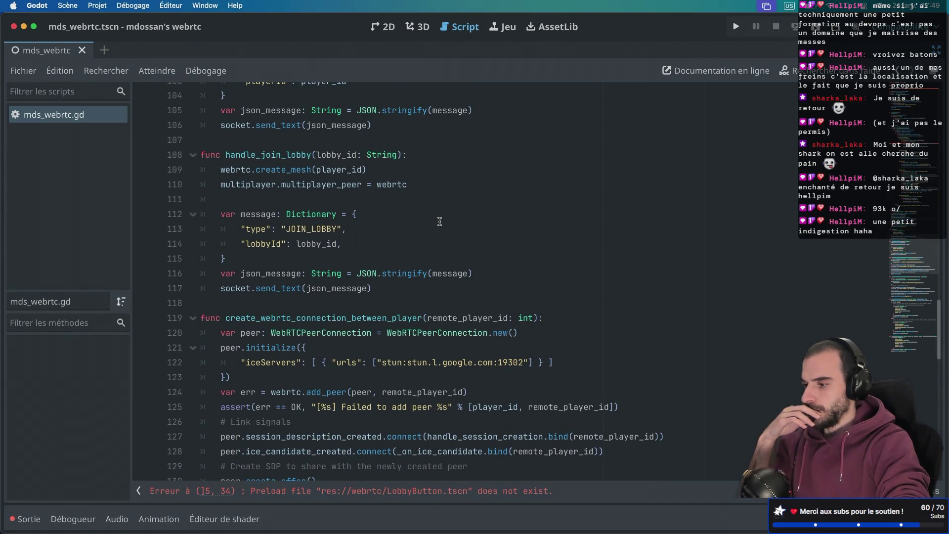
scroll(439, 221, down, 8)
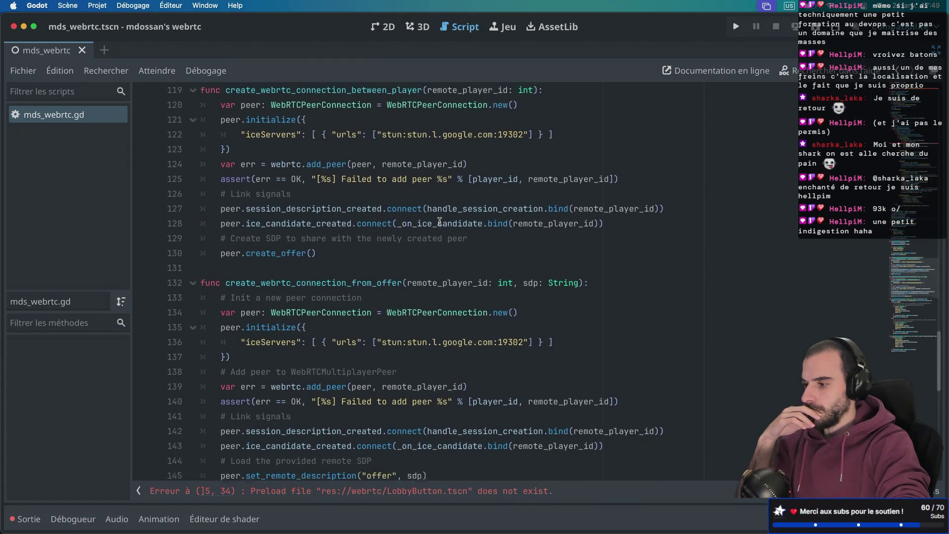
scroll(440, 221, down, 20)
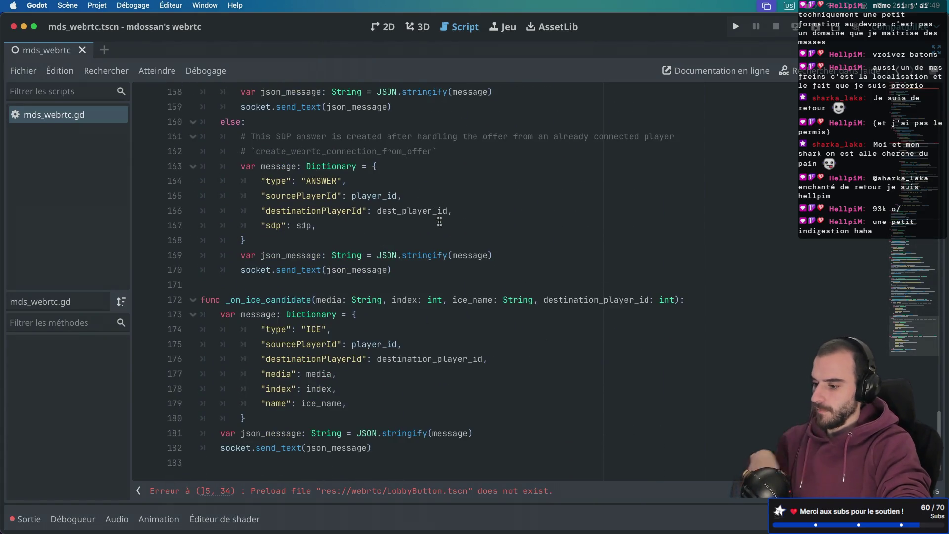
scroll(440, 221, up, 1)
scroll(440, 220, up, 20)
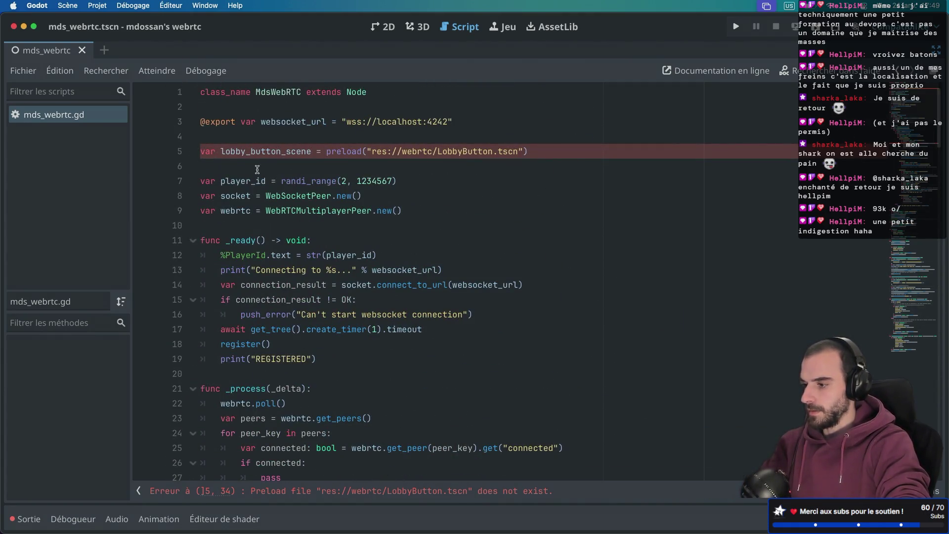
Step: Delete the lobby_button_scene preload line and save mds_webrtc.gd
drag(257, 170, 184, 134)
key(BackSpace)
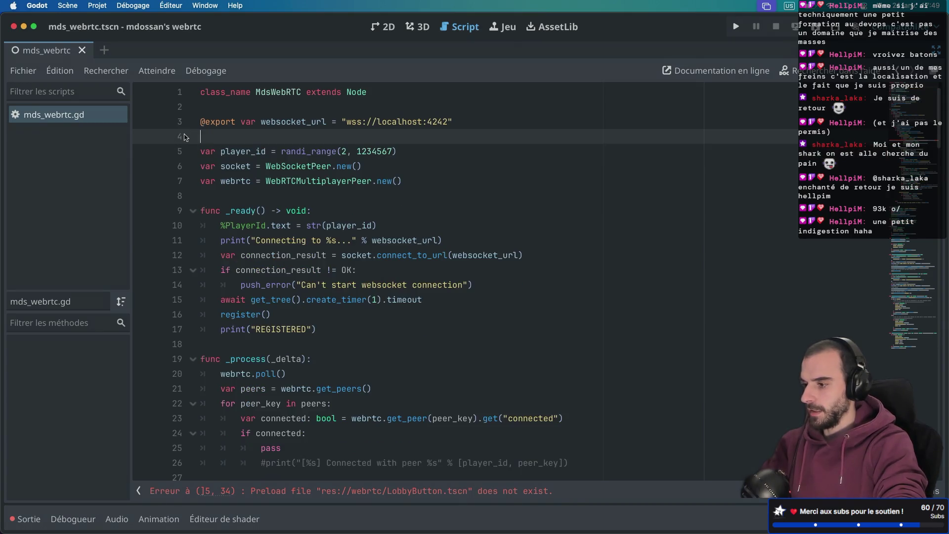
key(BackSpace)
key(BackSpace)
key(Return)
key(ctrl+s)
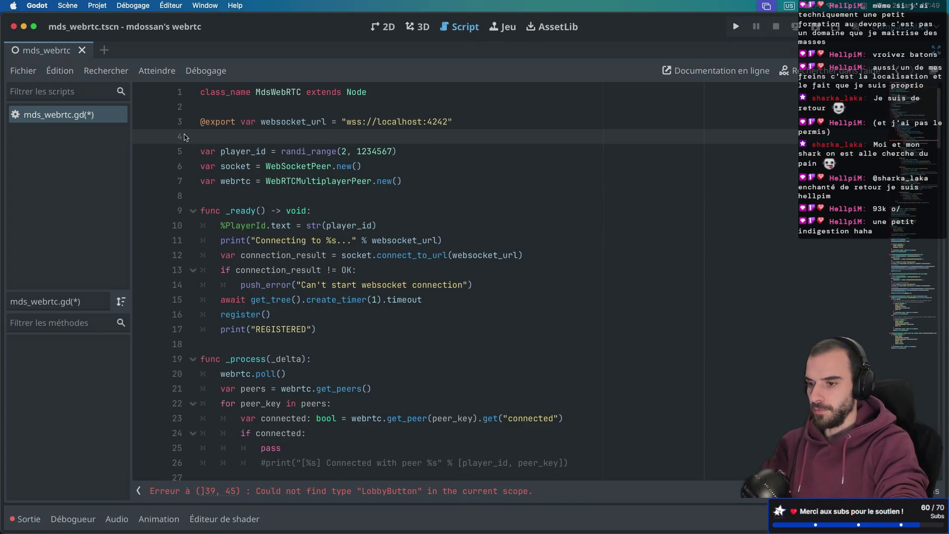
Step: Find the RESULT_LIST_LOBBIES loop and highlight its lobby_button lines 39–43
scroll(266, 202, down, 7)
scroll(265, 202, down, 2)
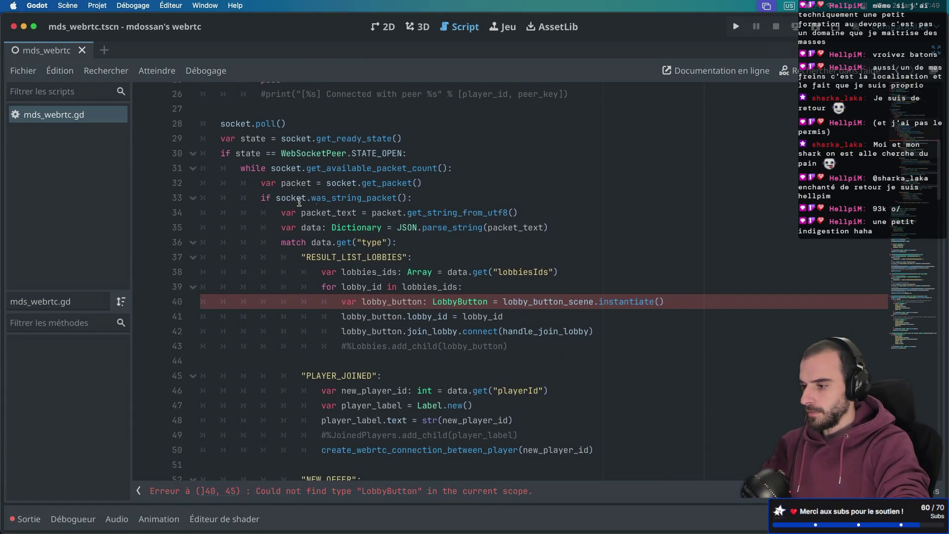
double_click(340, 258)
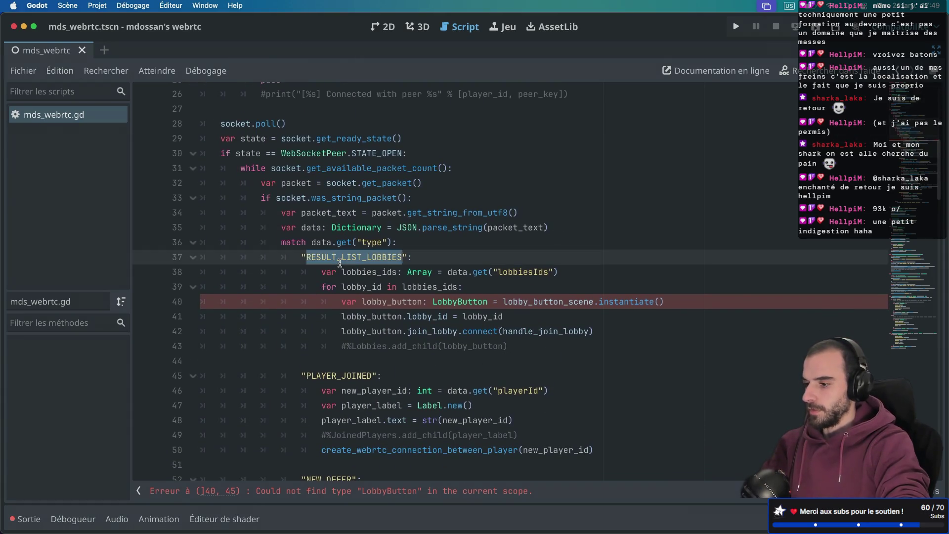
double_click(369, 301)
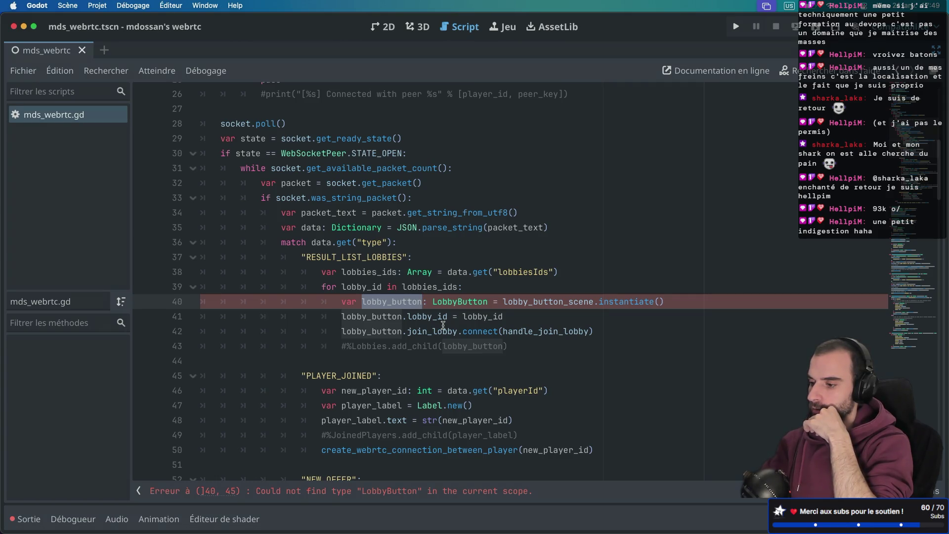
click(362, 347)
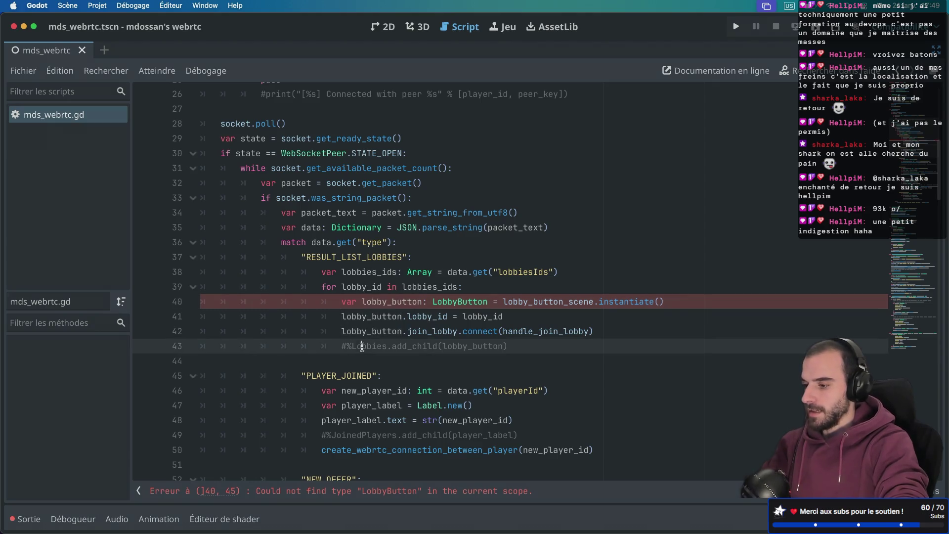
drag(387, 331, 333, 291)
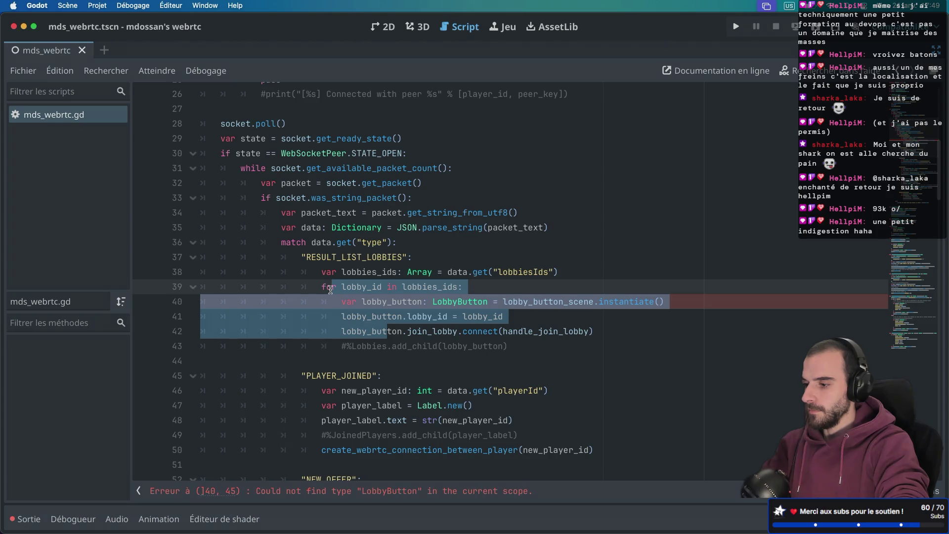
drag(334, 291, 350, 315)
click(349, 314)
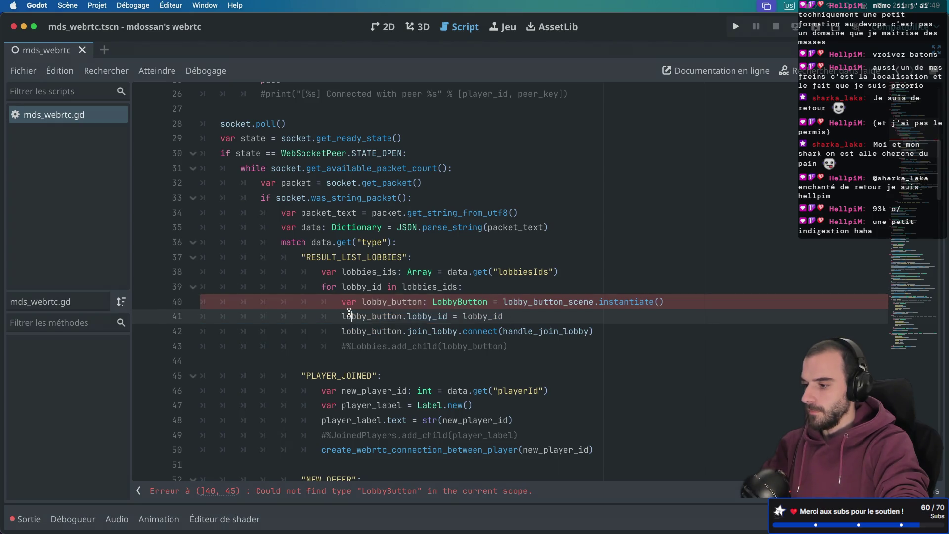
Step: Add 'pass' inside the lobbies loop and comment out the three lobby-button lines
click(474, 285)
key(Return)
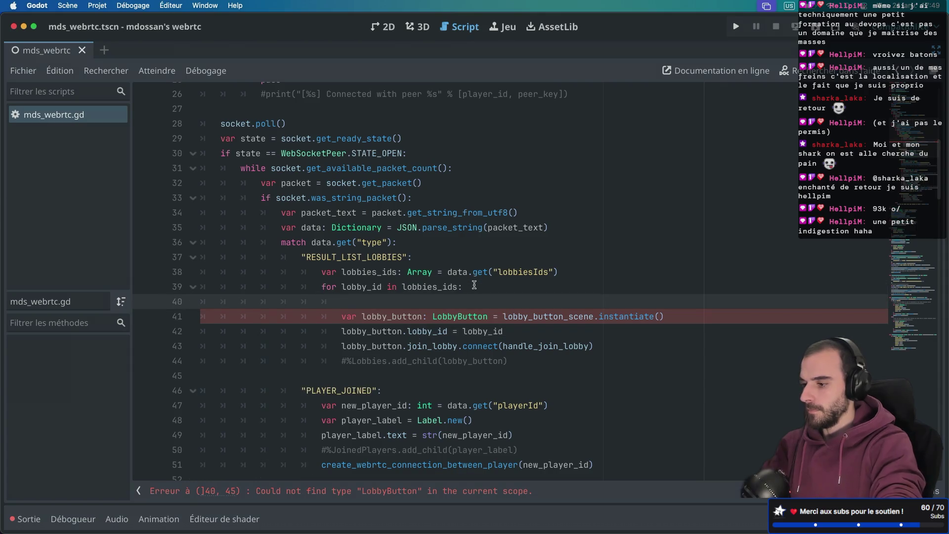
text(pass)
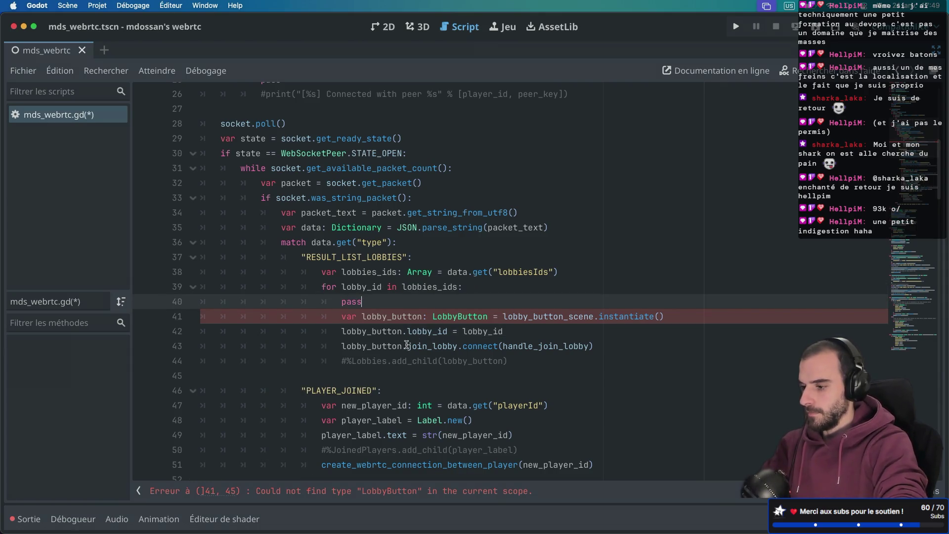
drag(406, 346, 388, 317)
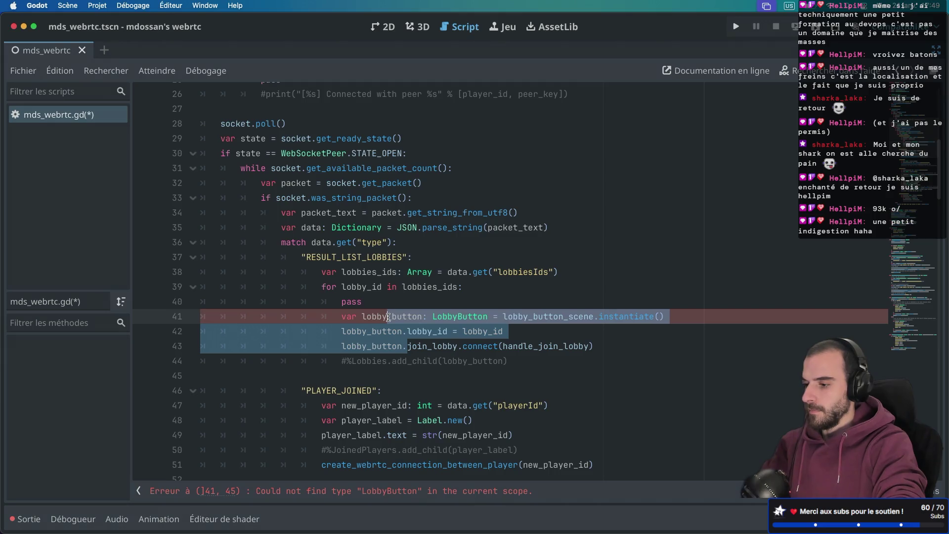
key(super+k)
click(358, 322)
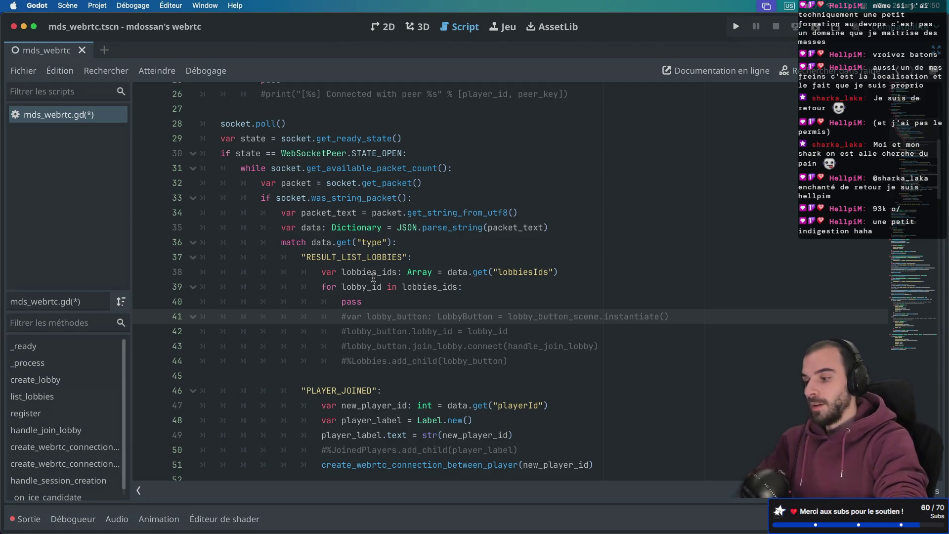
scroll(373, 278, down, 3)
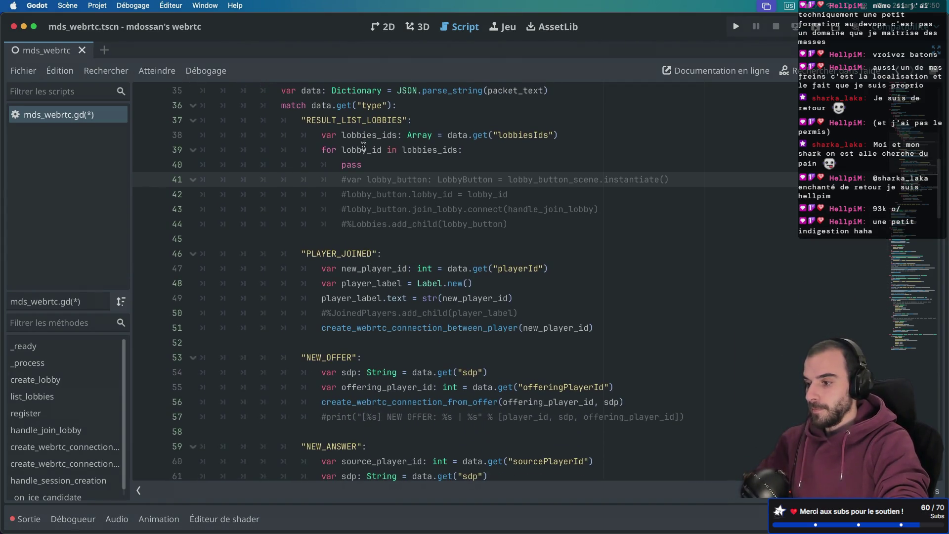
double_click(377, 135)
double_click(364, 150)
double_click(429, 149)
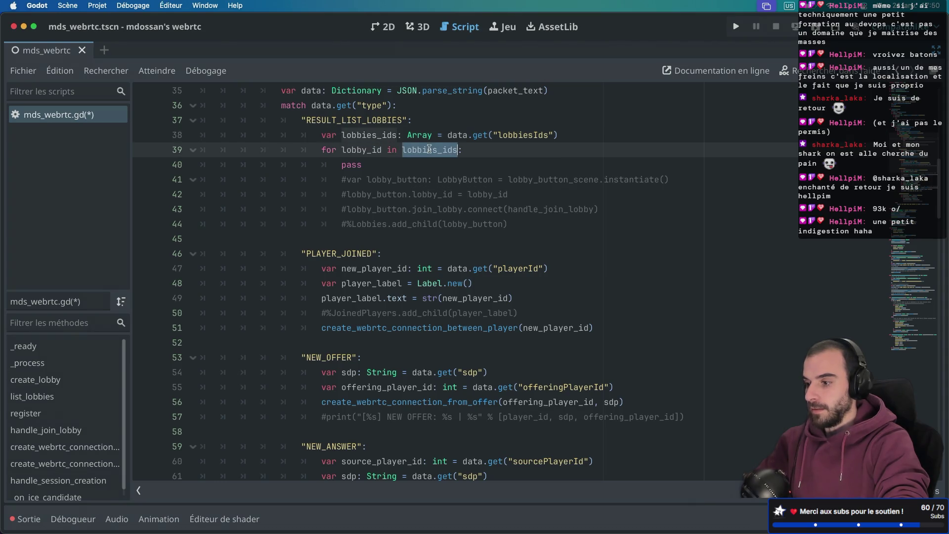
scroll(360, 164, down, 4)
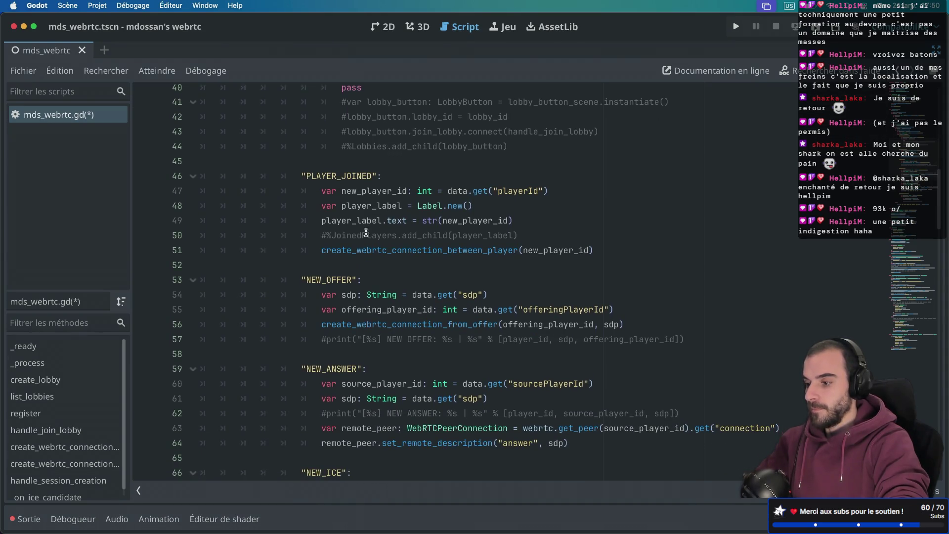
scroll(365, 231, down, 5)
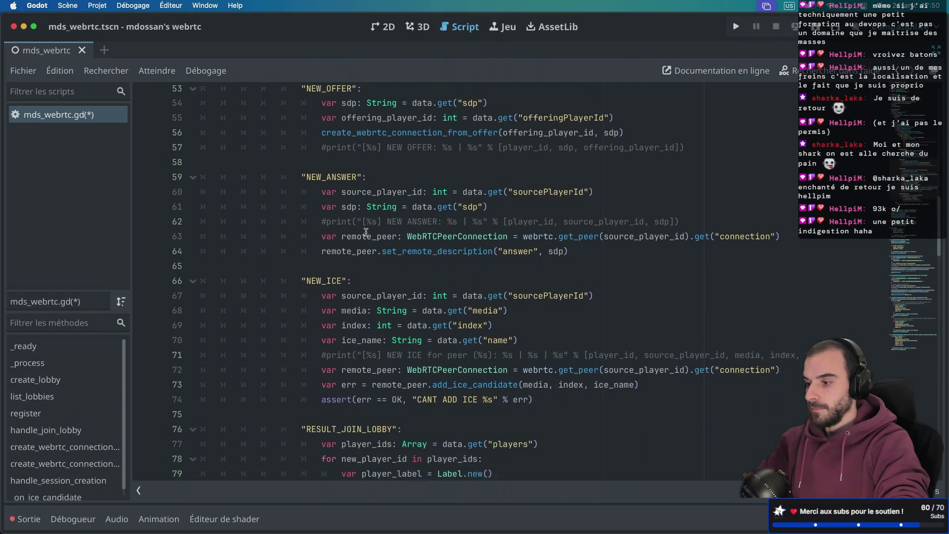
scroll(365, 233, down, 14)
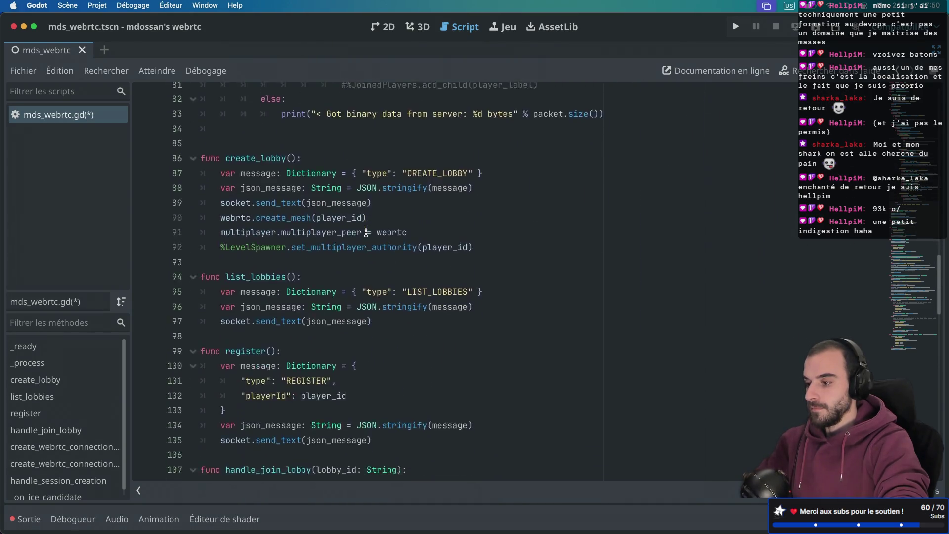
scroll(365, 232, up, 8)
scroll(366, 233, down, 20)
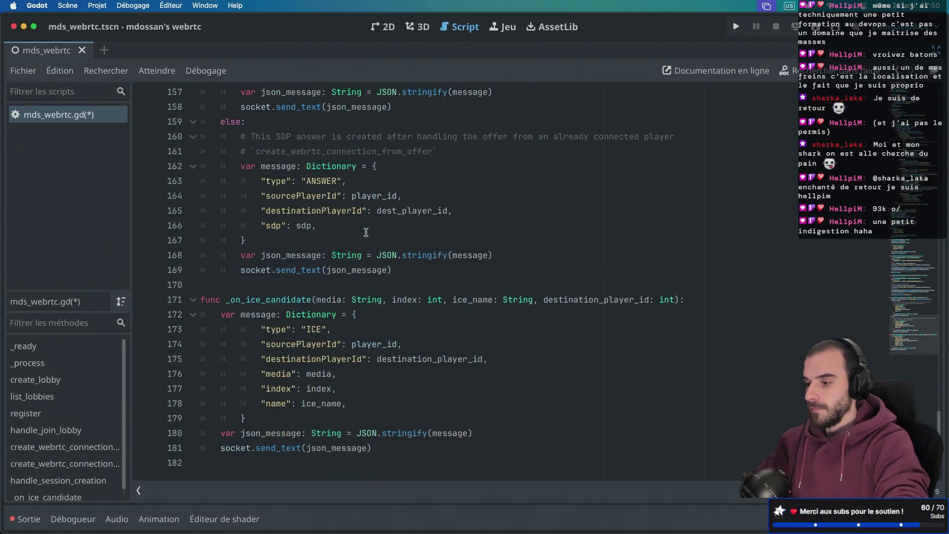
drag(316, 433, 307, 270)
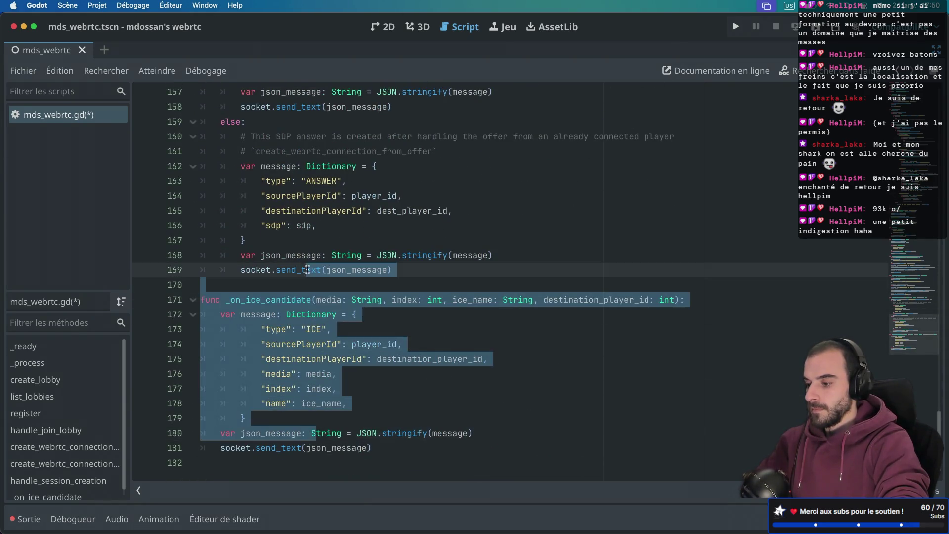
scroll(325, 325, up, 20)
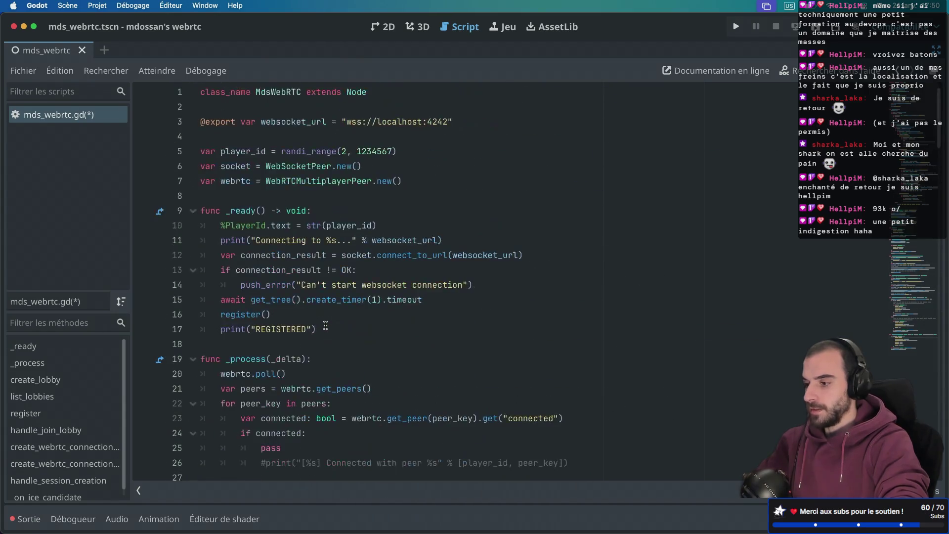
Step: Delete the print("REGISTERED") and print("Connecting...") lines from mds_webrtc.gd
click(368, 303)
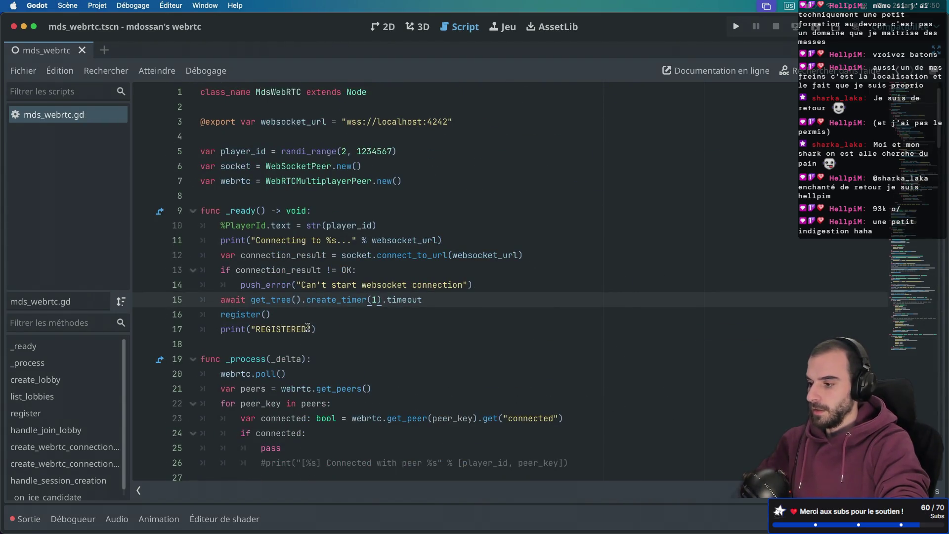
drag(325, 329, 330, 318)
key(BackSpace)
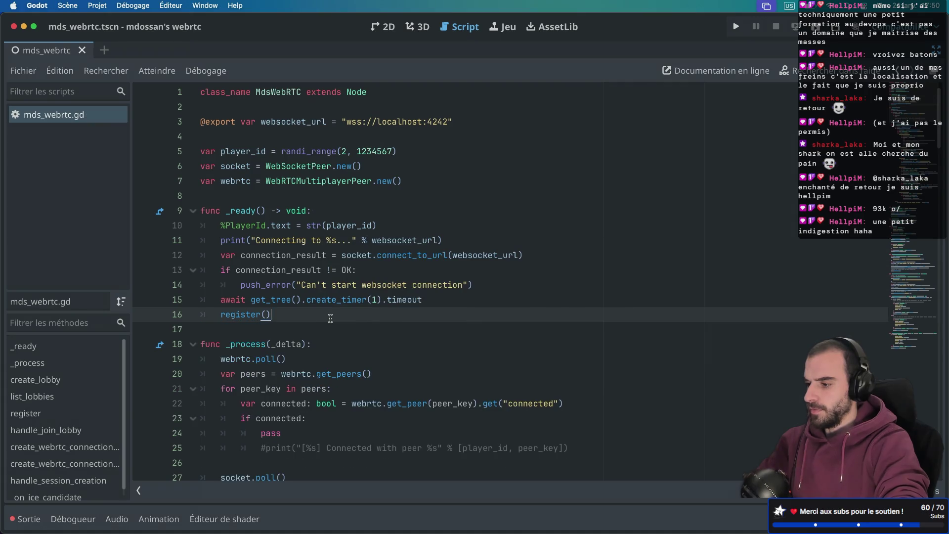
drag(462, 242, 461, 227)
key(BackSpace)
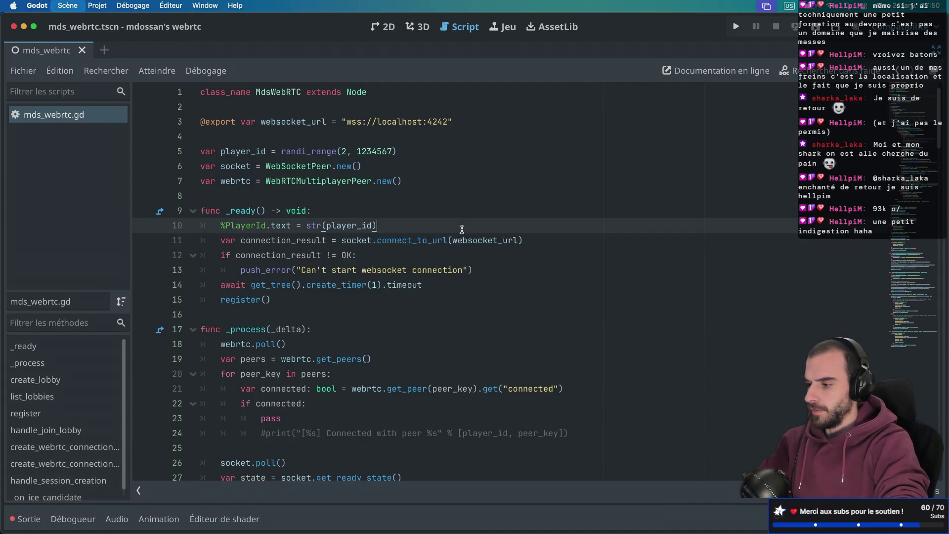
Step: Close mds_webrtc.gd and exit distraction-free mode to restore the docks
scroll(462, 229, down, 1)
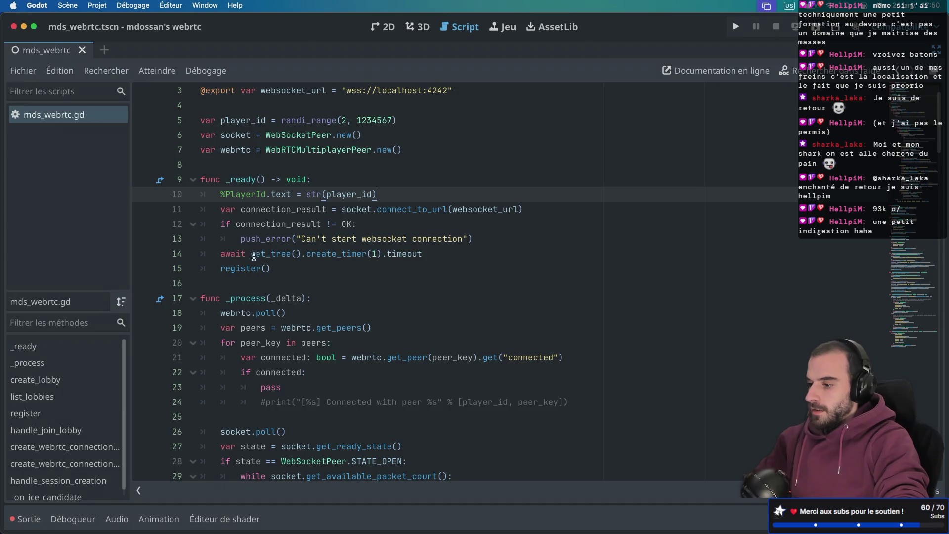
drag(252, 255, 453, 255)
click(452, 255)
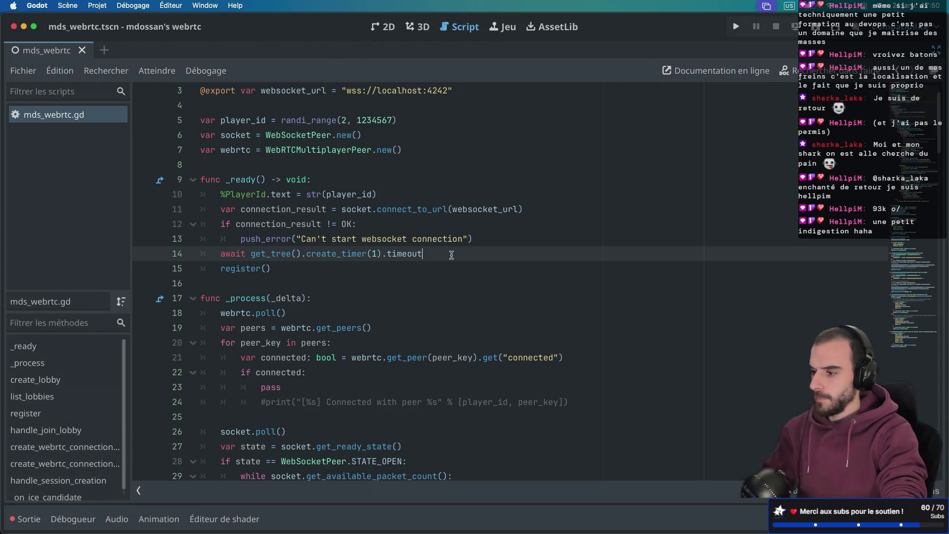
key(super+w)
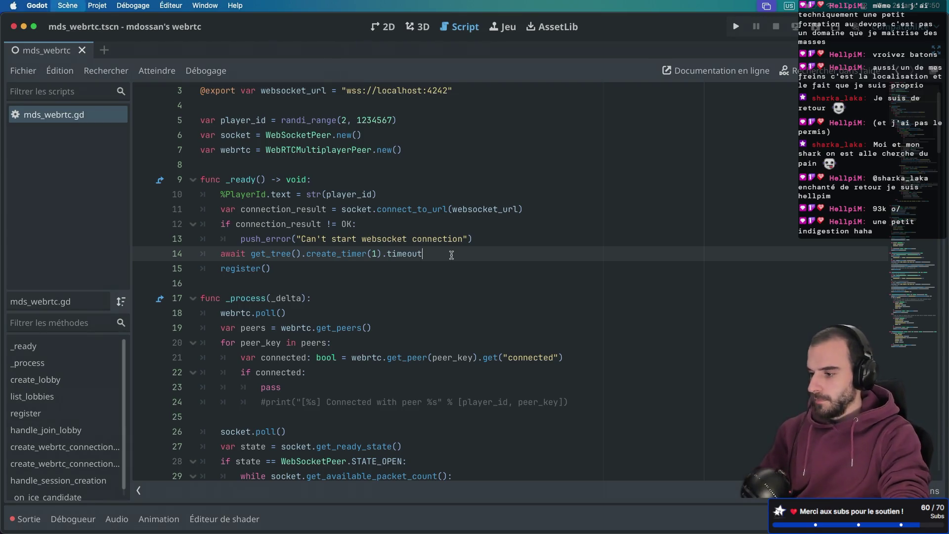
key(ctrl+super+d)
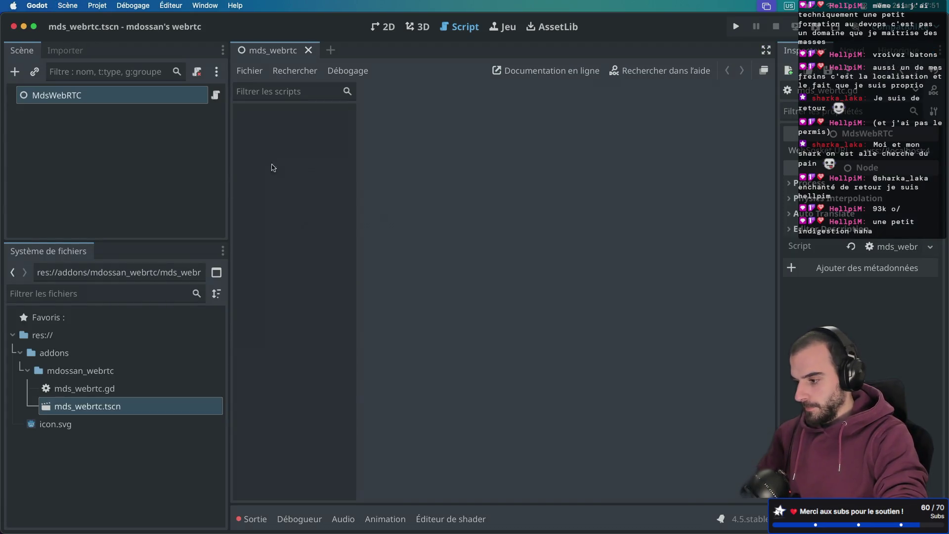
Step: Reopen mds_webrtc.tscn and rename the addon folder to mds_webrtc
key(super+shift+w)
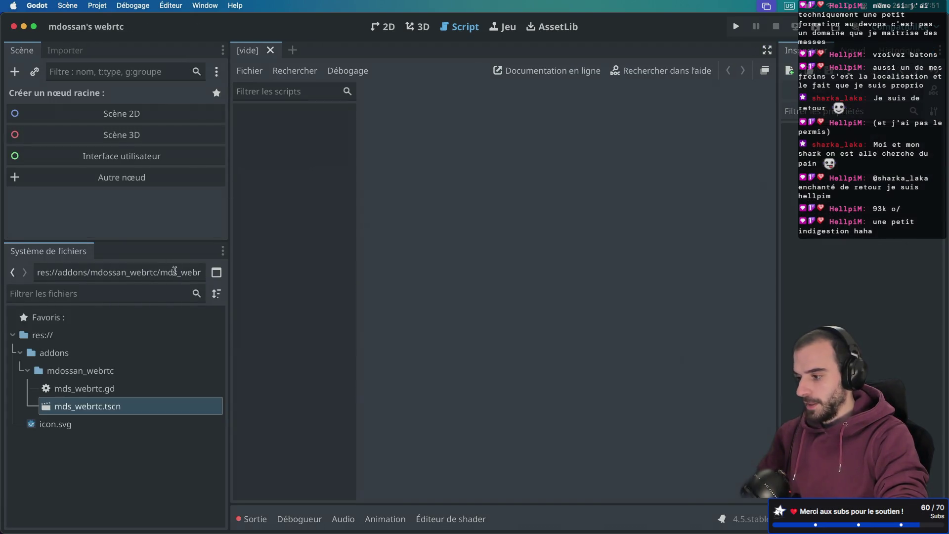
double_click(106, 408)
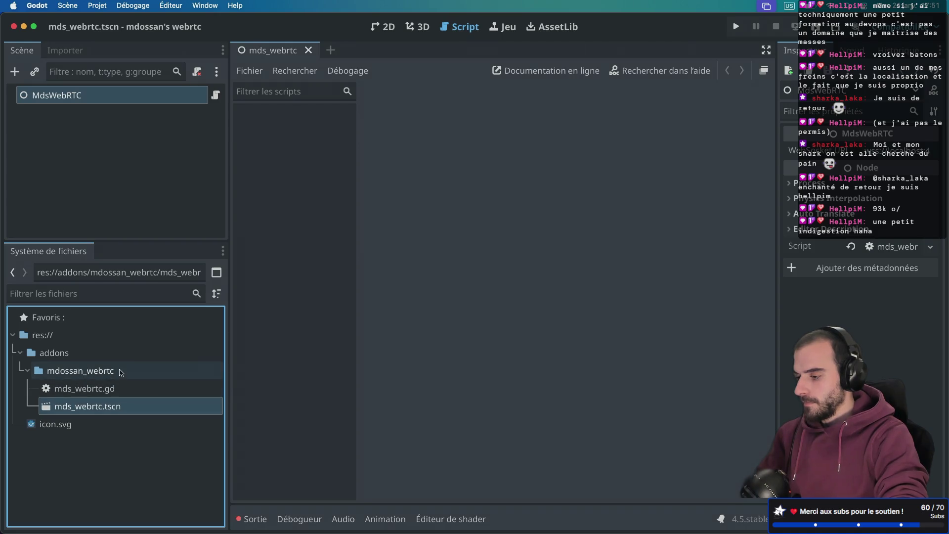
right_click(77, 374)
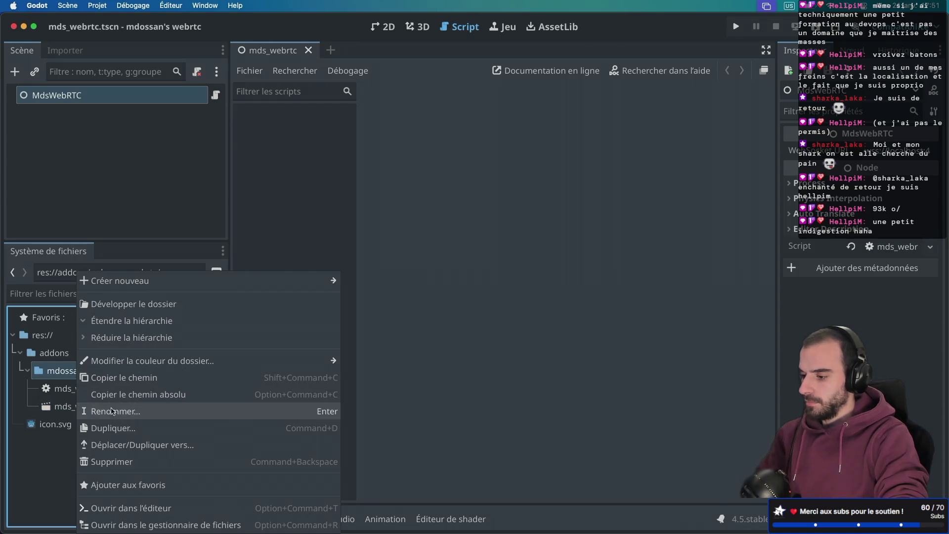
click(133, 416)
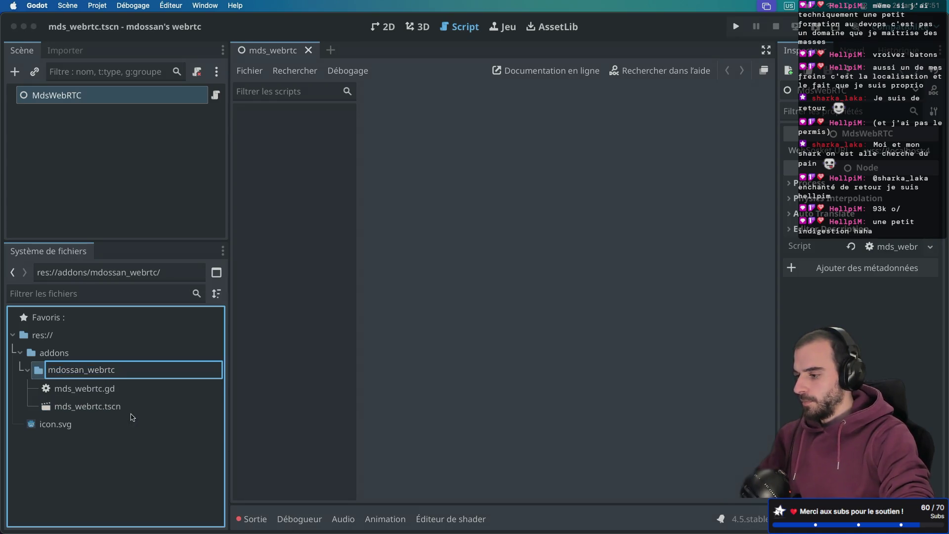
key(Delete)
key(Delete)
key(Delete)
key(BackSpace)
key(BackSpace)
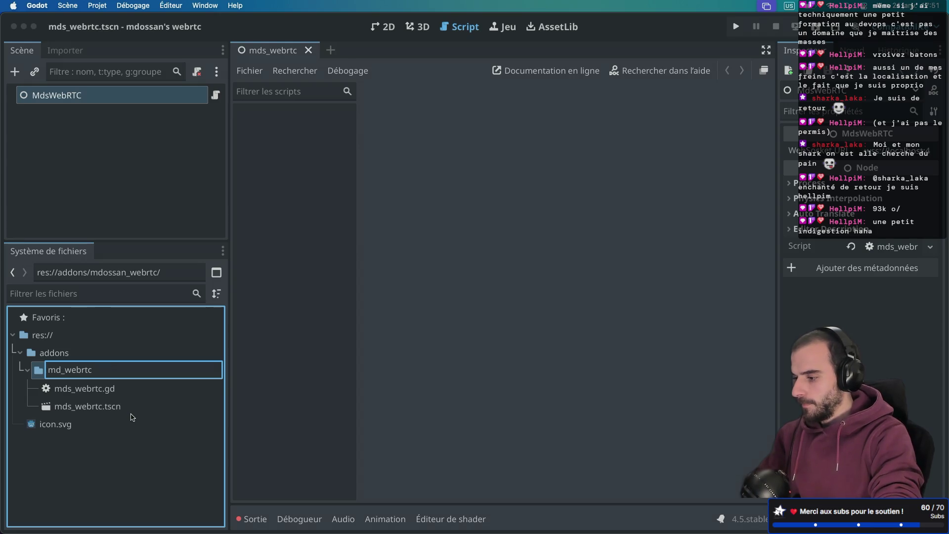
text(s)
key(Return)
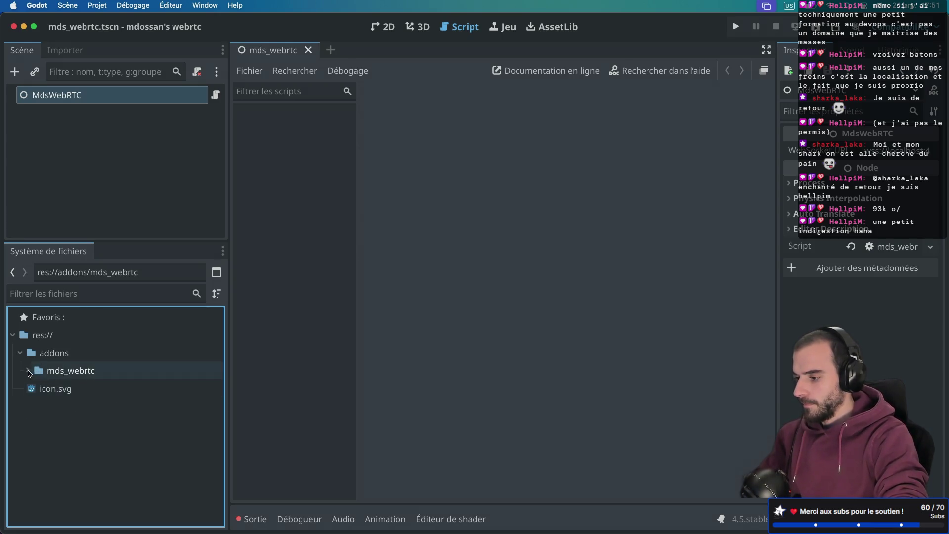
Step: Browse mds_webrtc.gd and mds_webrtc.tscn in the renamed folder, then switch to the terminal
click(97, 386)
key(Down)
key(Up)
key(Up)
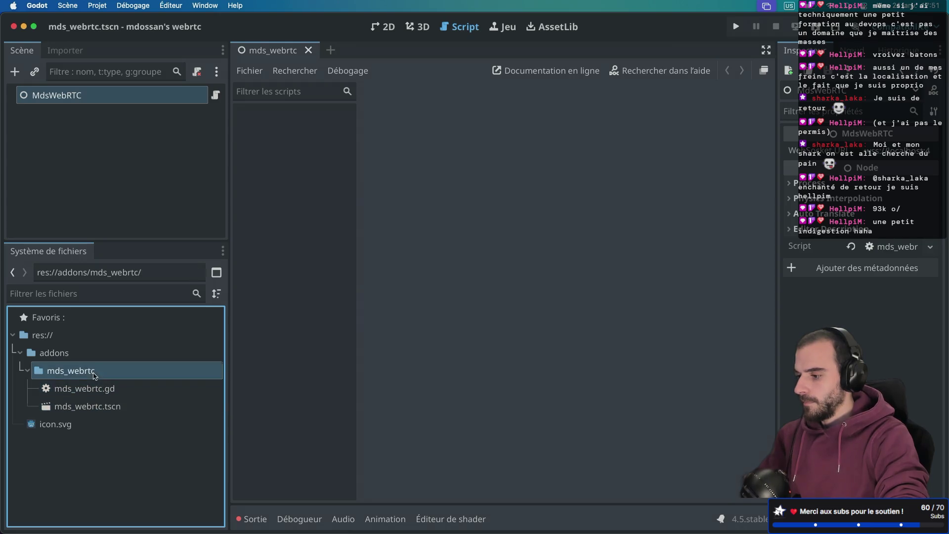
key(Down)
click(98, 401)
click(99, 373)
click(99, 388)
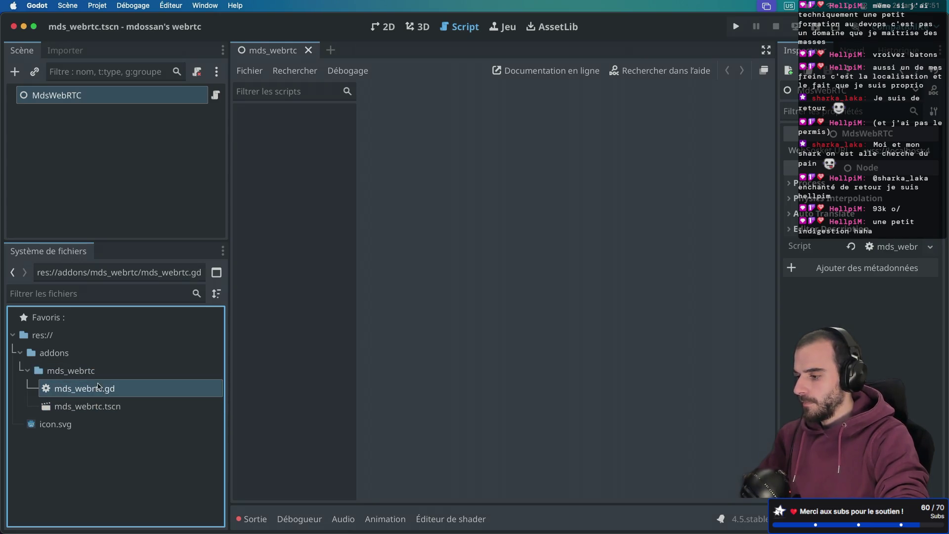
click(99, 404)
click(99, 388)
key(Up)
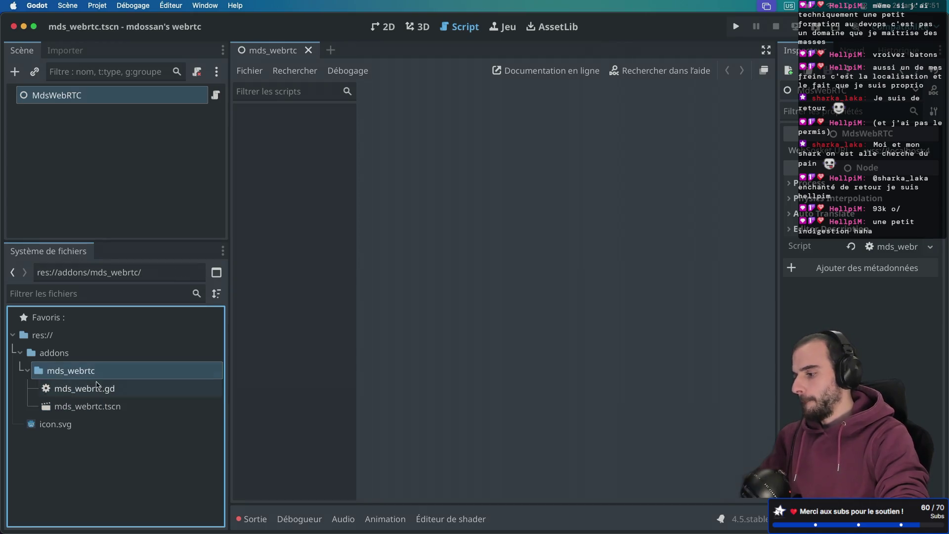
key(Down)
key(Down)
key(Up)
key(Up)
key(Down)
key(Down)
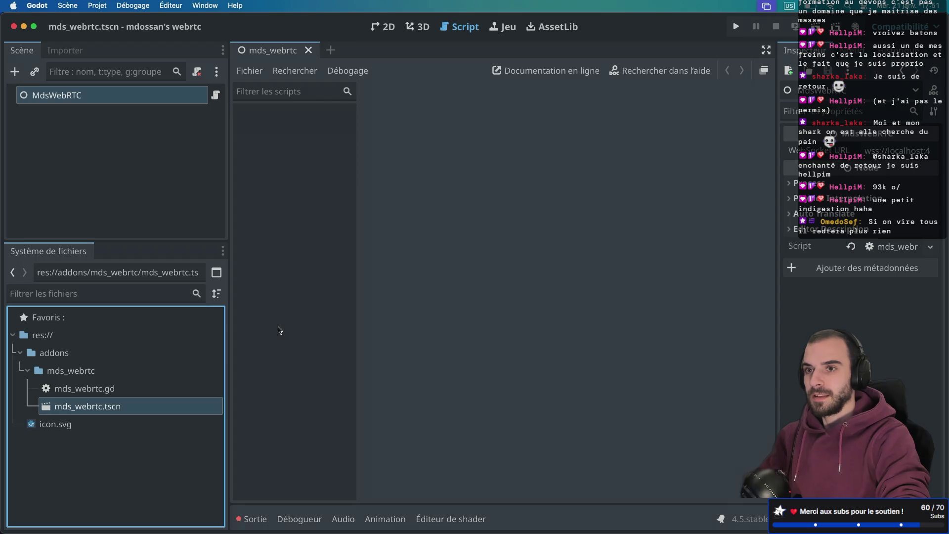
key(ctrl+Right)
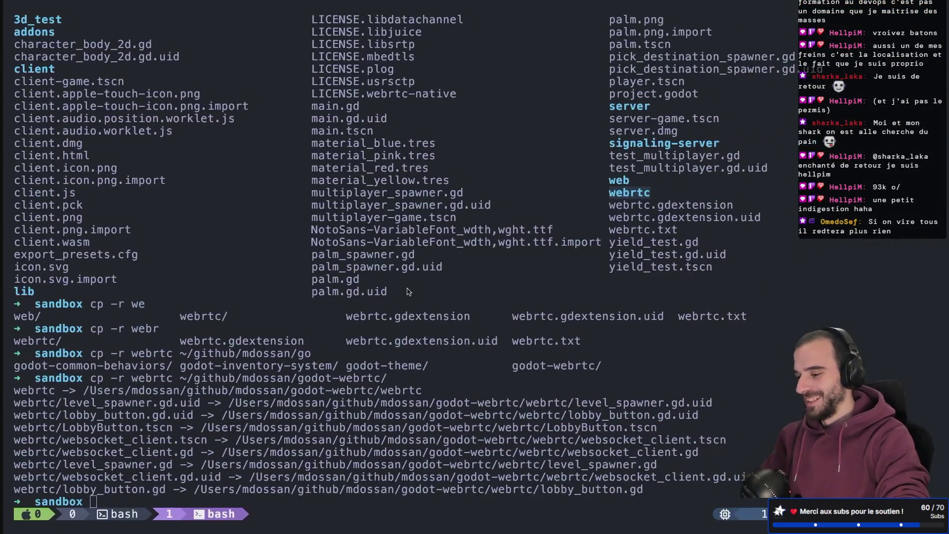
Step: Open a new tmux window and list the home directory
text(ls)
key(Return)
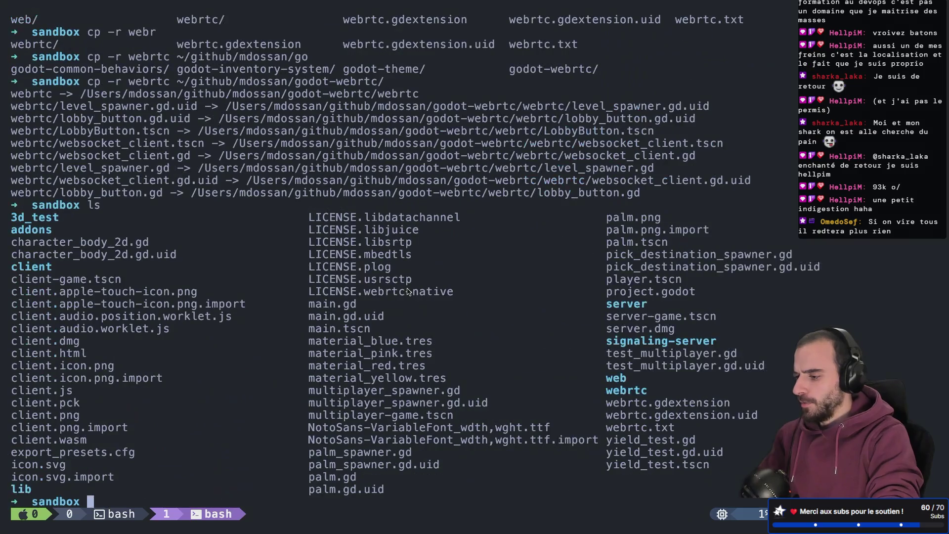
key(ctrl+b)
text(cls)
key(Return)
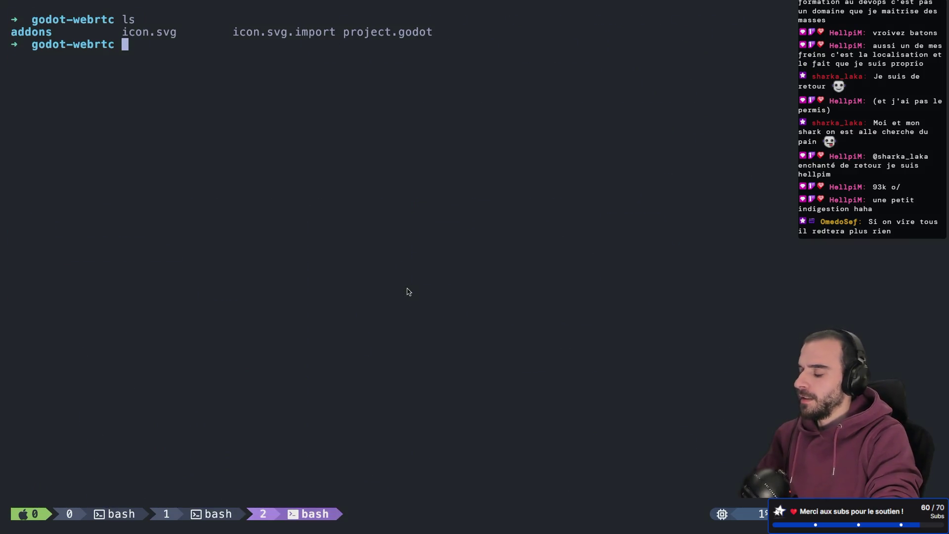
text(cd)
key(Return)
text(ls)
key(Return)
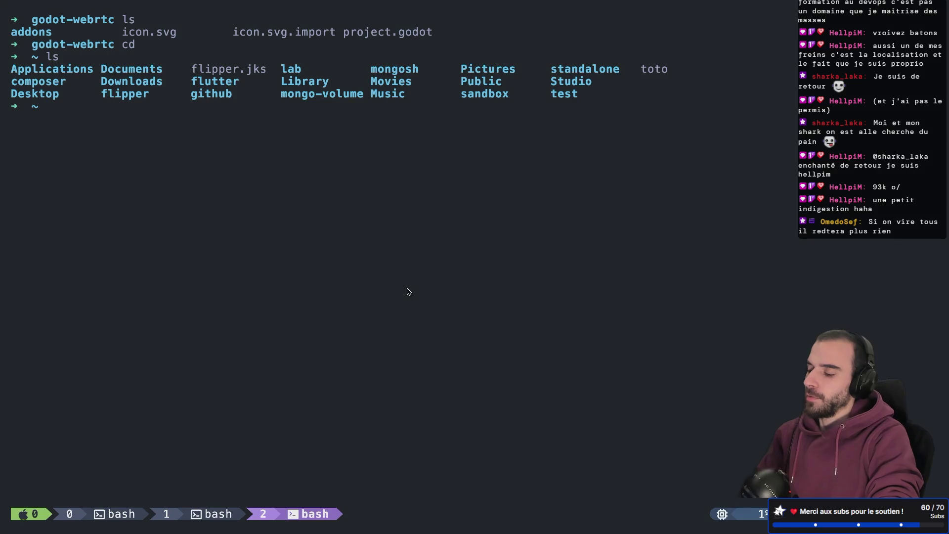
Step: Change into the ~/github godot-common-behaviors repository via tab completion and list it
text(cd)
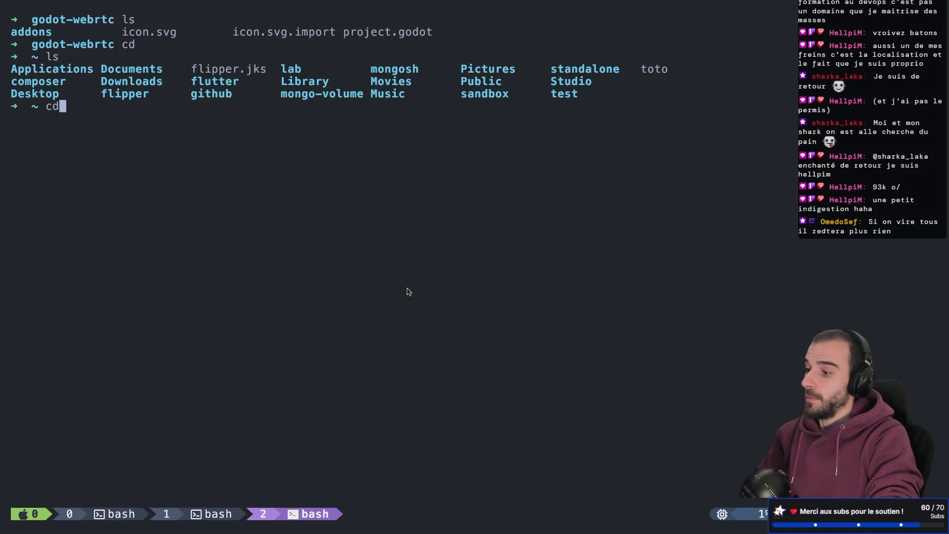
text( git)
key(Tab)
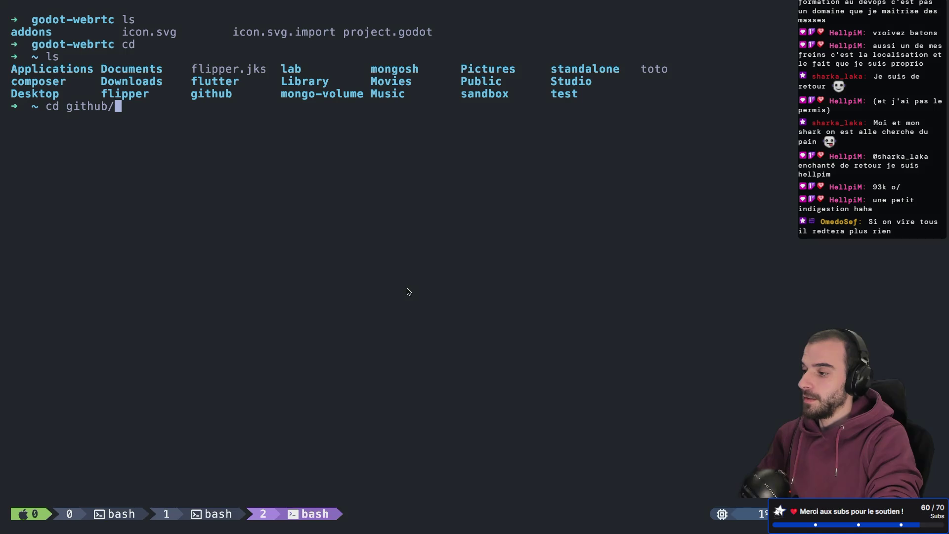
text(md)
key(Tab)
key(BackSpace)
key(BackSpace)
key(BackSpace)
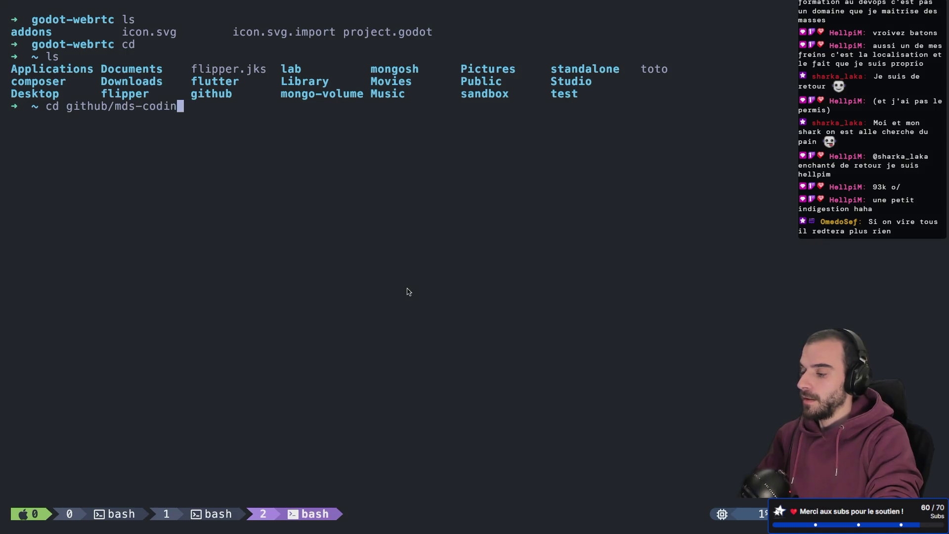
text(o)
key(Tab)
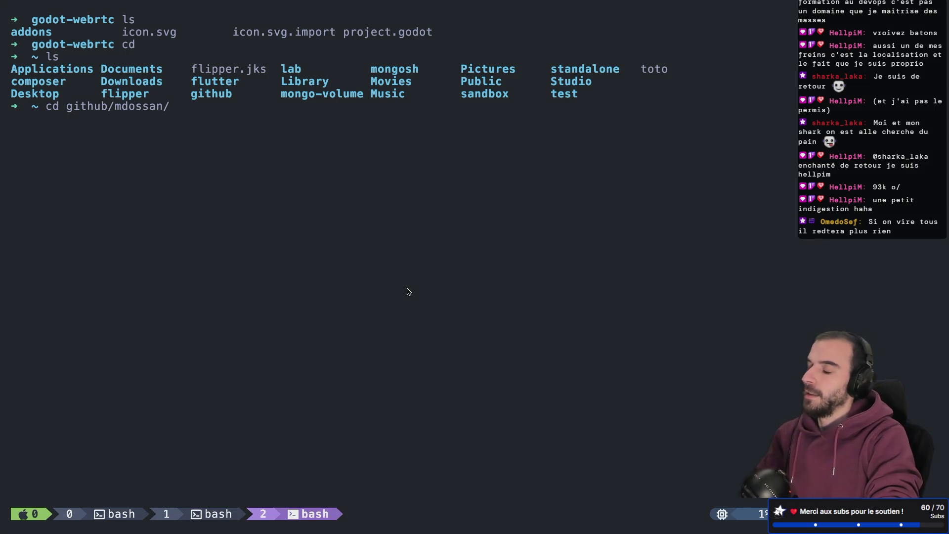
text(go)
key(Tab)
text(c)
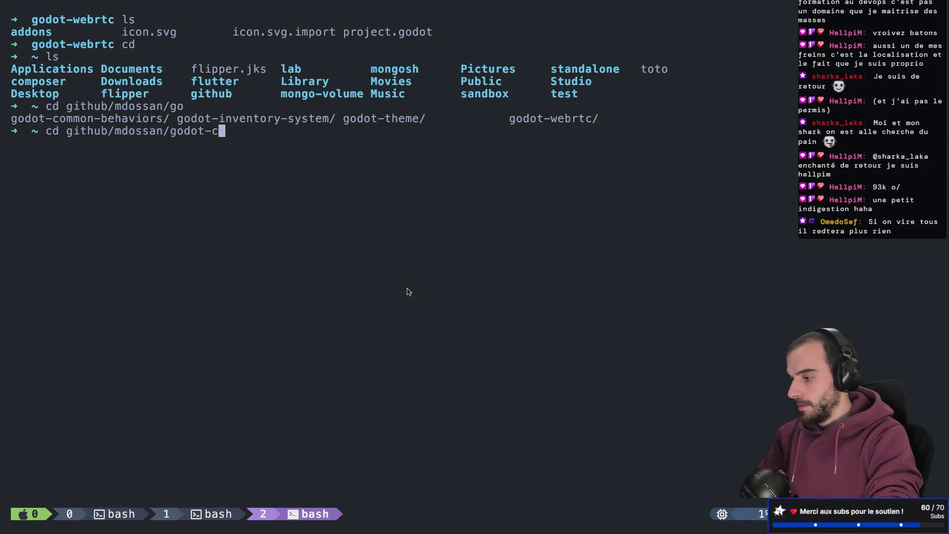
key(Tab)
key(Return)
text(ls)
key(Return)
Step: Enter the addons folder and list gut, mdossan_behaviors and mds_test
text(cd ad)
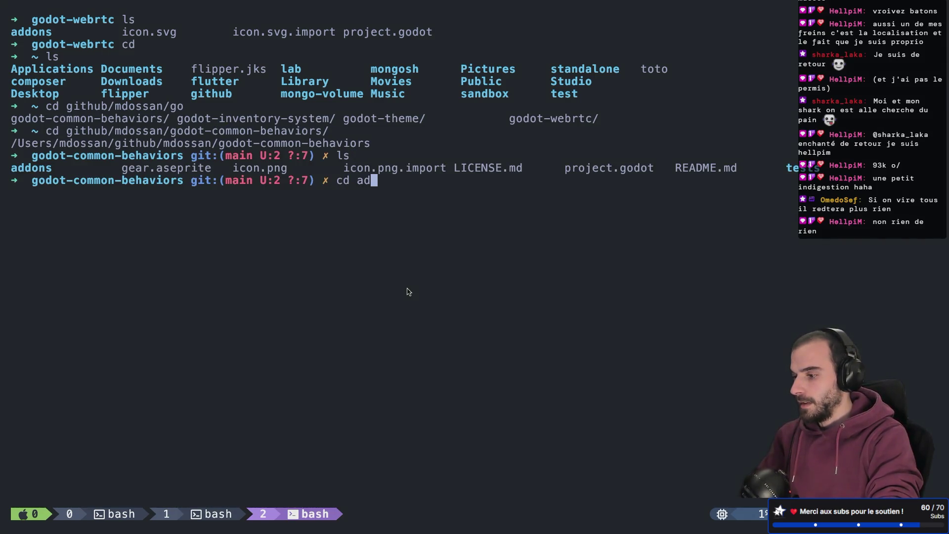
key(Tab)
key(Return)
text(ls)
key(Return)
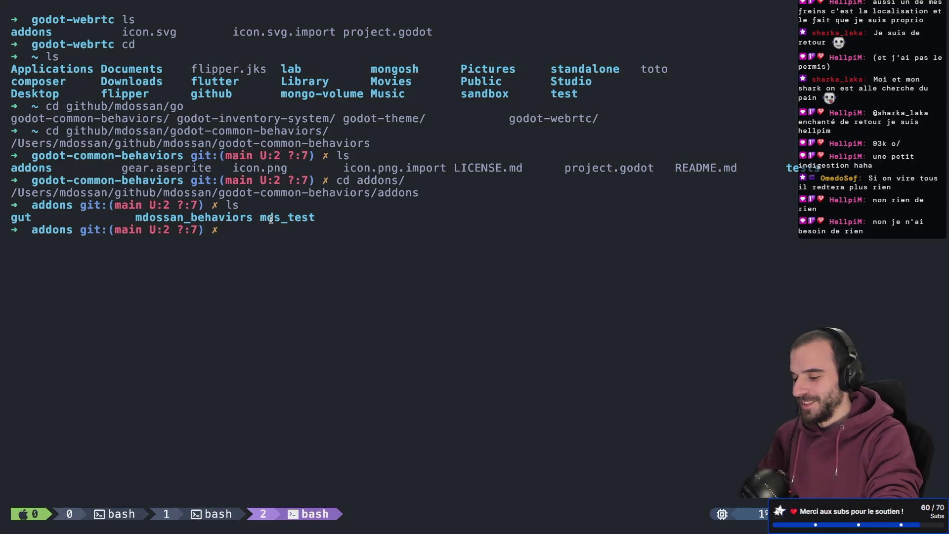
key(ctrl+r)
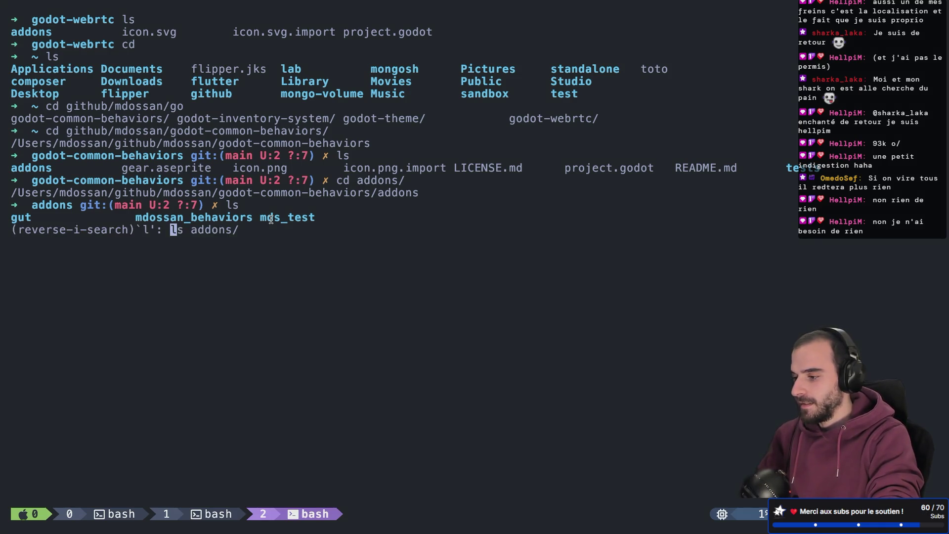
Step: Recall the earlier ln -s command and point its source at ~/github/mdossan/godot-webrtc/addons/mds_webrtc/
text(ln)
key(Right)
key(Right)
key(Right)
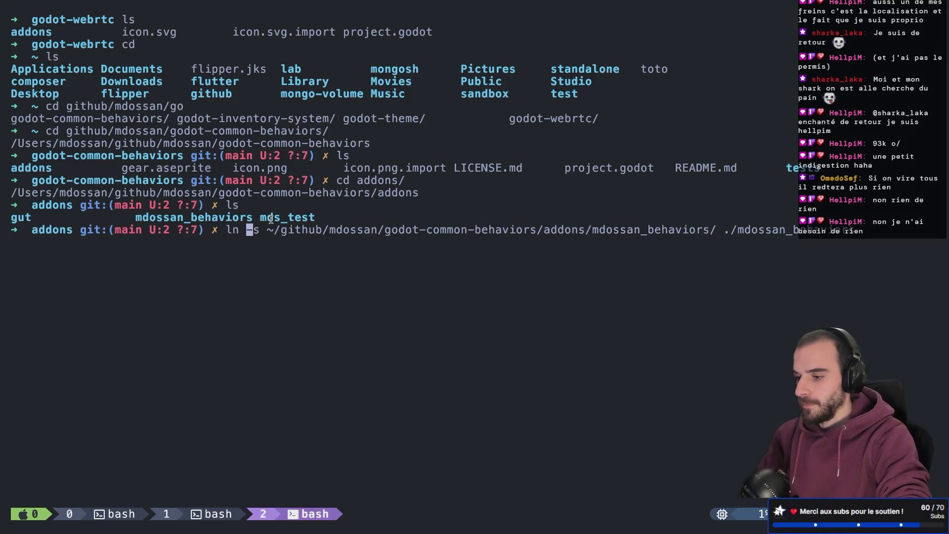
key(Right)
key(Right)
key(Right)
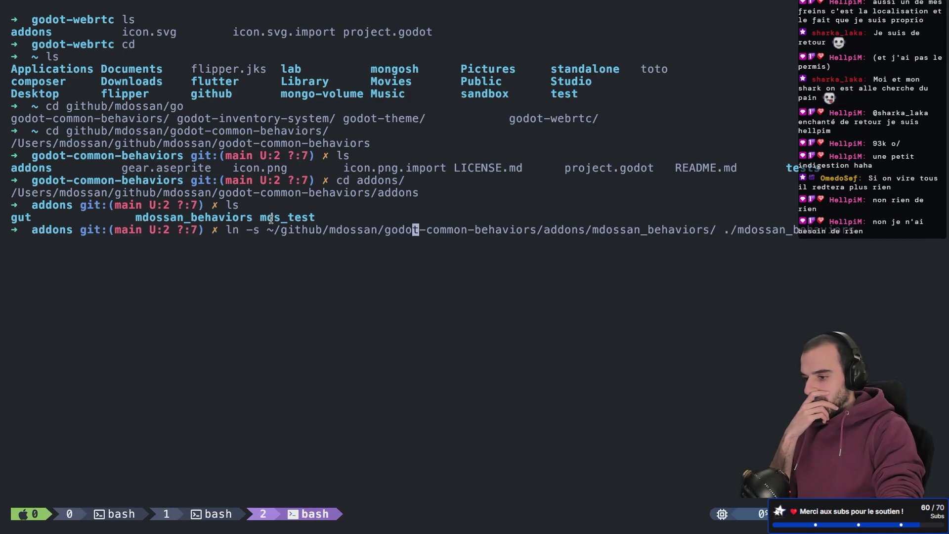
key(Right)
key(Right)
key(Right)
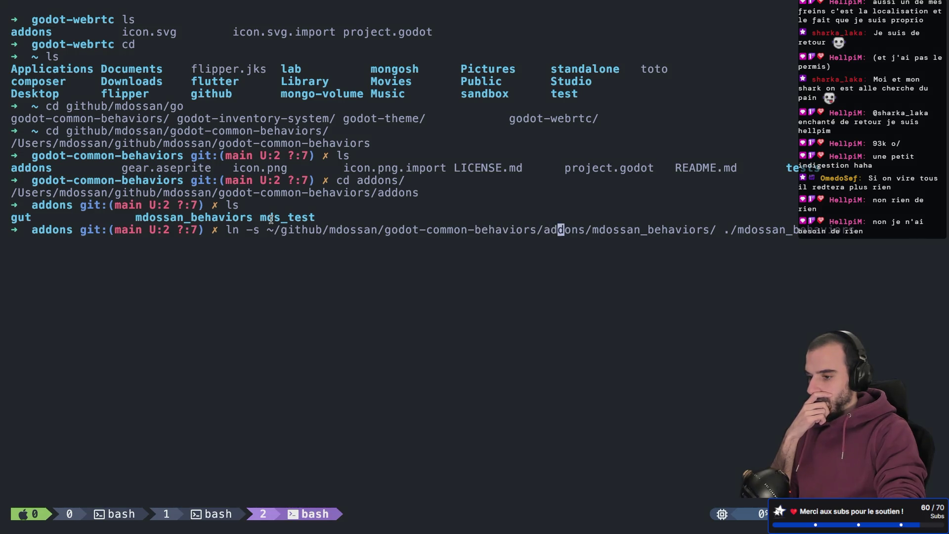
key(Left)
key(Left)
key(Left)
key(BackSpace)
key(BackSpace)
key(BackSpace)
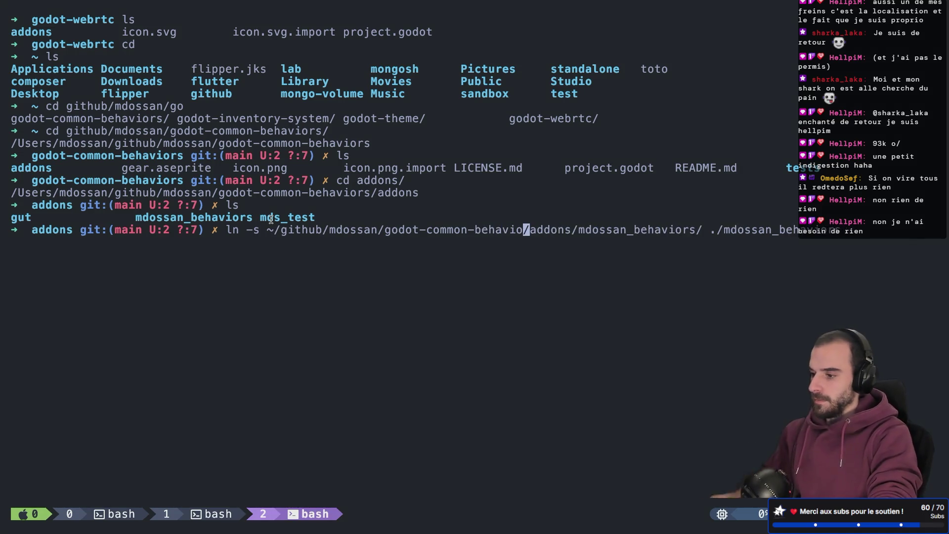
key(BackSpace)
key(BackSpace)
key(BackSpace)
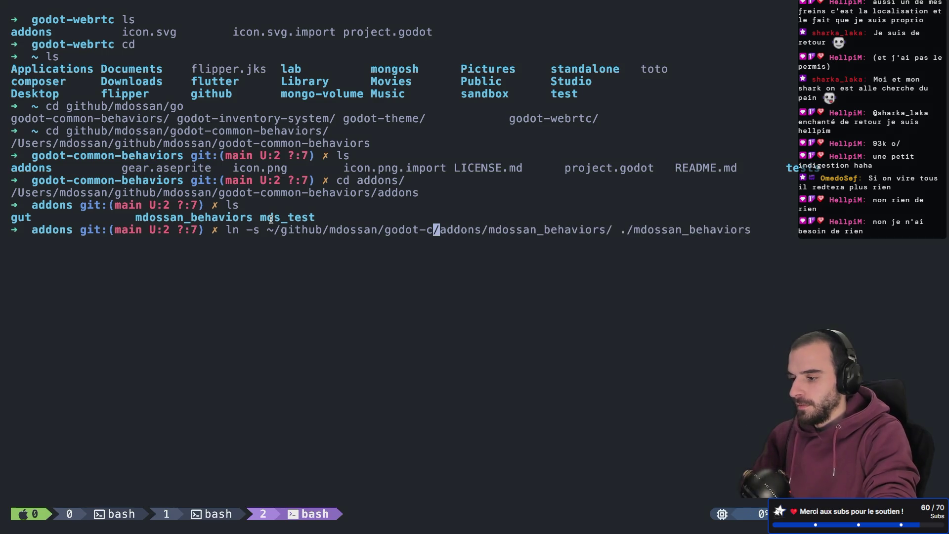
text(ebrtc)
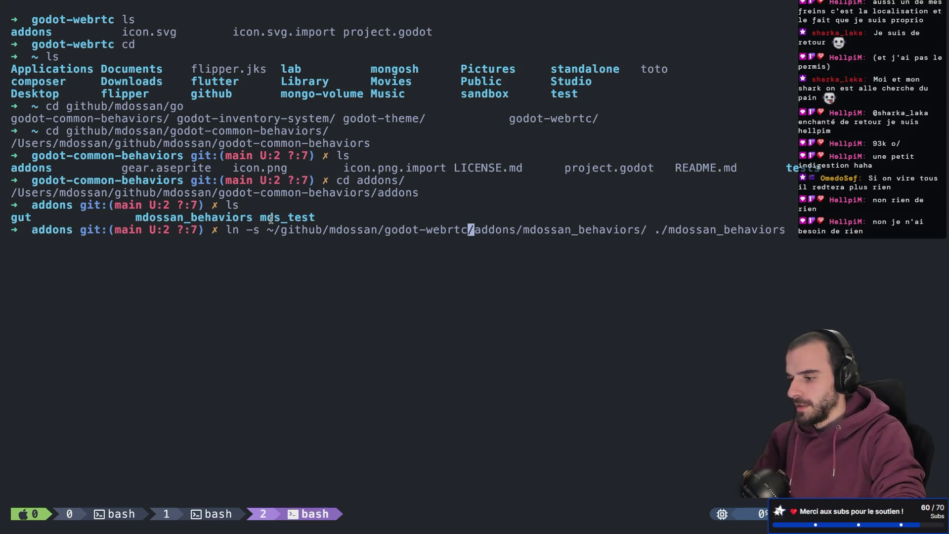
key(Right)
key(Right)
key(Right)
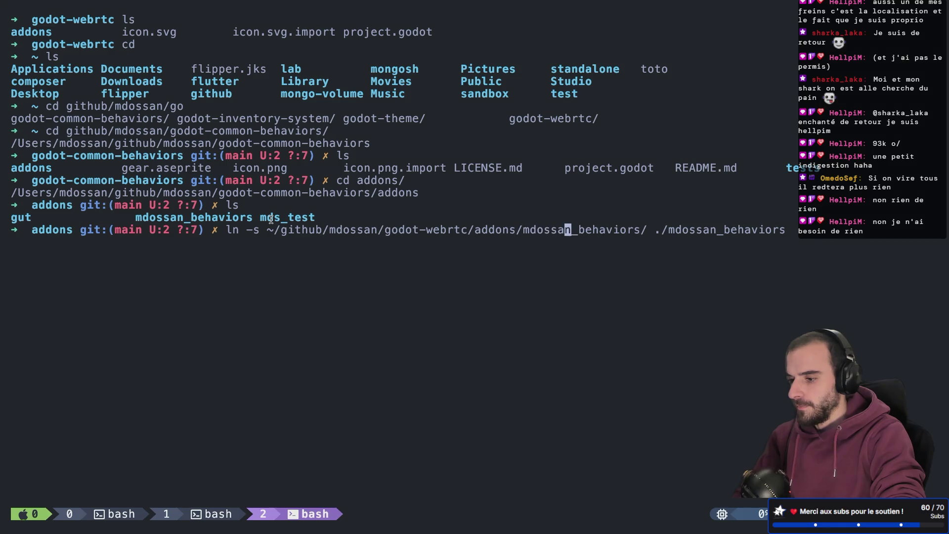
key(BackSpace)
key(BackSpace)
key(BackSpace)
key(BackSpace)
key(Right)
key(Right)
key(Right)
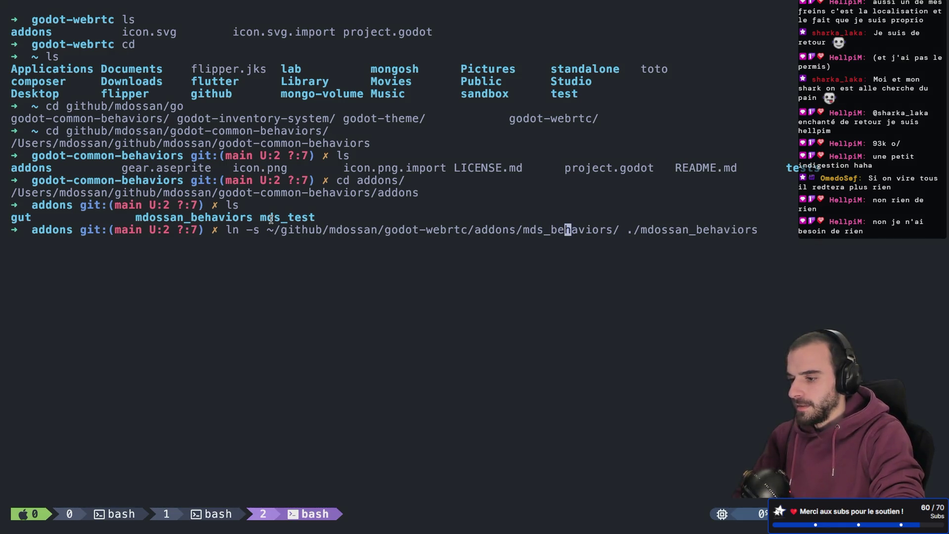
key(Right)
key(Right)
key(Right)
key(BackSpace)
key(BackSpace)
key(BackSpace)
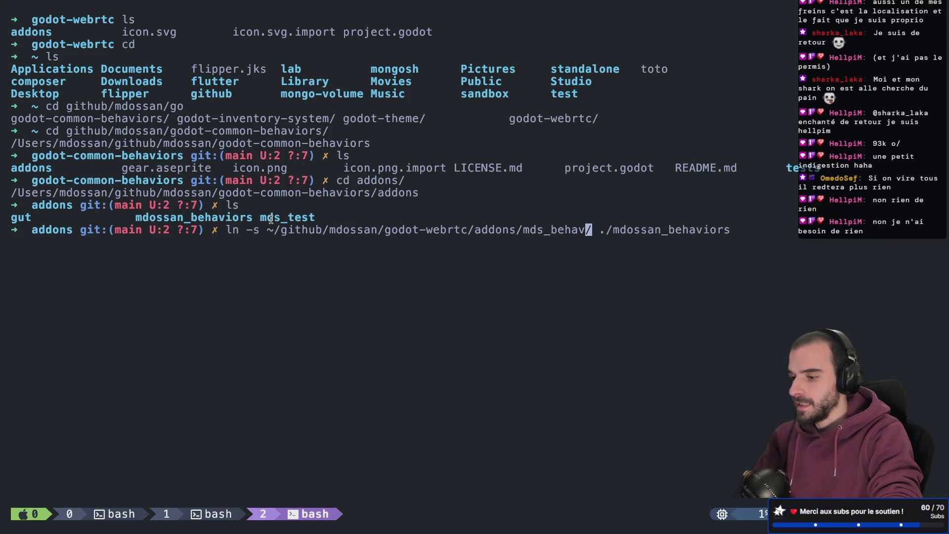
key(BackSpace)
key(BackSpace)
text(webrtc)
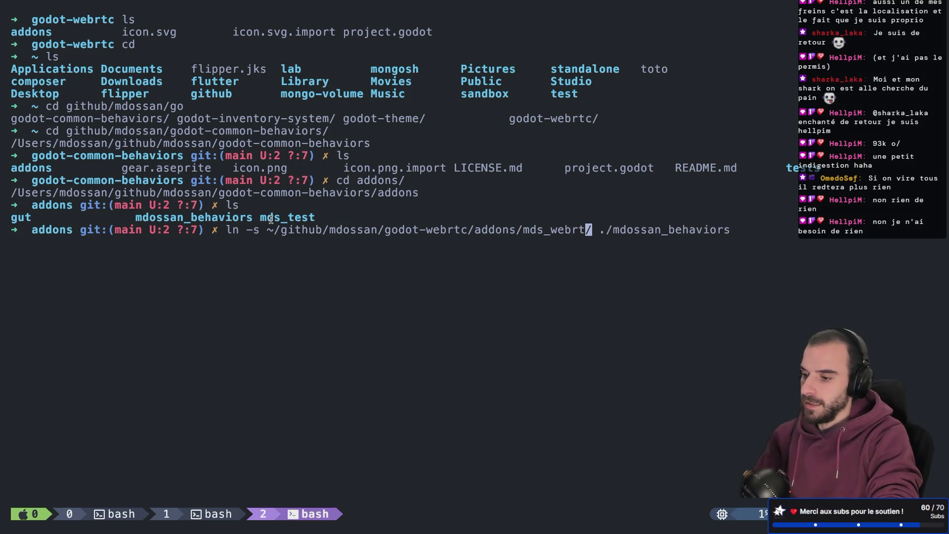
Step: Name the link ./mds_webrtc and run the command to create the symlink
key(Right)
key(Right)
key(Right)
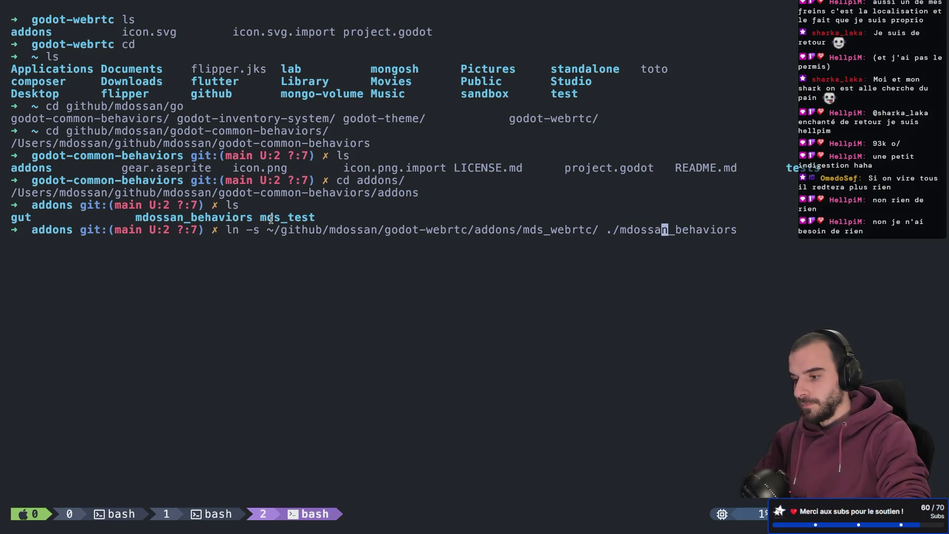
key(Right)
key(Right)
key(Right)
key(BackSpace)
key(BackSpace)
key(BackSpace)
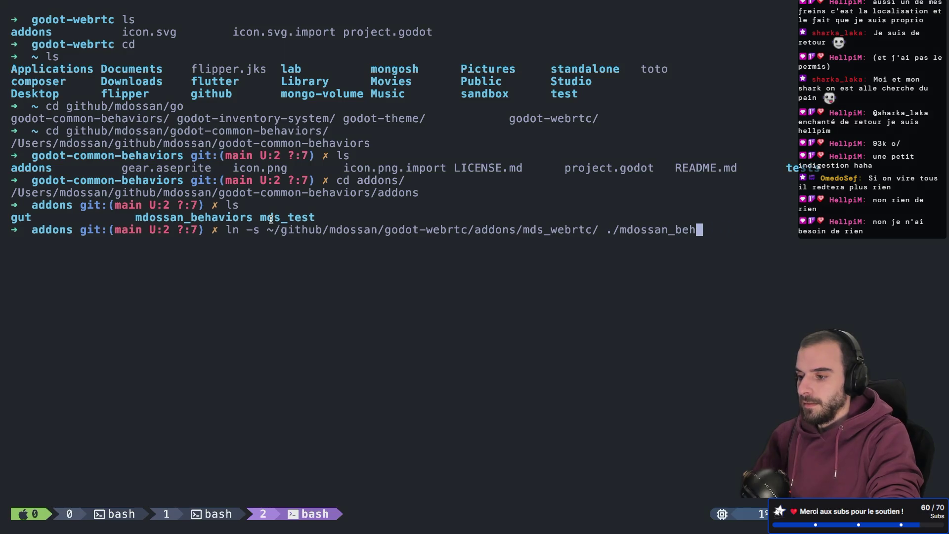
key(BackSpace)
key(BackSpace)
key(BackSpace)
text(we)
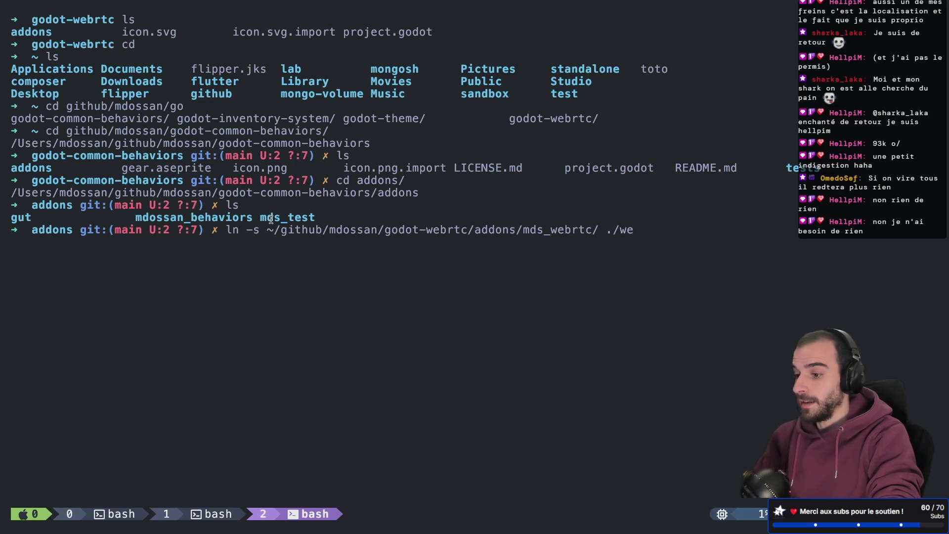
key(BackSpace)
key(BackSpace)
text(mds_web)
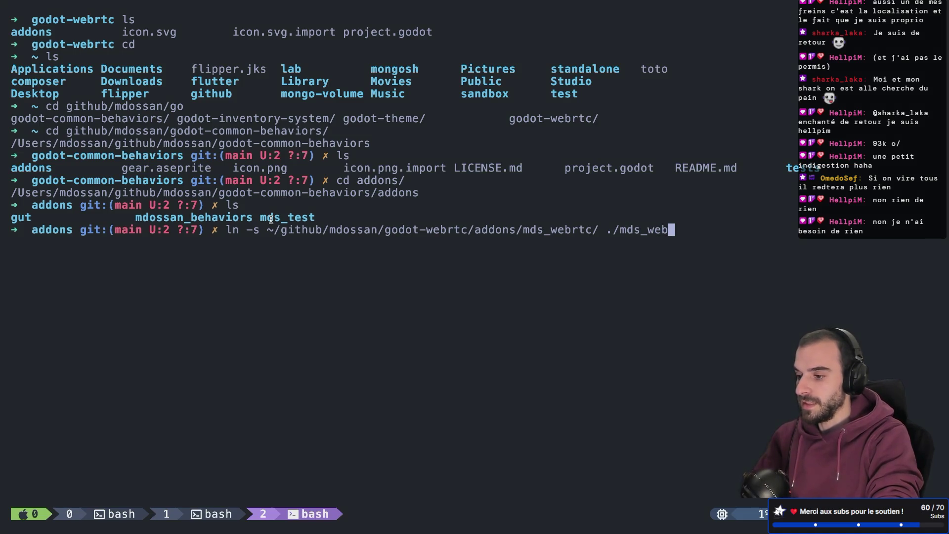
text(r)
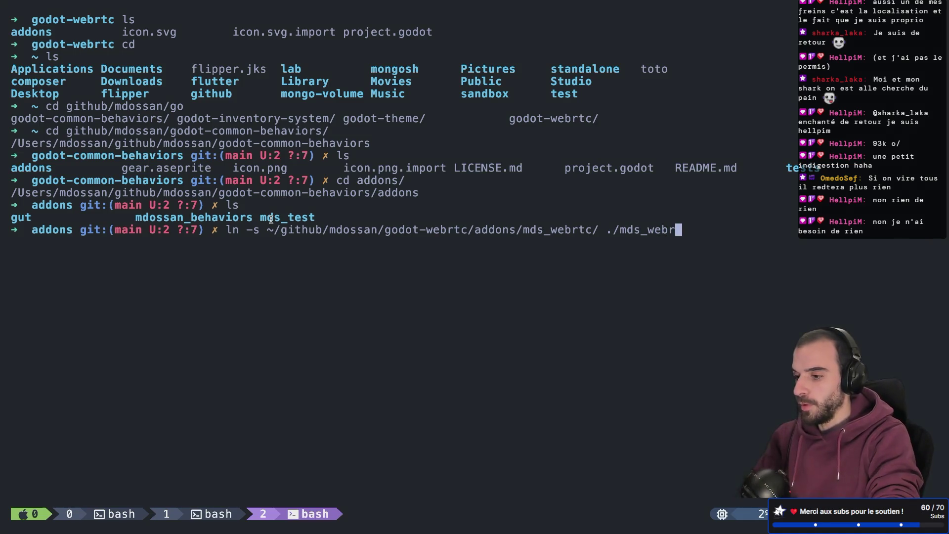
text(tc)
key(Return)
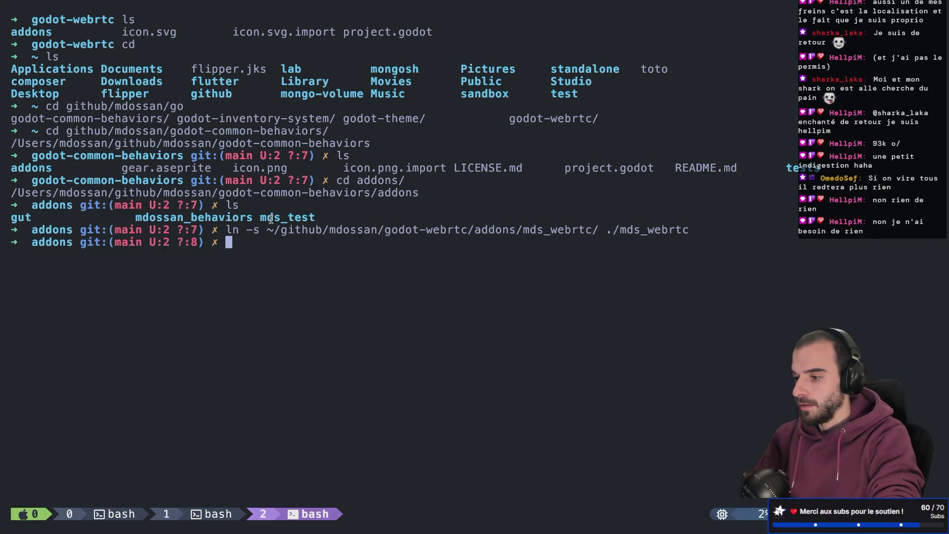
Step: List addons, then enter the mds_webrtc link and list its files
text(ls)
key(Return)
text(cd )
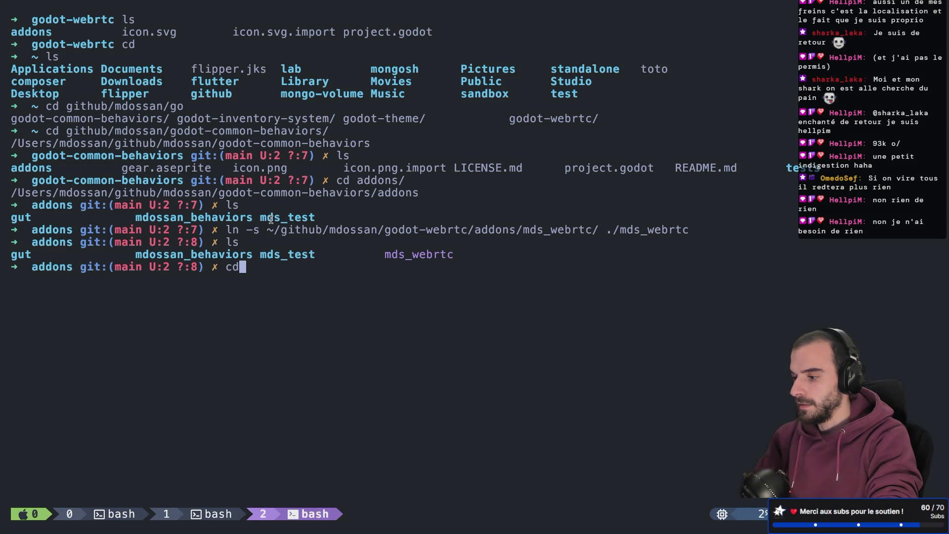
text(mds)
key(Tab)
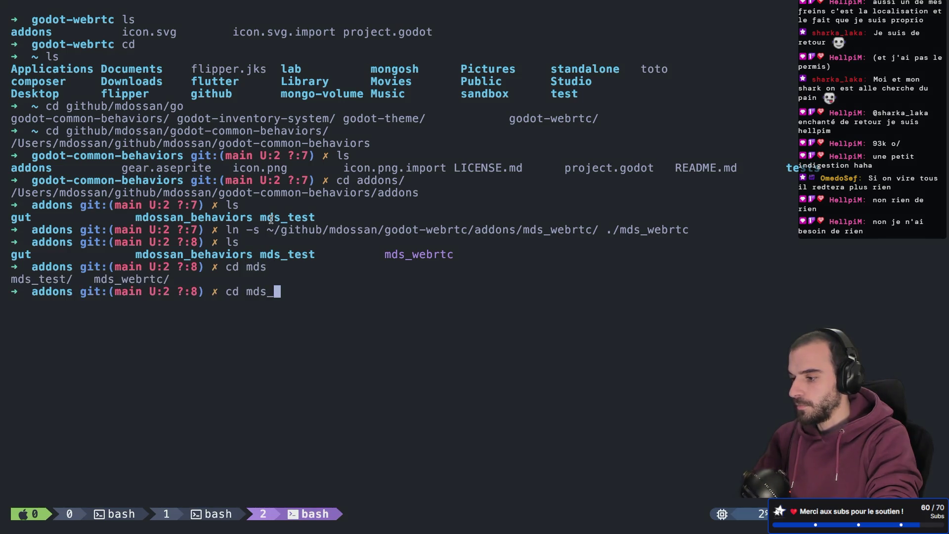
key(Tab)
key(Return)
text(ls)
key(Return)
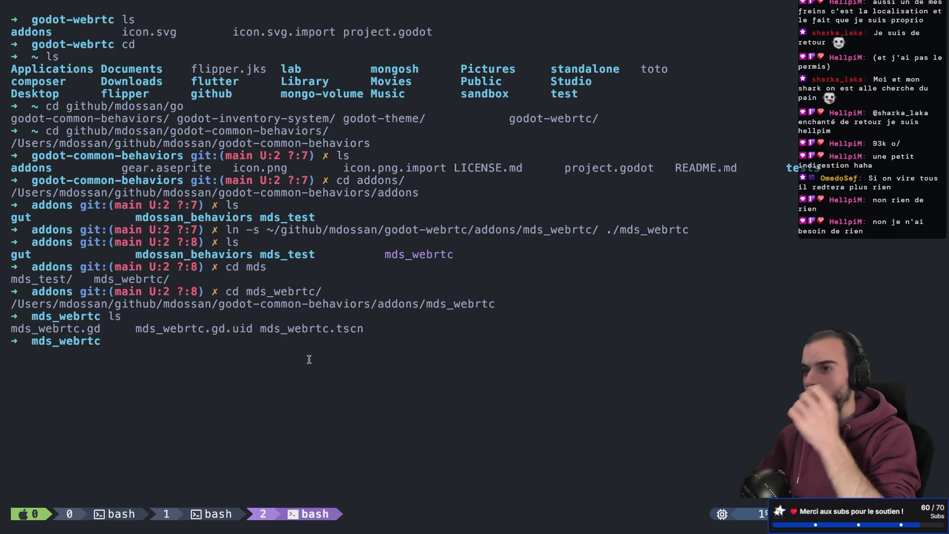
Step: Exit the extra tmux shells to return to the godot-webrtc window
text(e)
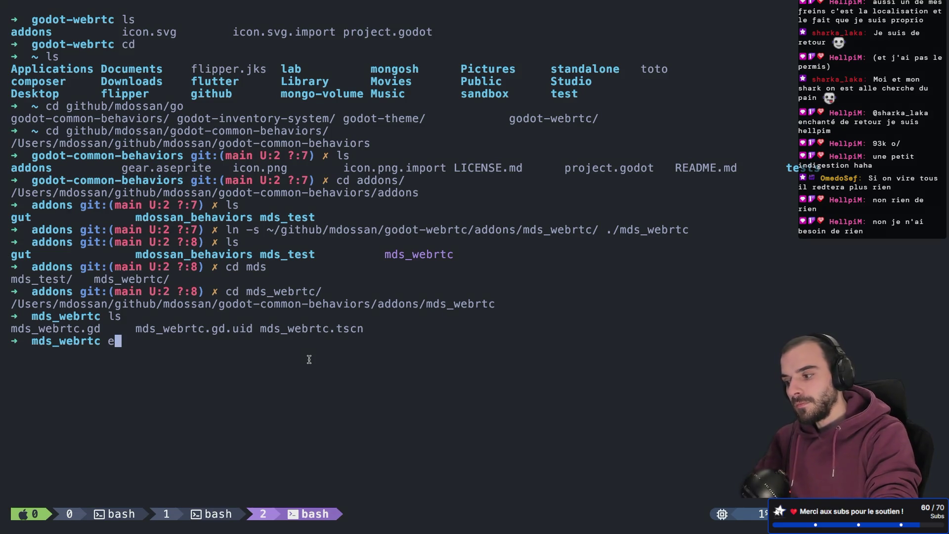
text(xit)
key(Return)
text(exit)
key(Return)
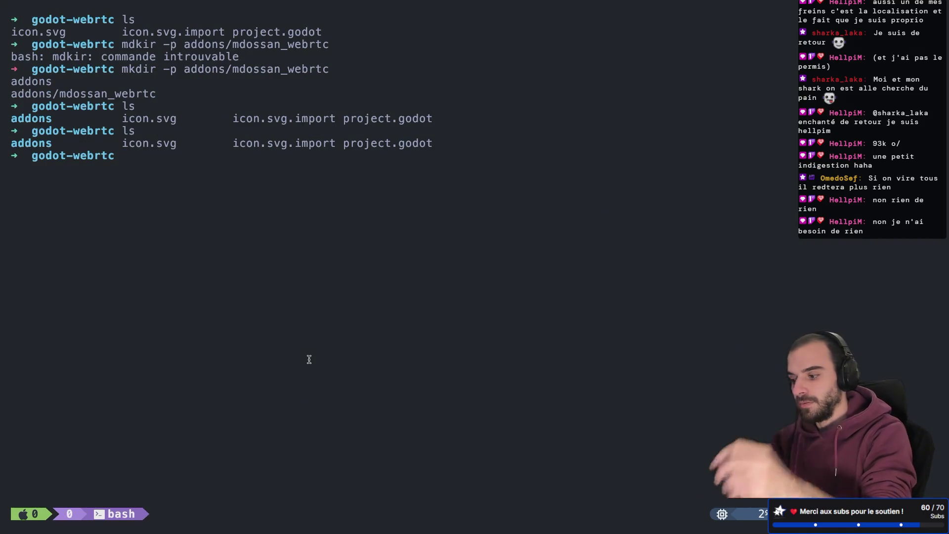
Step: Open a new tmux window and list the current folder's contents
key(ctrl+b)
key(w)
key(Escape)
key(ctrl+b)
text(c)
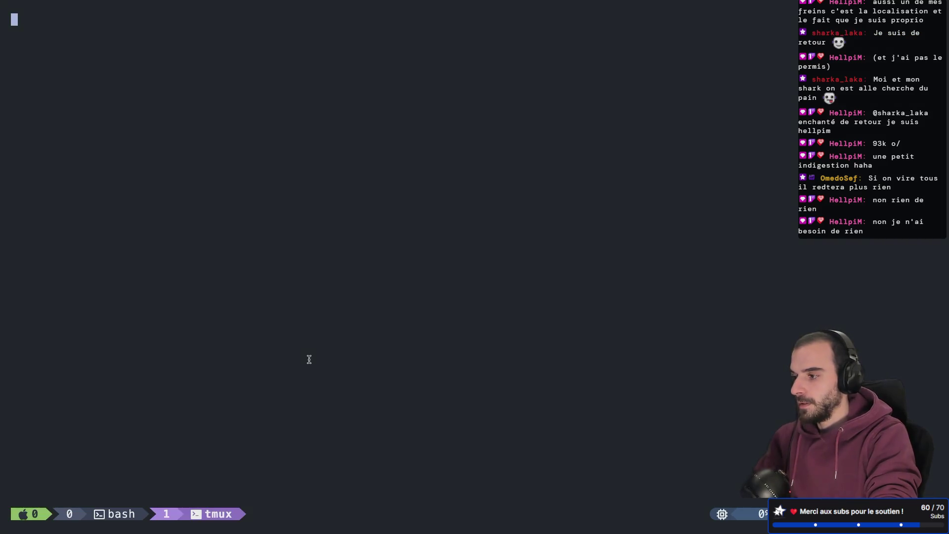
text(ls)
key(Return)
Step: Clear the terminal, go to the home folder and enter ~/sandbox
text(cd)
key(BackSpace)
key(BackSpace)
key(BackSpace)
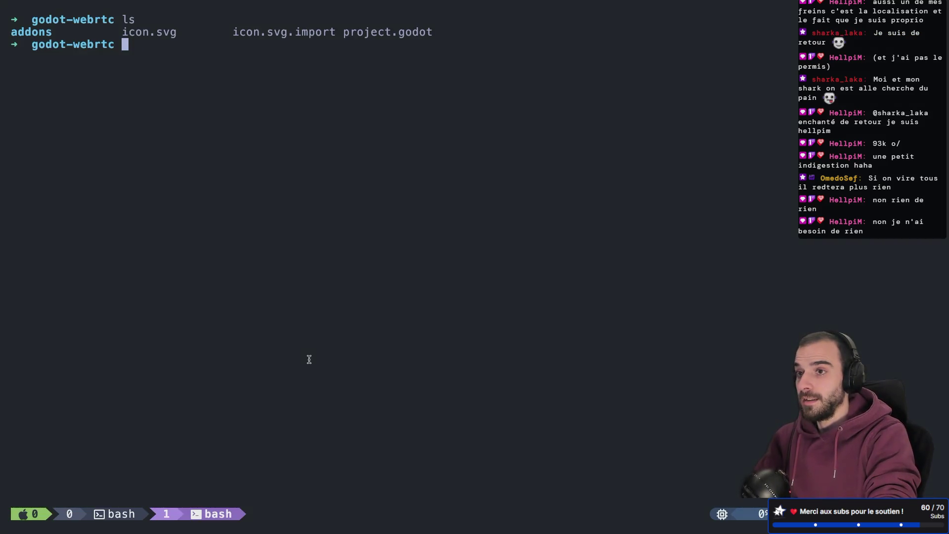
text(ls)
key(Return)
text(cd)
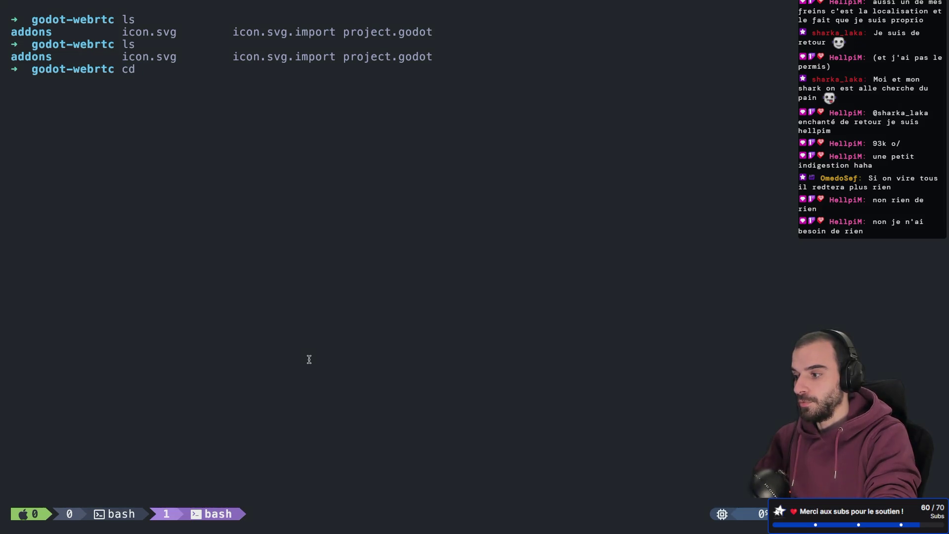
key(BackSpace)
key(BackSpace)
key(ctrl+l)
text(cd)
key(Return)
text(cd s)
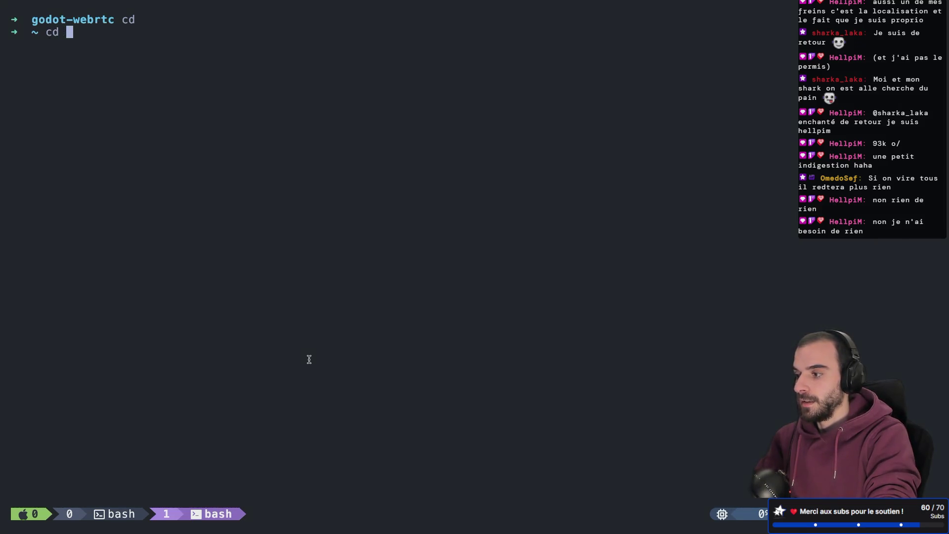
text(an)
key(Tab)
key(Return)
Step: List the sandbox contents, then enter signaling-server and list its files
text(l)
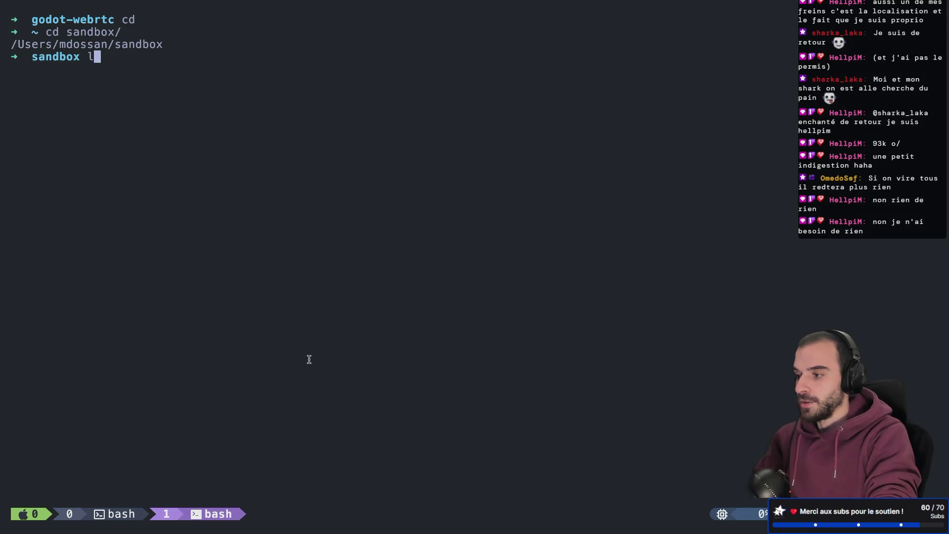
key(Tab)
key(Tab)
key(ctrl+c)
text(ls)
key(Return)
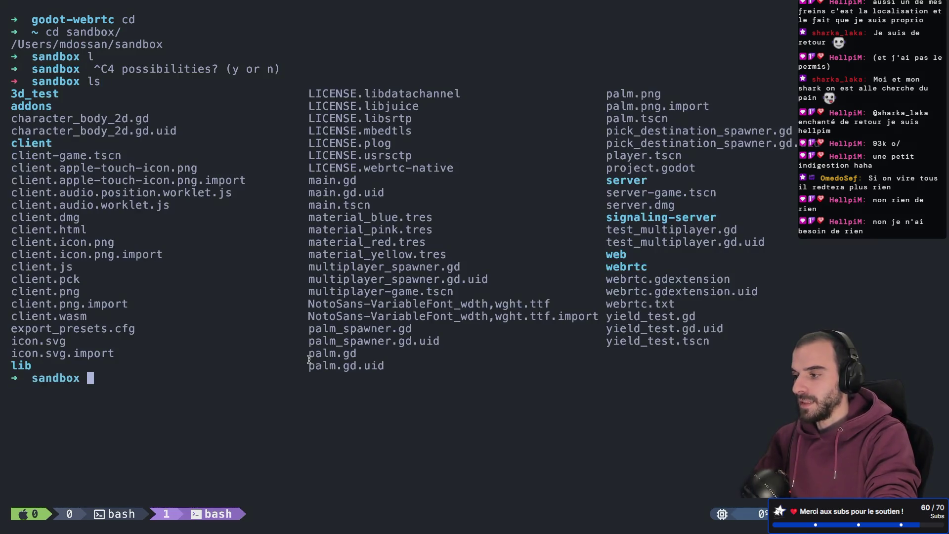
text(d si)
key(Tab)
key(Return)
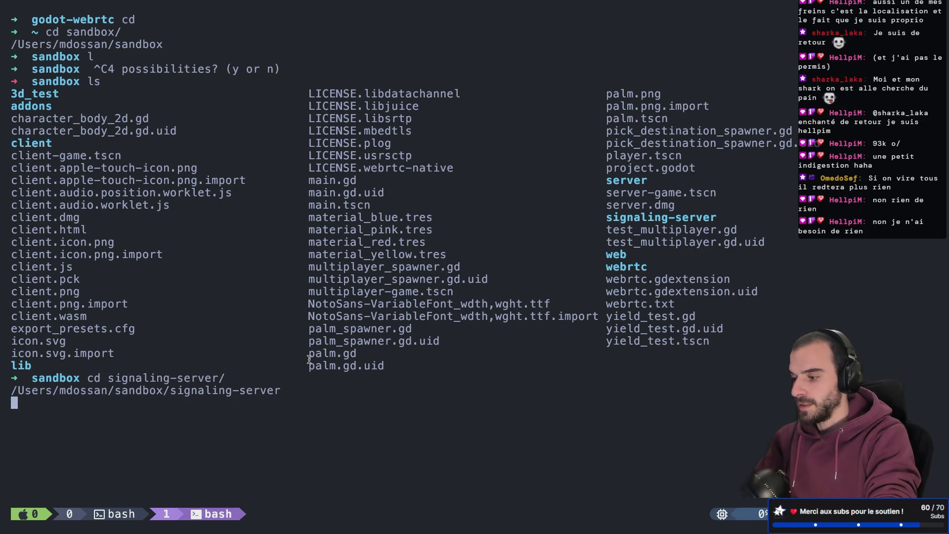
text(ls)
key(Return)
Step: Try node src/index.js, then install the server's dependencies with pnpm install
text(node src/index.js)
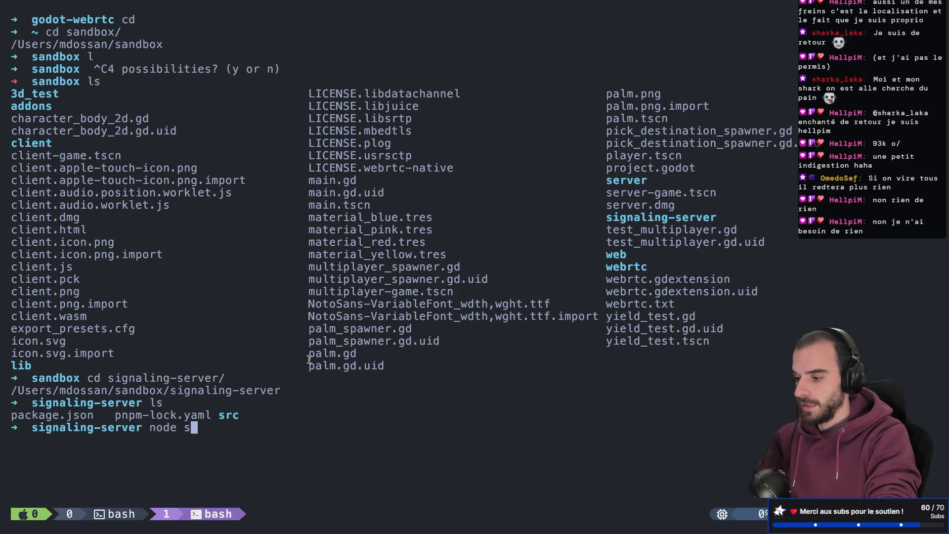
key(Return)
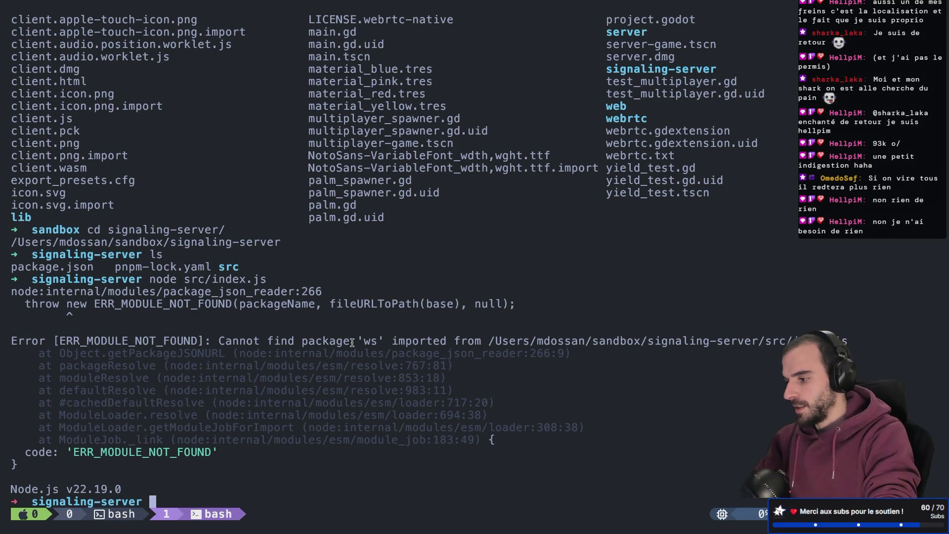
text(ls)
key(Return)
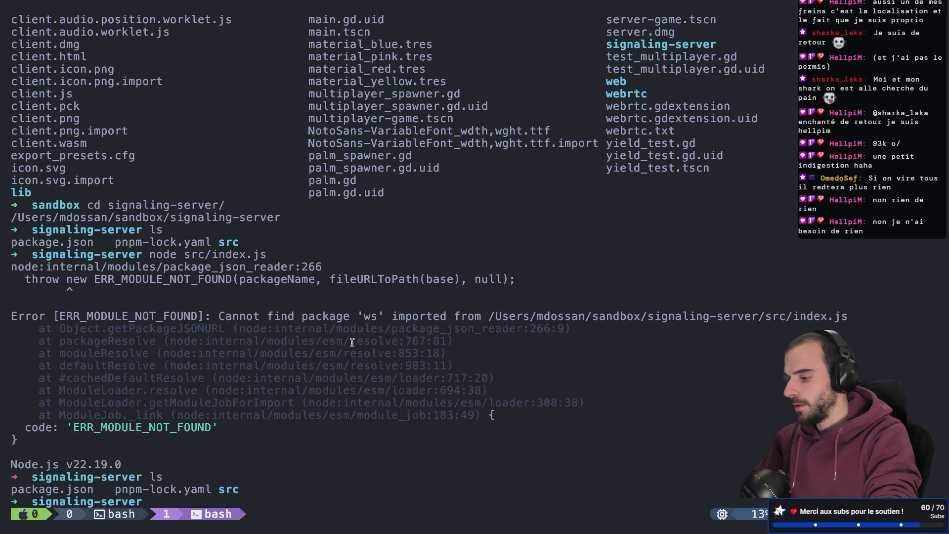
text(pnpm install)
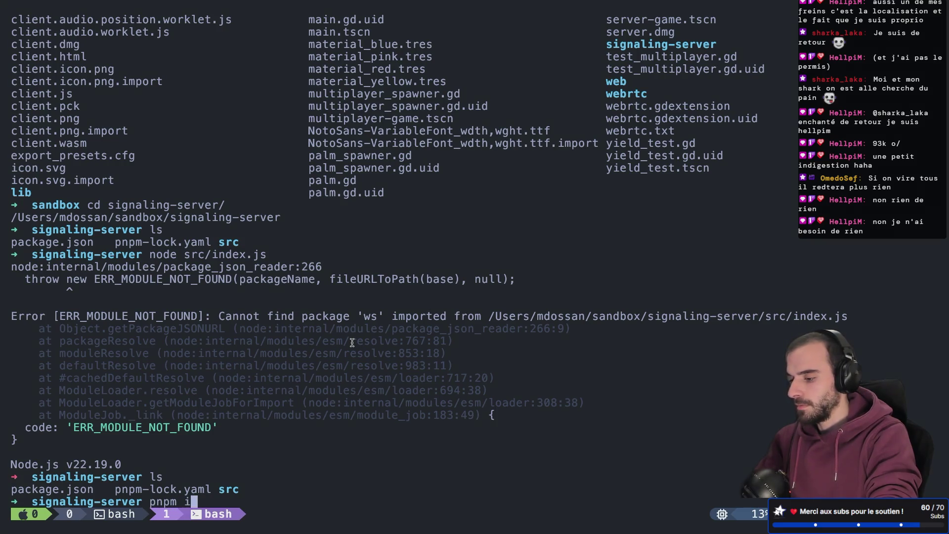
key(Return)
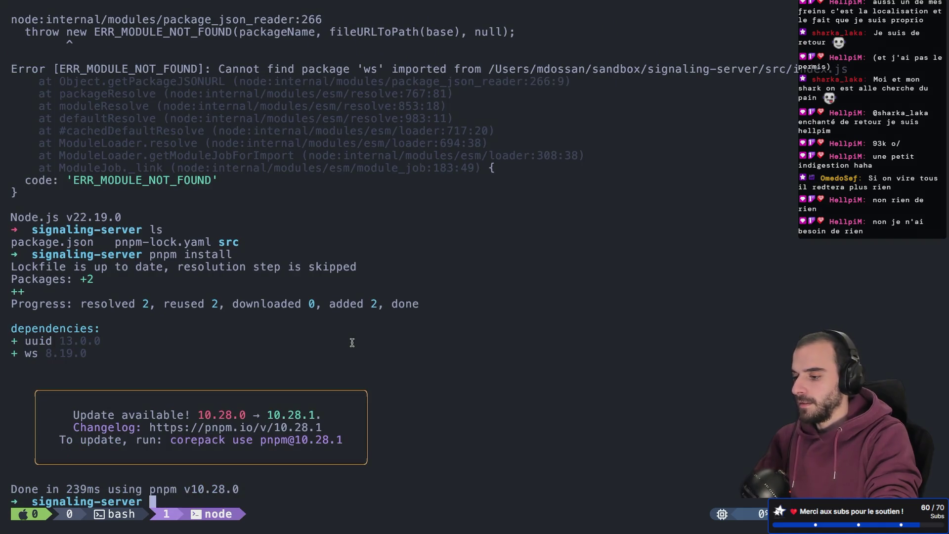
Step: Upgrade to pnpm 10.28.1 via corepack and restart the server with node src/index.js
drag(173, 440, 342, 440)
key(super+v)
key(super+v)
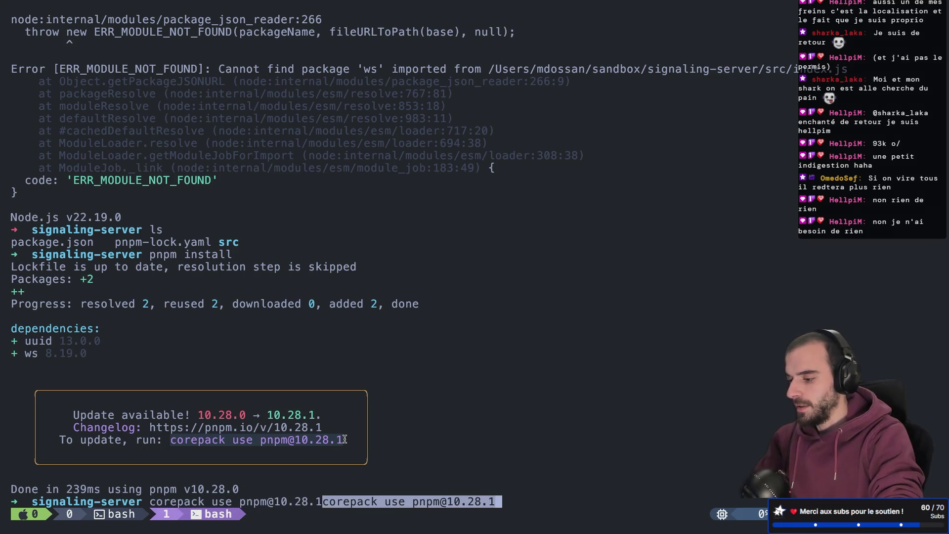
key(ctrl+c)
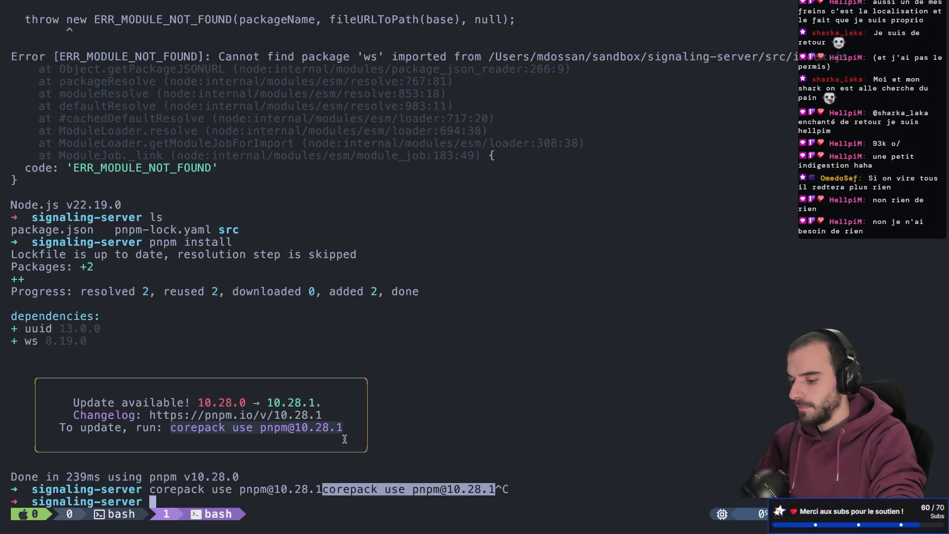
key(super+v)
key(Return)
text(nod)
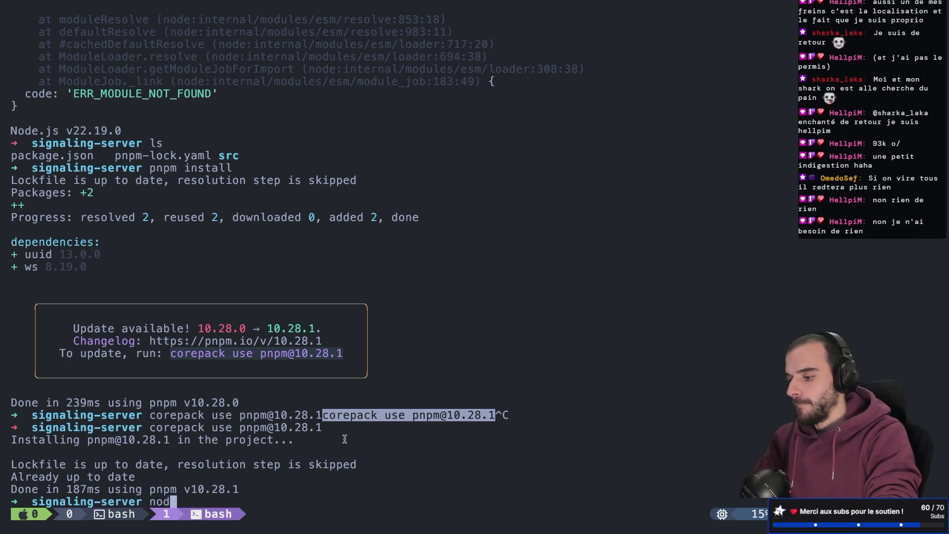
text(e src/index.js)
key(Return)
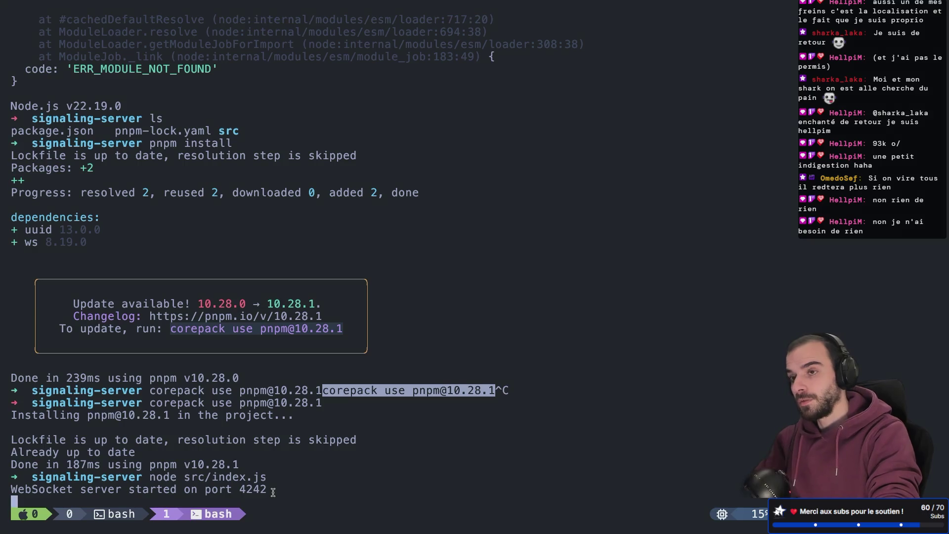
key(super+Tab)
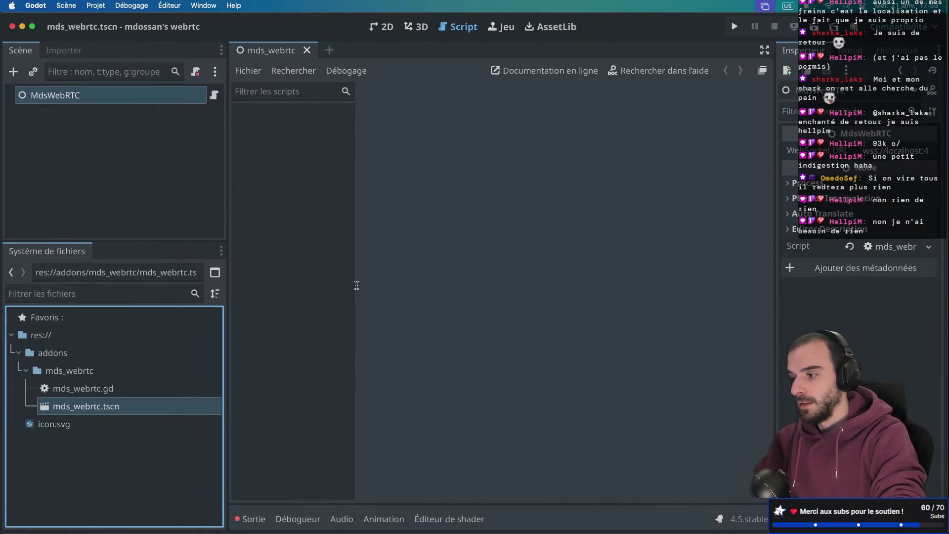
Step: Search Spotlight for 'godot' and launch the Godot project manager
key(super+q)
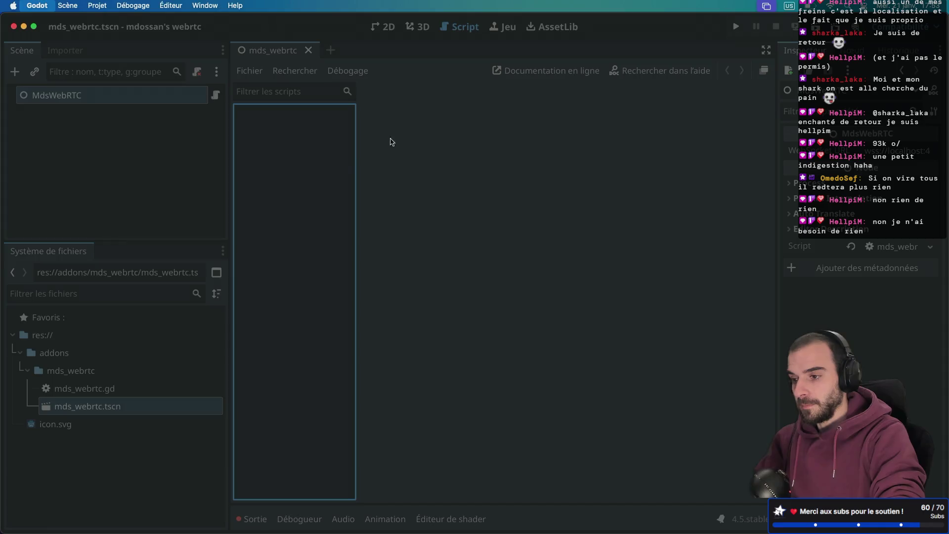
key(super+space)
text(gidi)
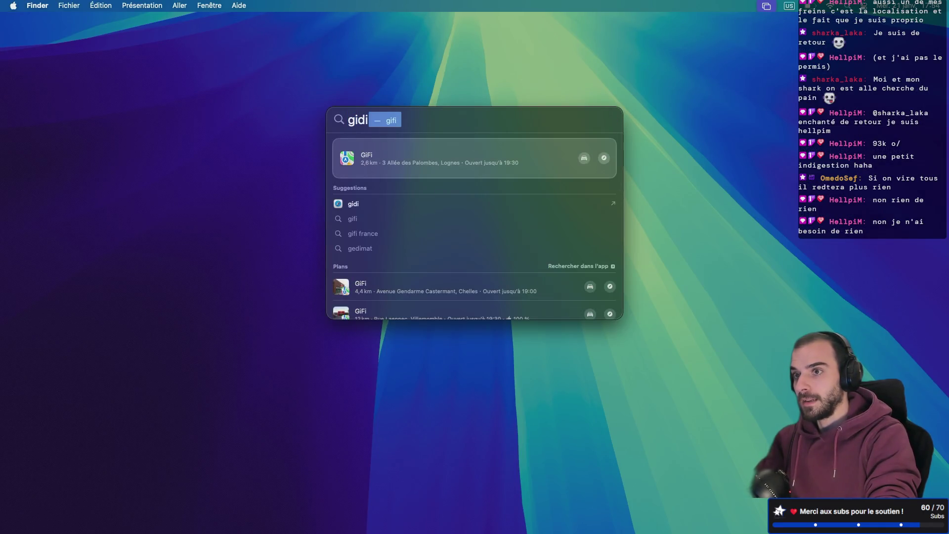
key(BackSpace)
key(BackSpace)
key(BackSpace)
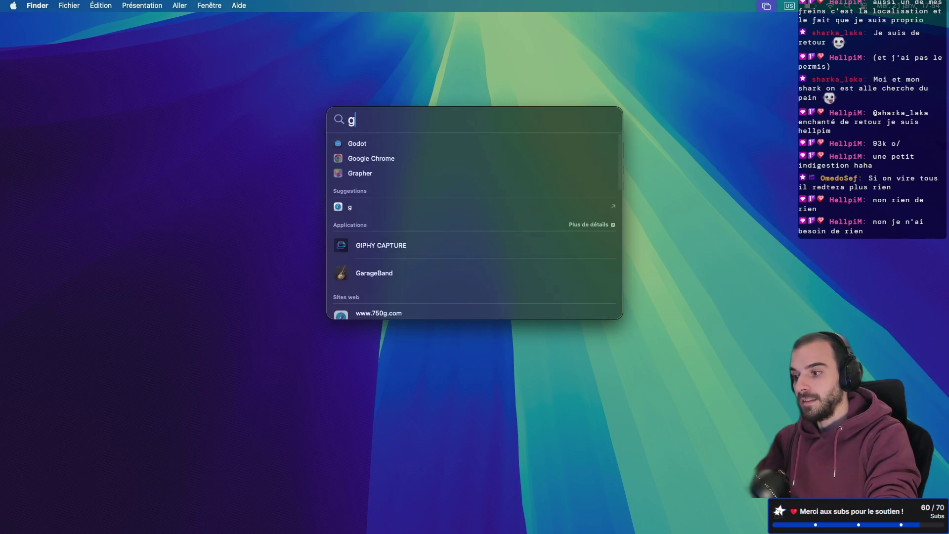
text(odot)
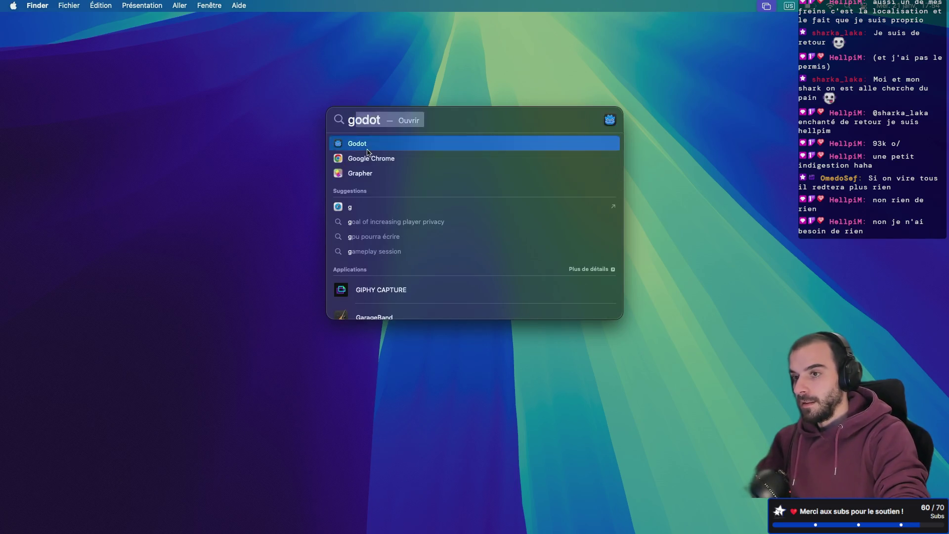
key(Return)
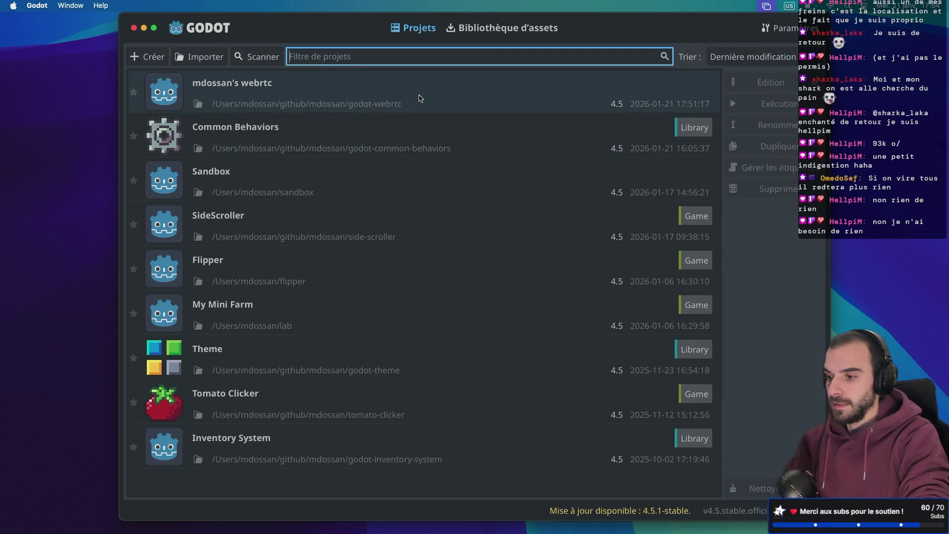
Step: Add the Library tag to the webrtc project
click(527, 96)
click(764, 168)
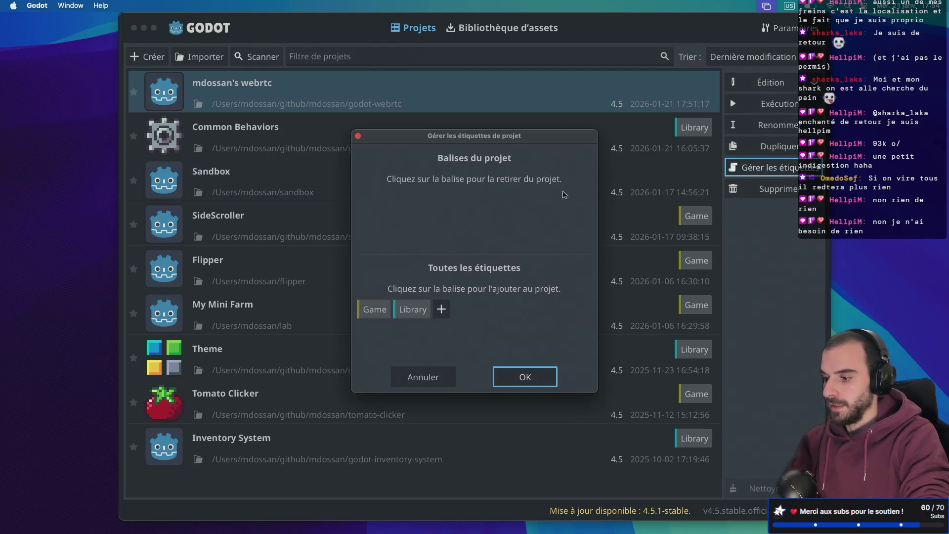
click(413, 311)
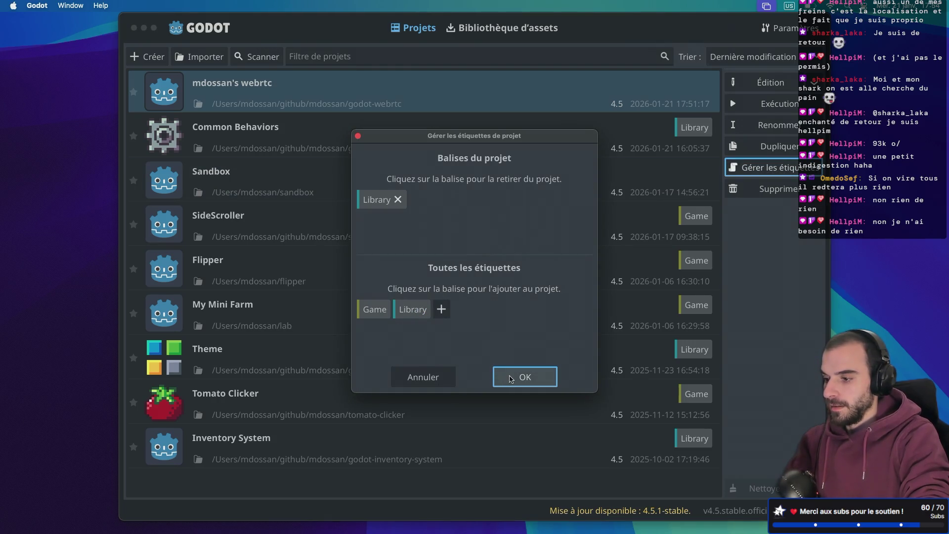
click(511, 379)
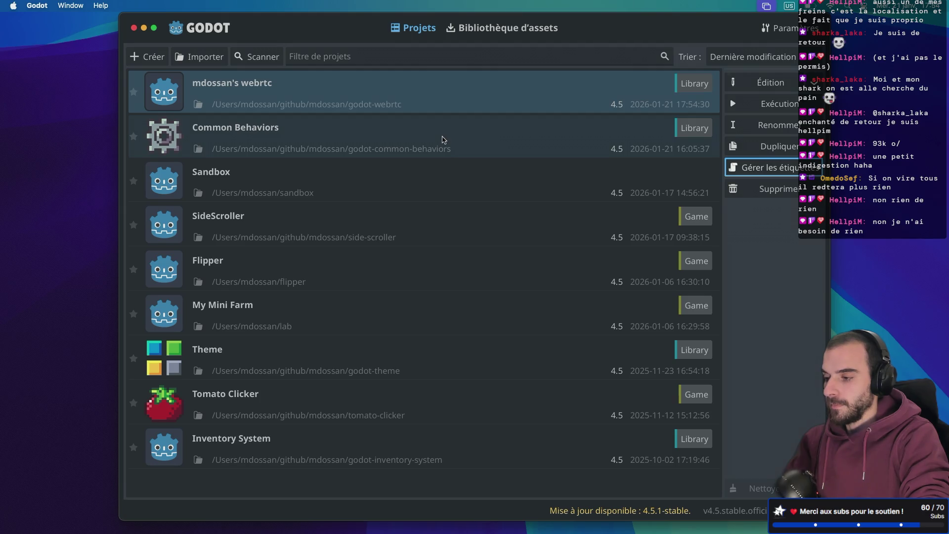
Step: Open the Common Behaviors project and collapse its mds_test folder
double_click(443, 140)
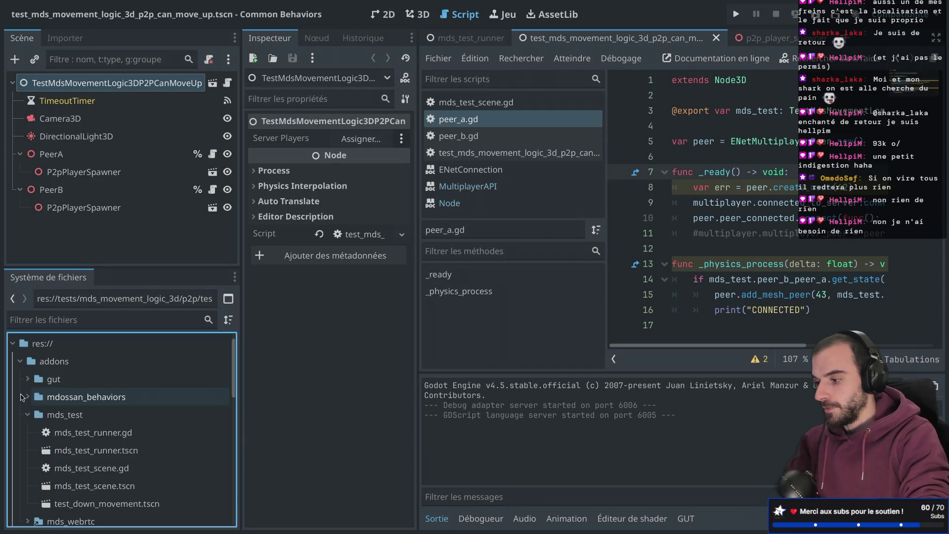
click(27, 415)
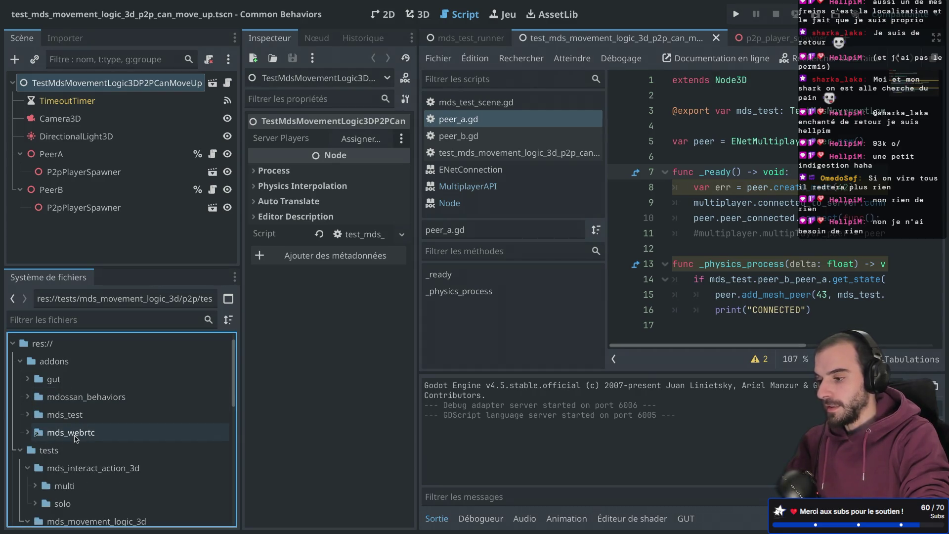
key(ctrl+Right)
key(ctrl+Right)
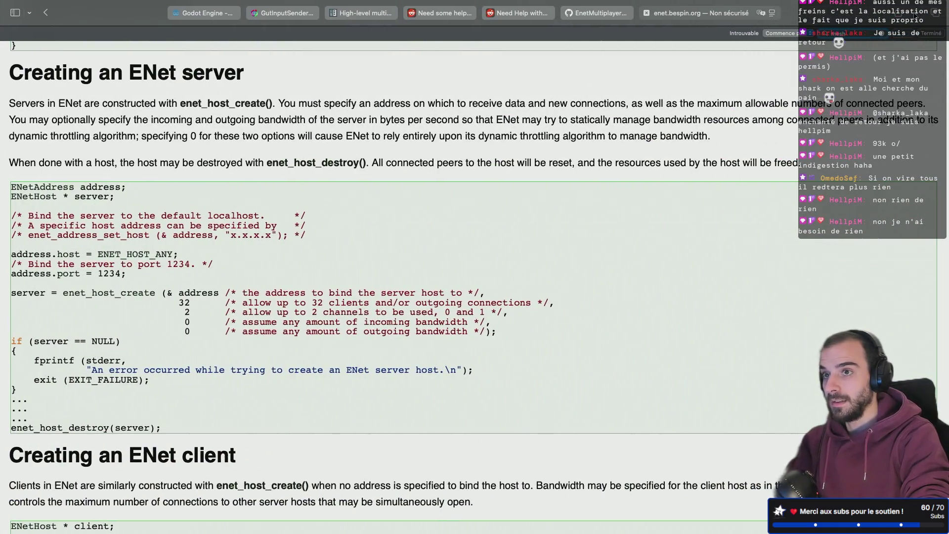
Step: Search 'godot webrtc', open the WebRTC docs page, and follow the webrtc-native plugin repository link
click(916, 18)
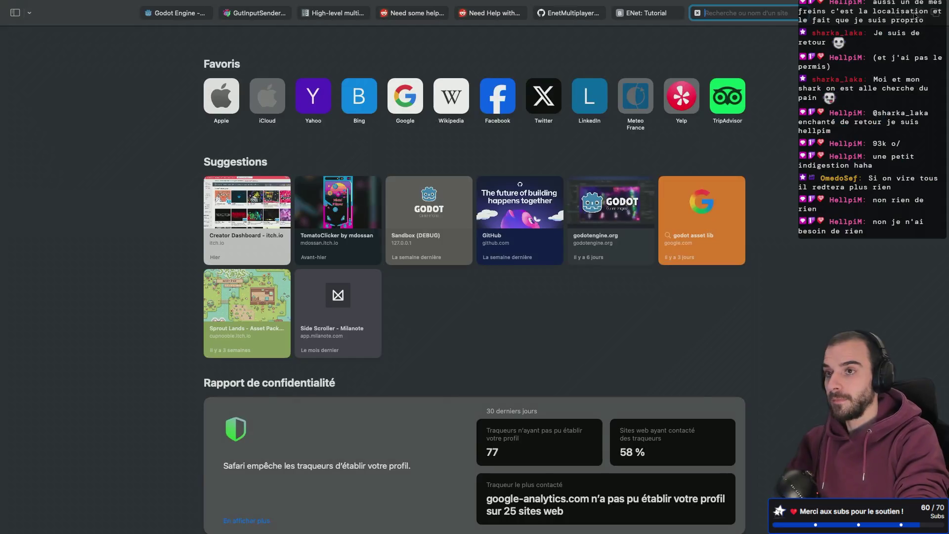
text(godot web)
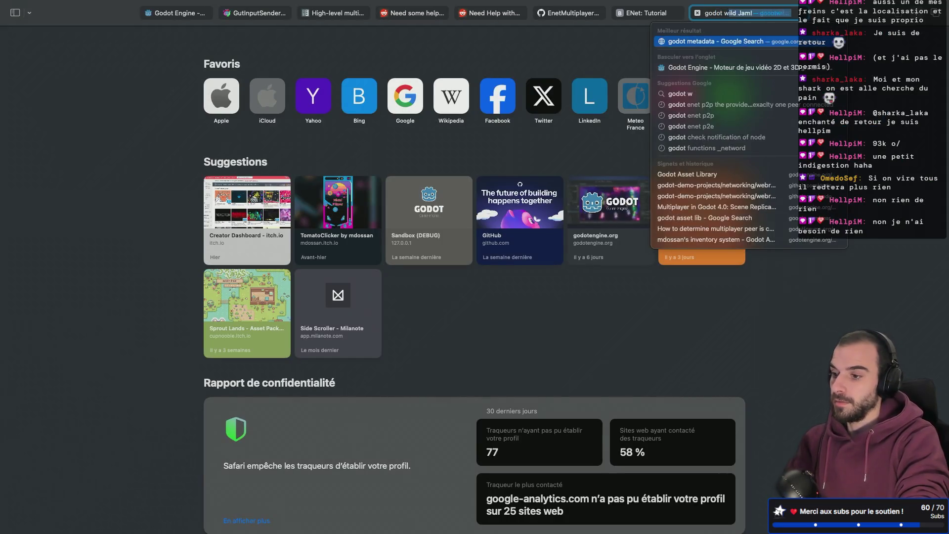
text(rtc)
key(Return)
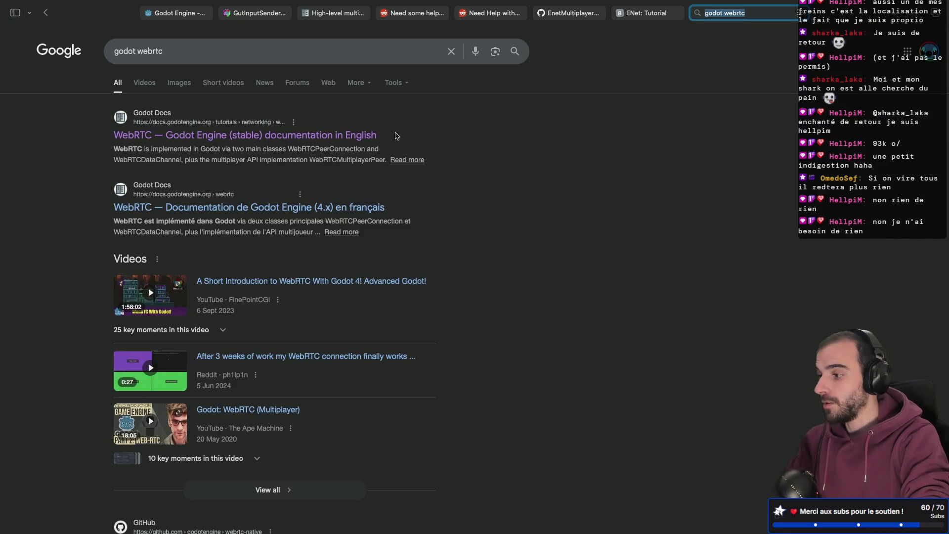
click(297, 139)
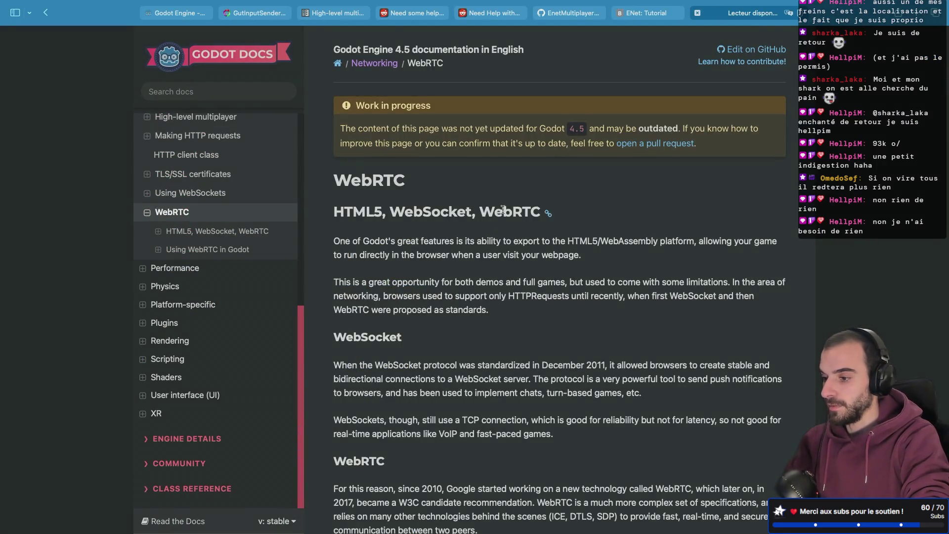
scroll(503, 212, down, 1)
scroll(503, 213, down, 15)
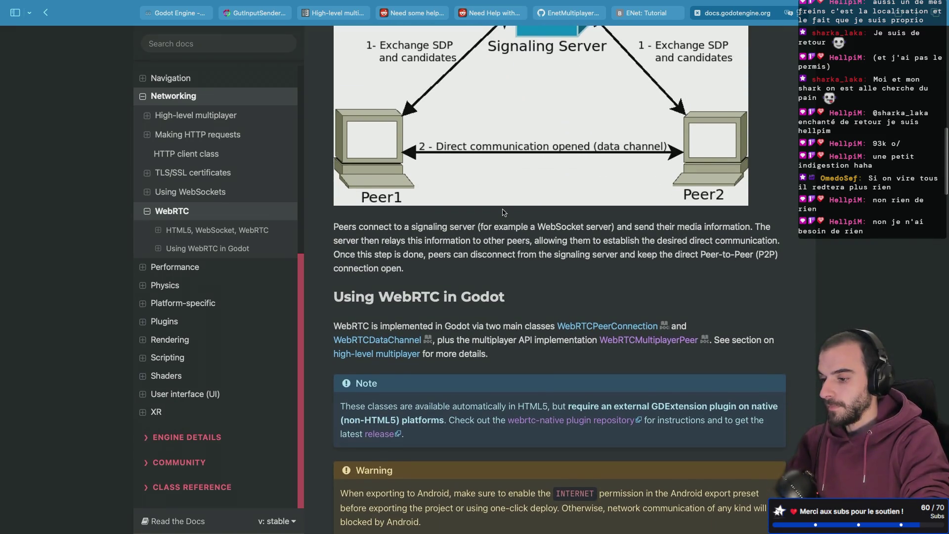
scroll(503, 212, down, 3)
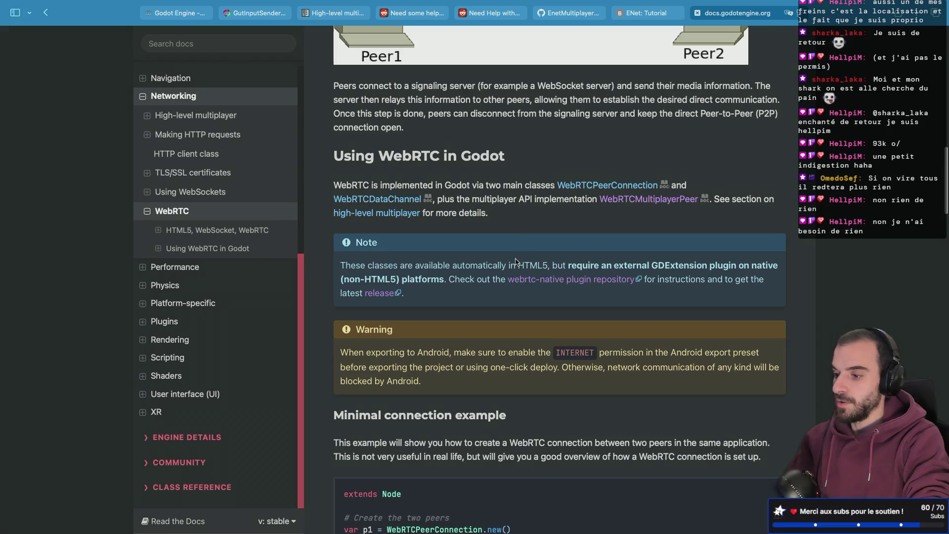
click(546, 280)
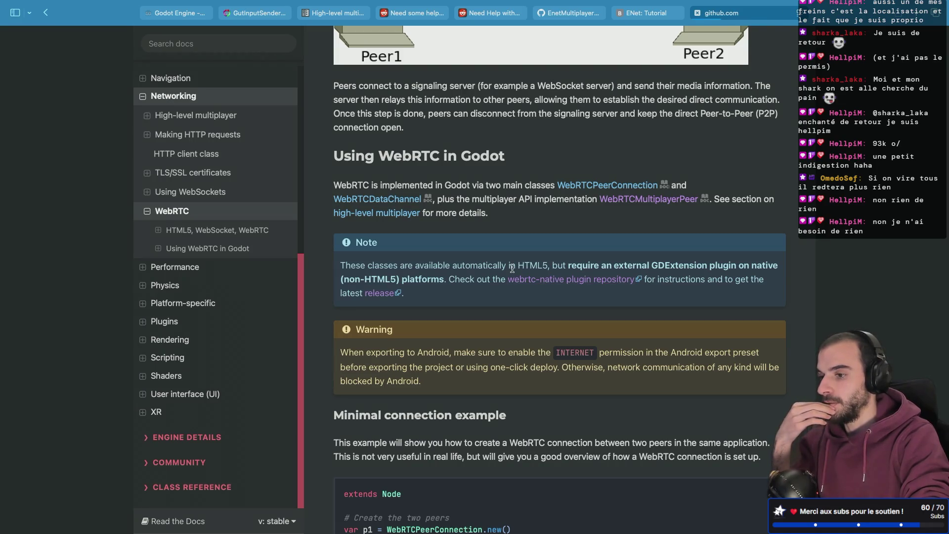
Step: Read the webrtc-native README and open the v1.1.0 release page
scroll(512, 269, down, 10)
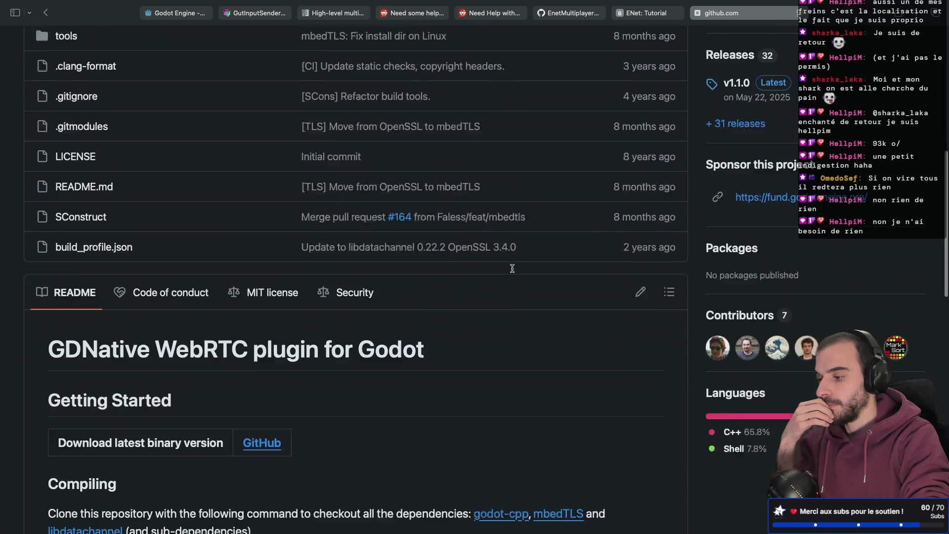
scroll(512, 269, down, 5)
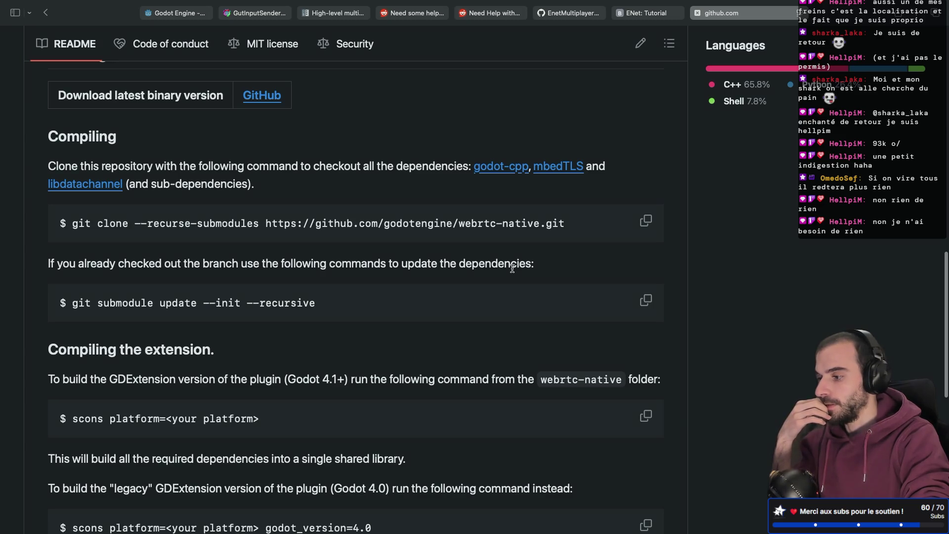
scroll(512, 269, down, 1)
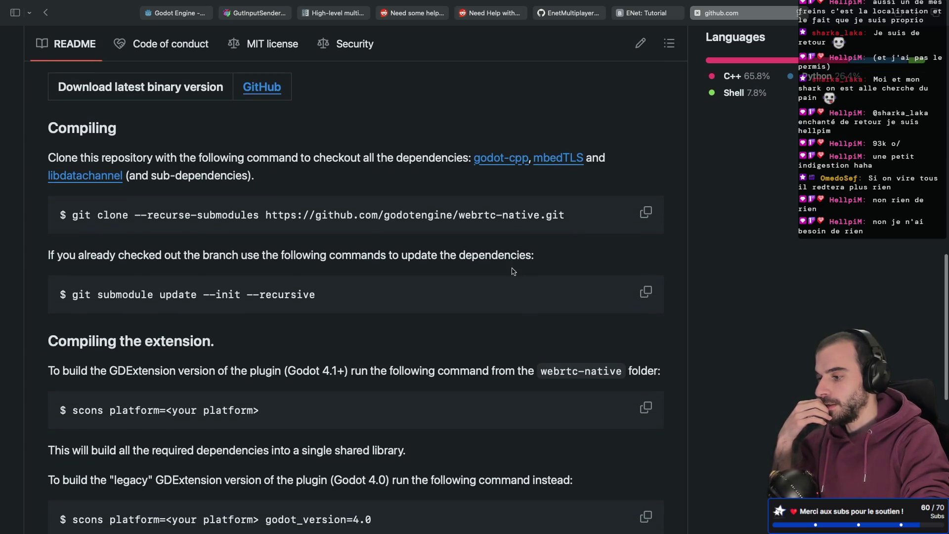
scroll(512, 271, down, 6)
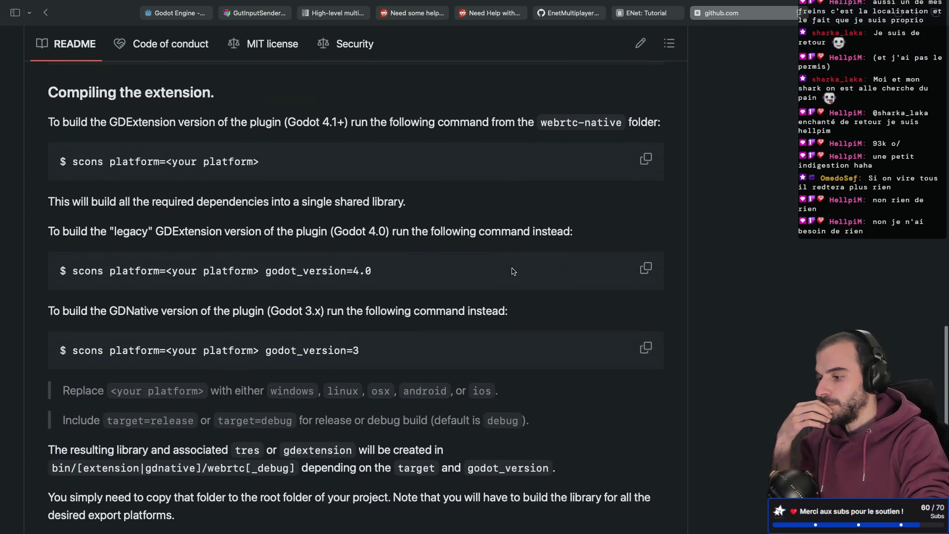
scroll(512, 271, up, 7)
scroll(512, 271, up, 9)
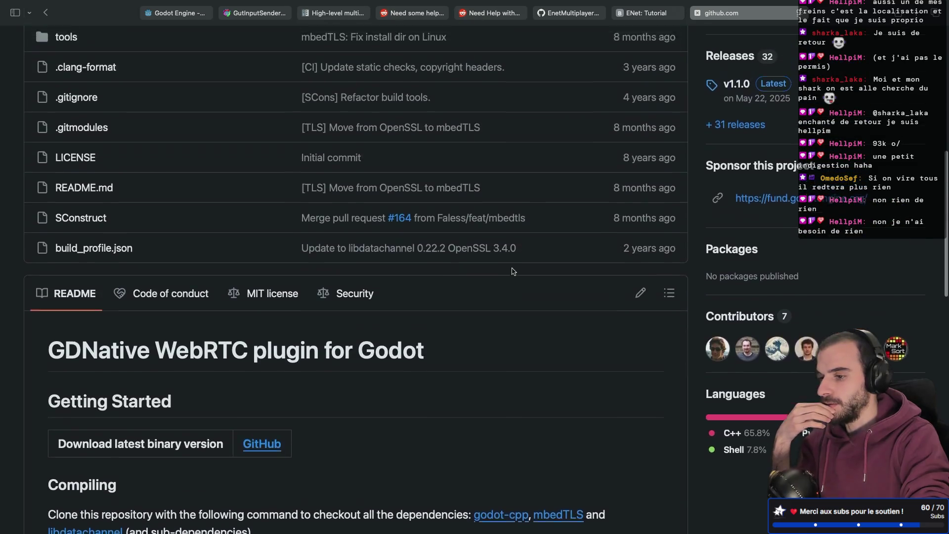
click(734, 269)
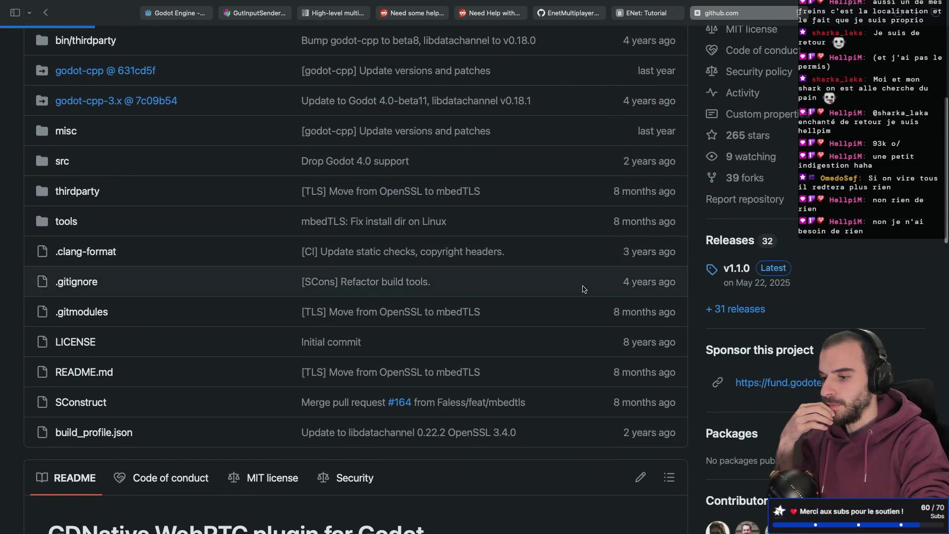
Step: Download godot-extension-webrtc.zip and open the resulting webrtc folder from Downloads
scroll(408, 355, down, 2)
scroll(409, 354, down, 1)
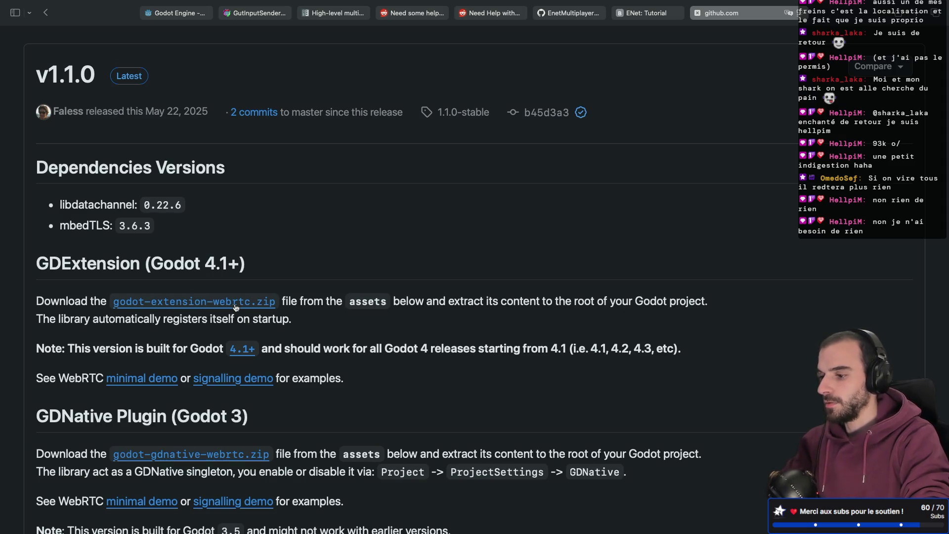
scroll(236, 308, down, 7)
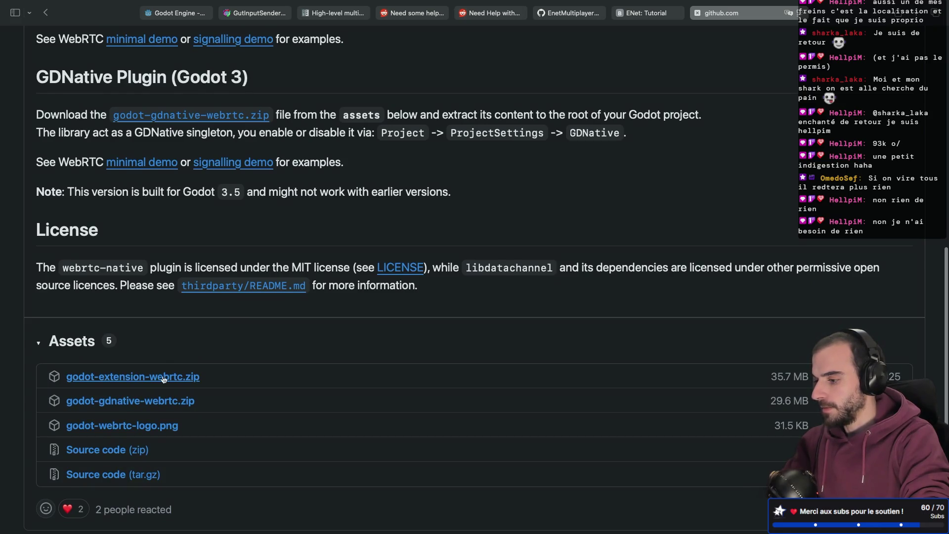
scroll(221, 248, up, 4)
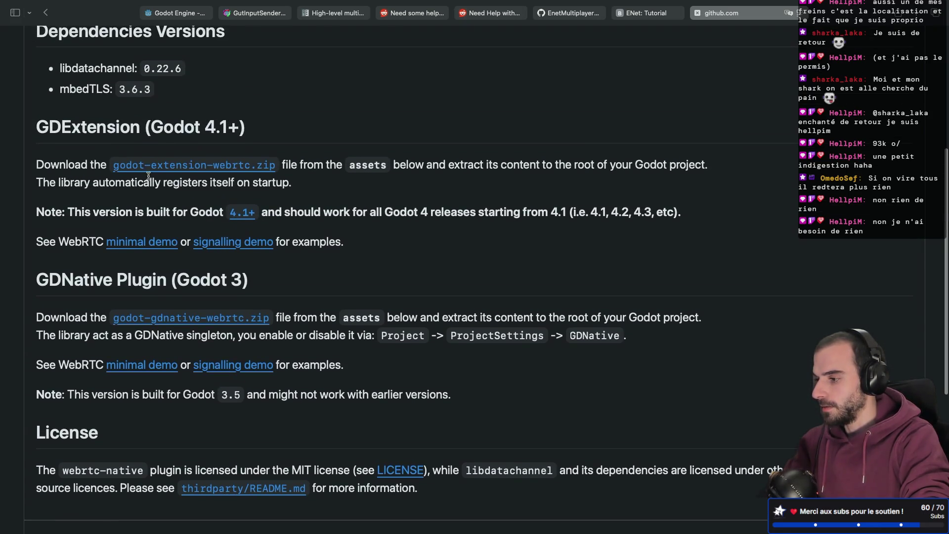
scroll(205, 269, down, 6)
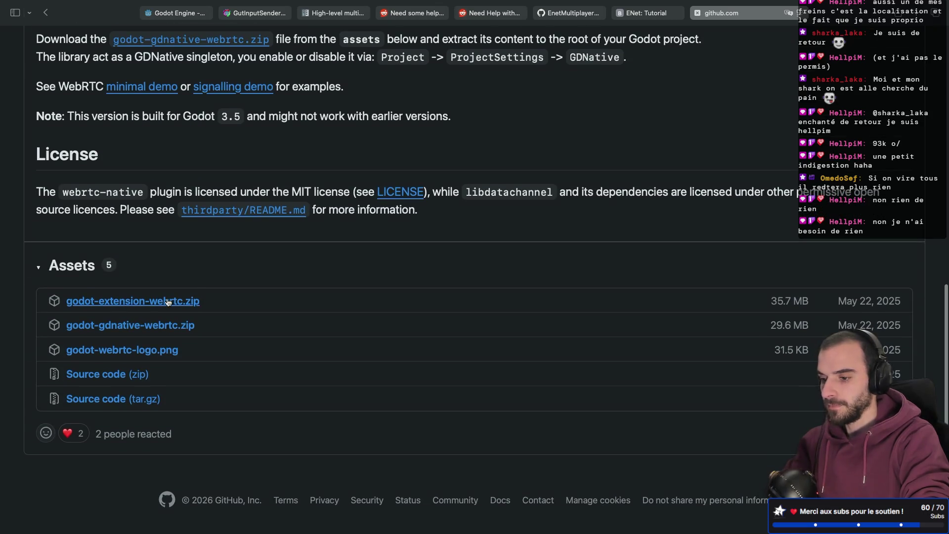
click(173, 302)
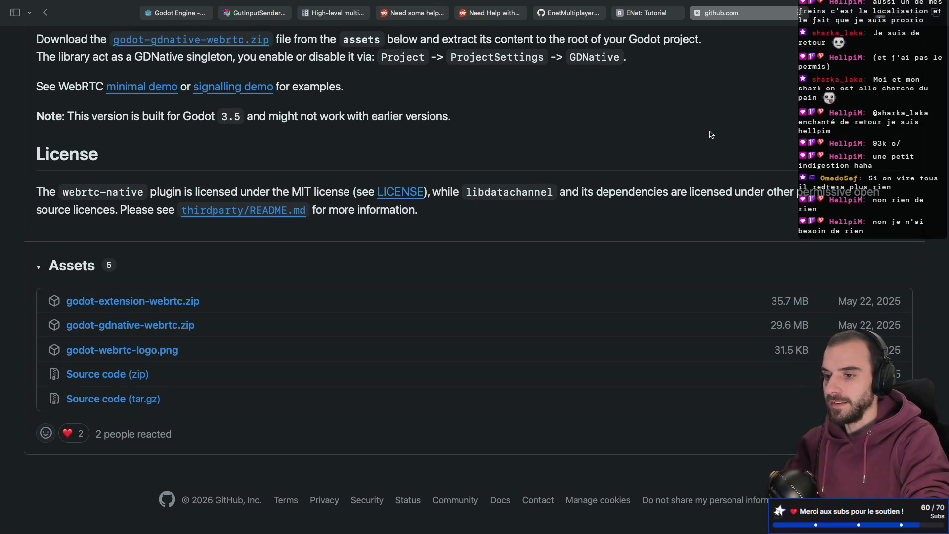
click(881, 22)
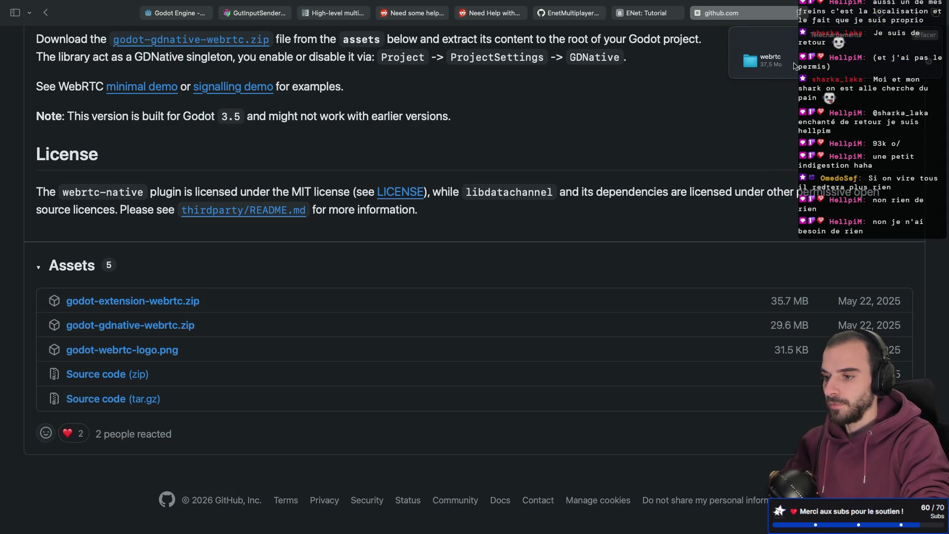
double_click(796, 66)
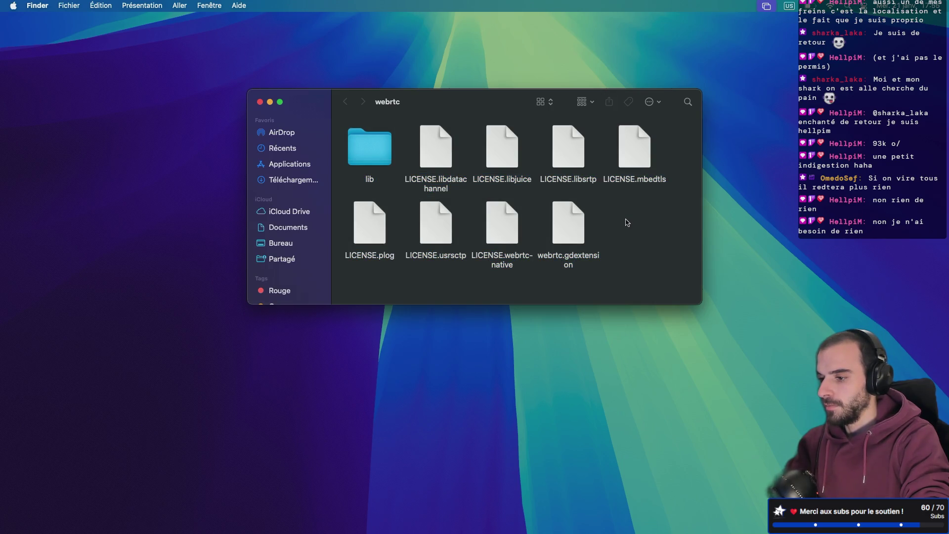
Step: Copy the webrtc folder's files, then return home and open the github folder
key(super+c)
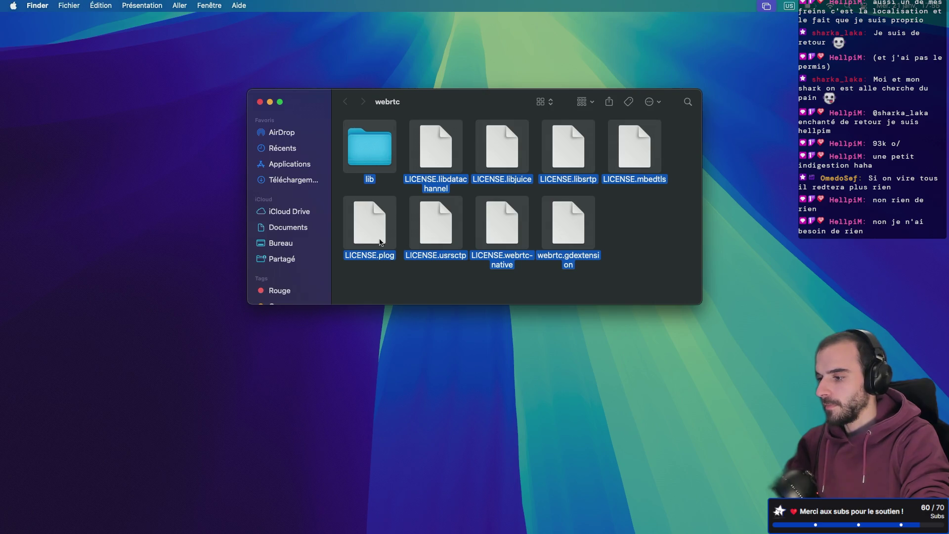
click(649, 219)
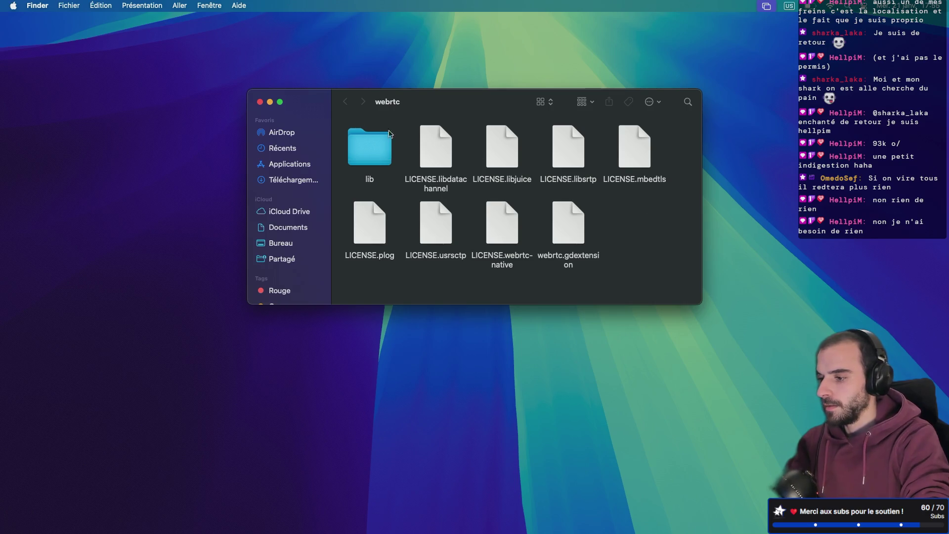
click(346, 101)
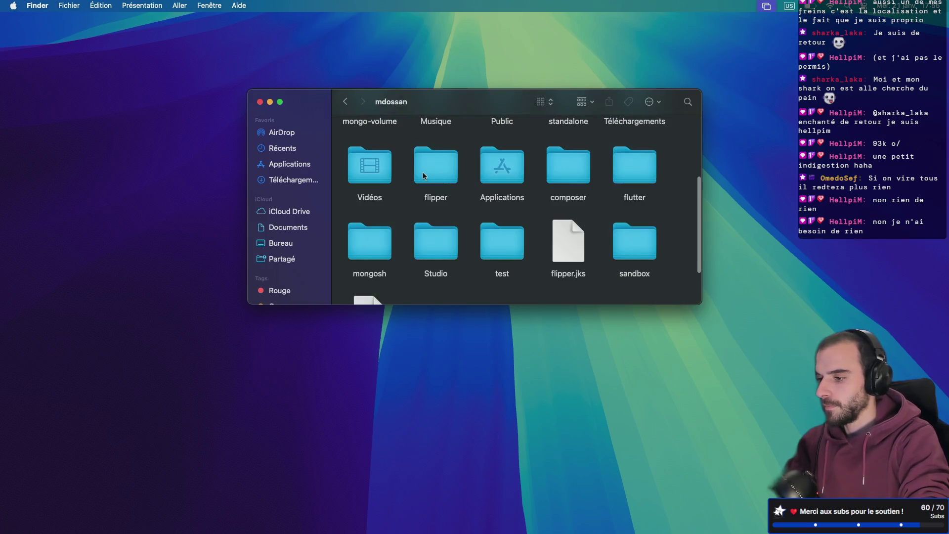
scroll(455, 226, down, 2)
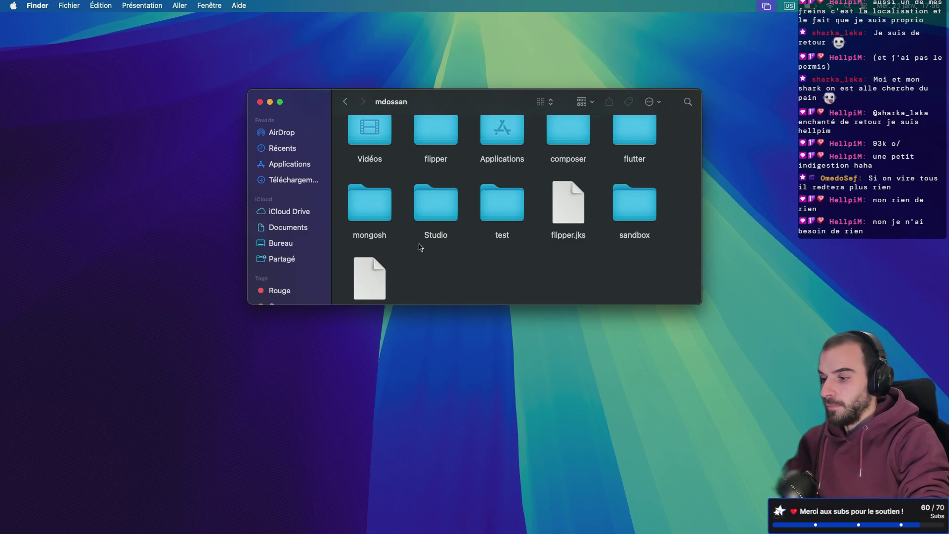
scroll(474, 191, up, 5)
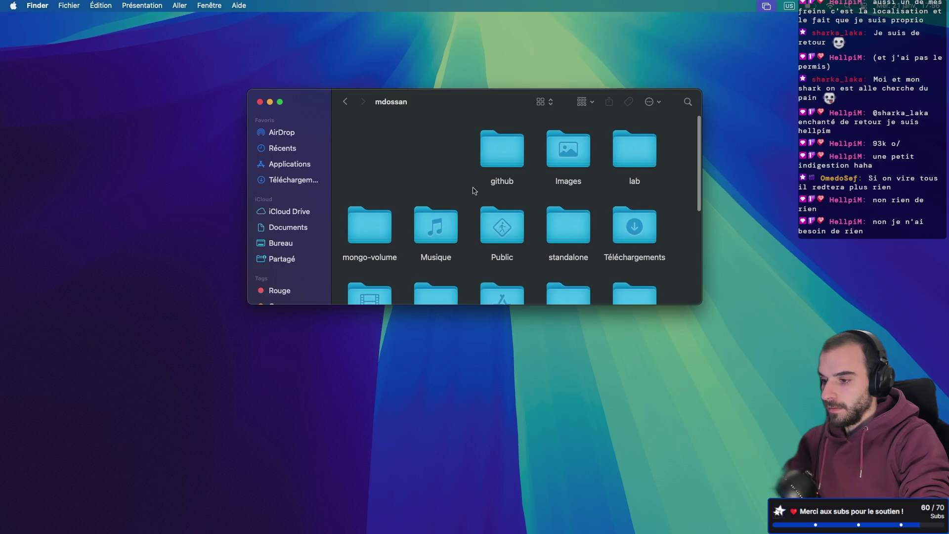
scroll(473, 190, down, 5)
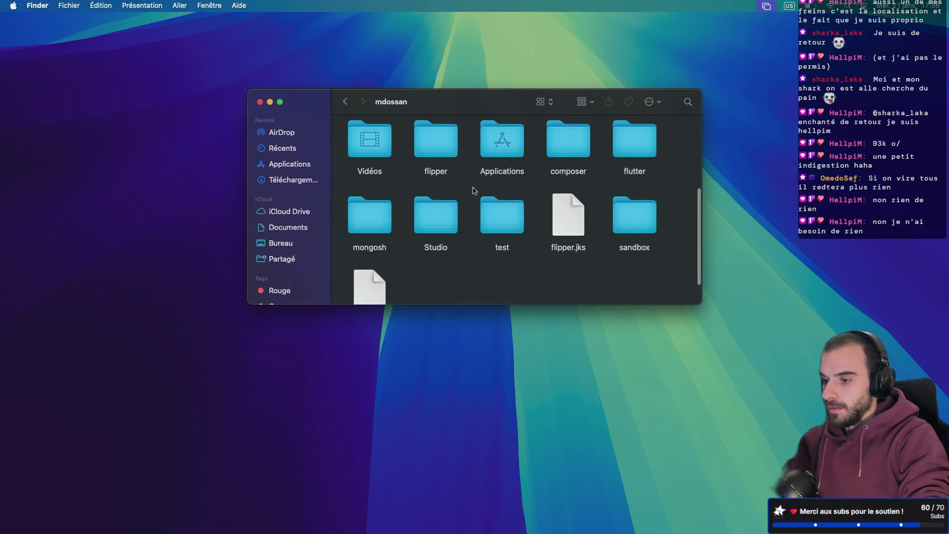
scroll(473, 190, up, 5)
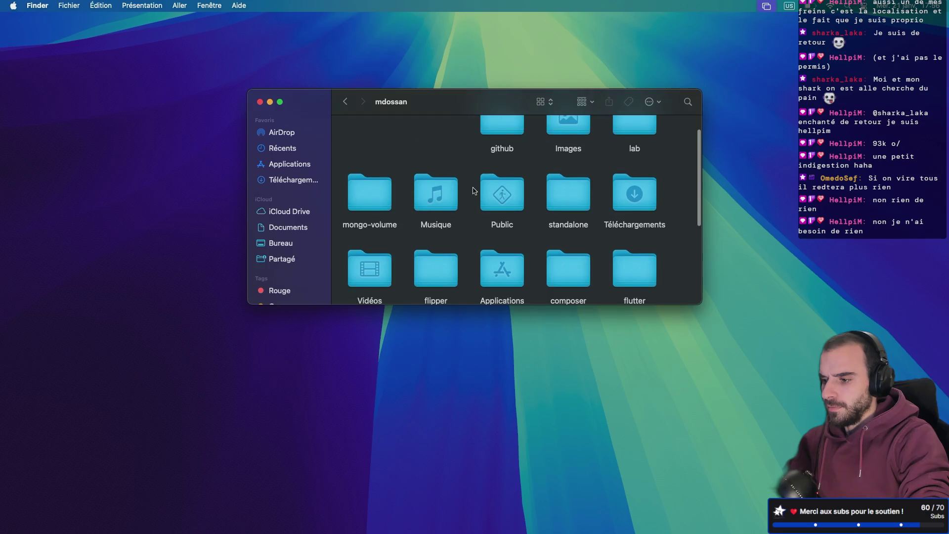
click(514, 147)
double_click(514, 146)
Step: Open mdossan > godot-common-behaviors and check the copied lib, LICENSE and webrtc.gdextension files
double_click(379, 164)
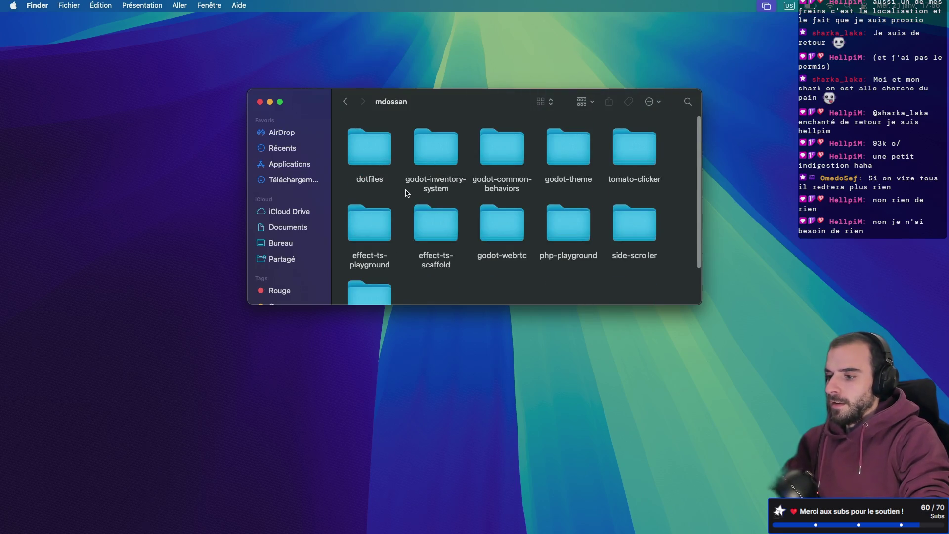
scroll(509, 223, down, 2)
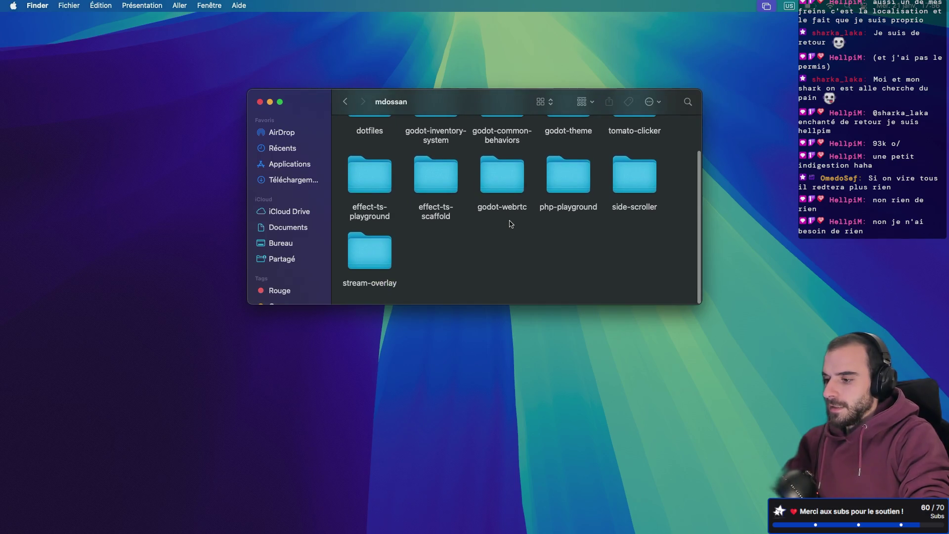
scroll(509, 222, up, 2)
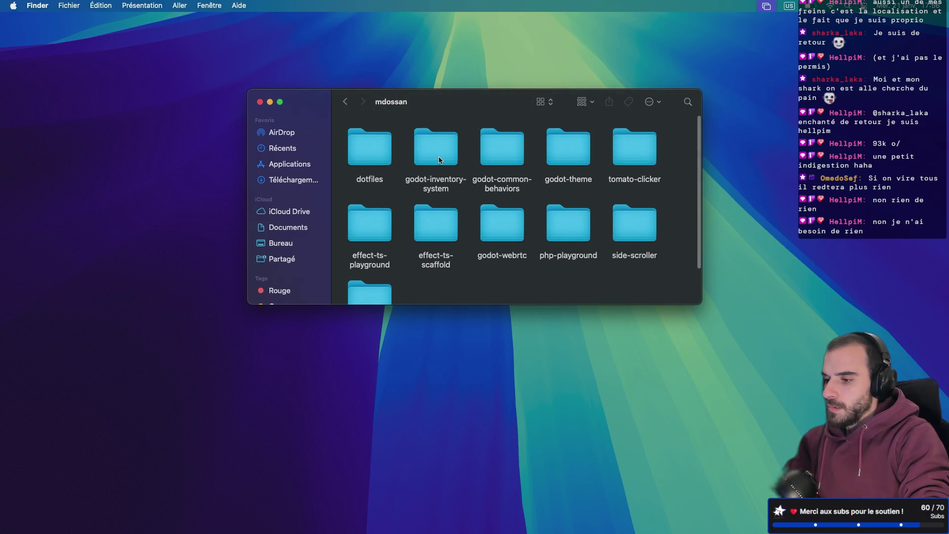
double_click(504, 166)
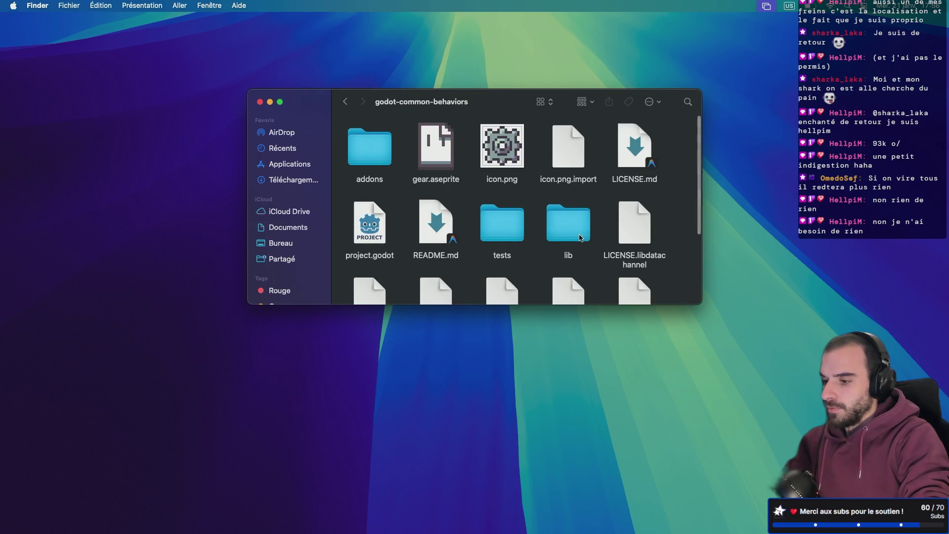
scroll(581, 237, down, 3)
scroll(580, 238, down, 2)
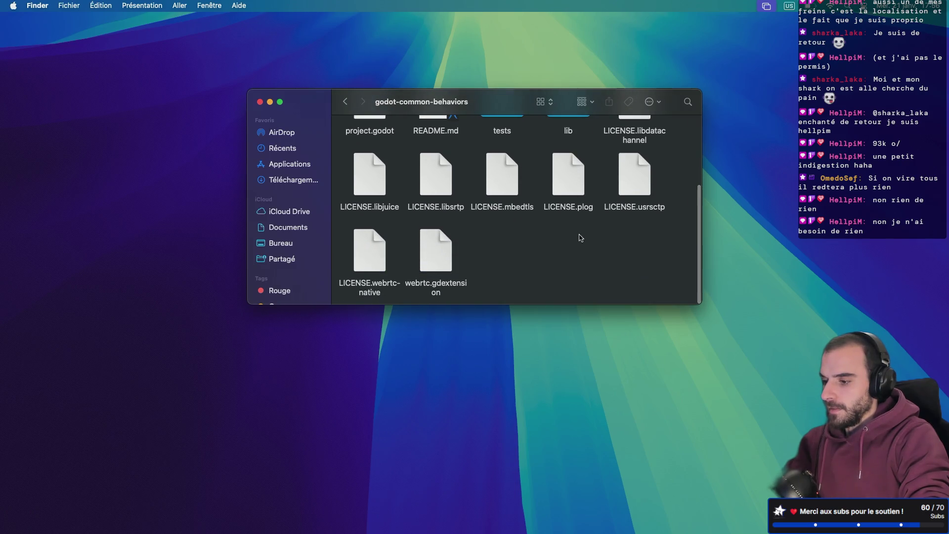
key(ctrl+Right)
key(ctrl+Right)
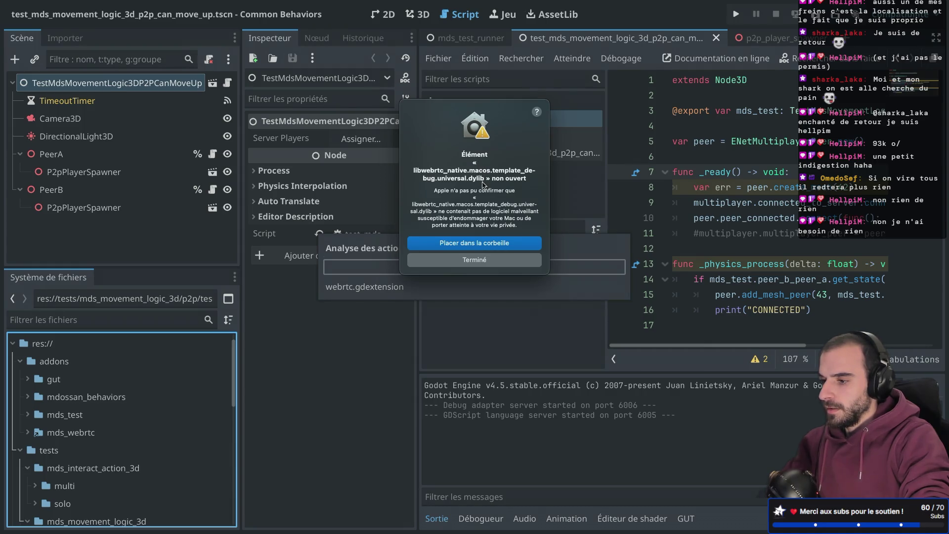
Step: Open Apple's help page about the blocked libwebrtc_native dylib
click(536, 112)
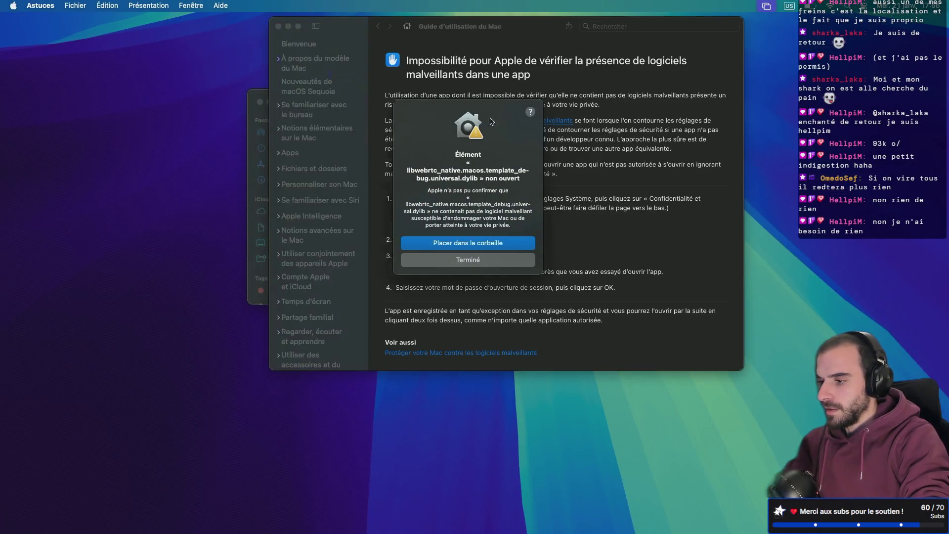
Step: Open Confidentialité et sécurité from the Mac user guide and arrange both windows side by side
click(489, 158)
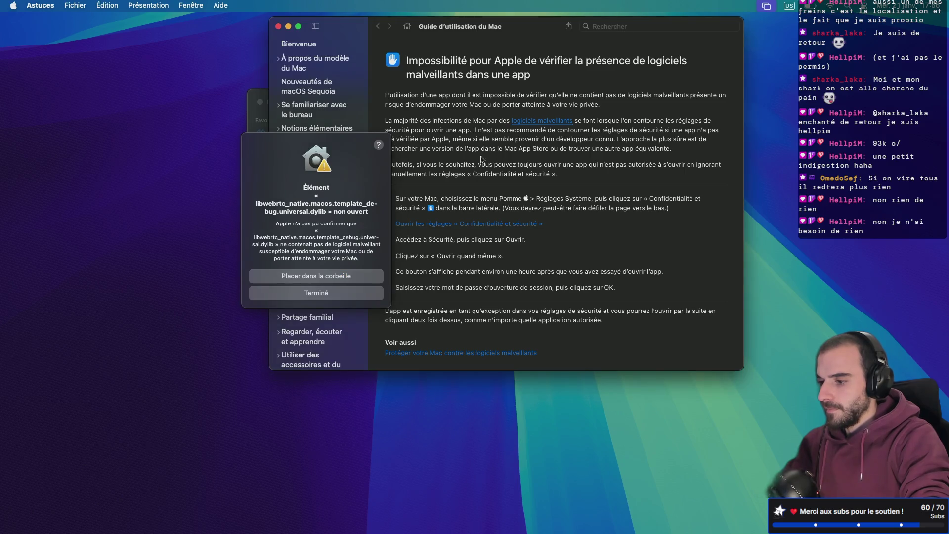
click(500, 225)
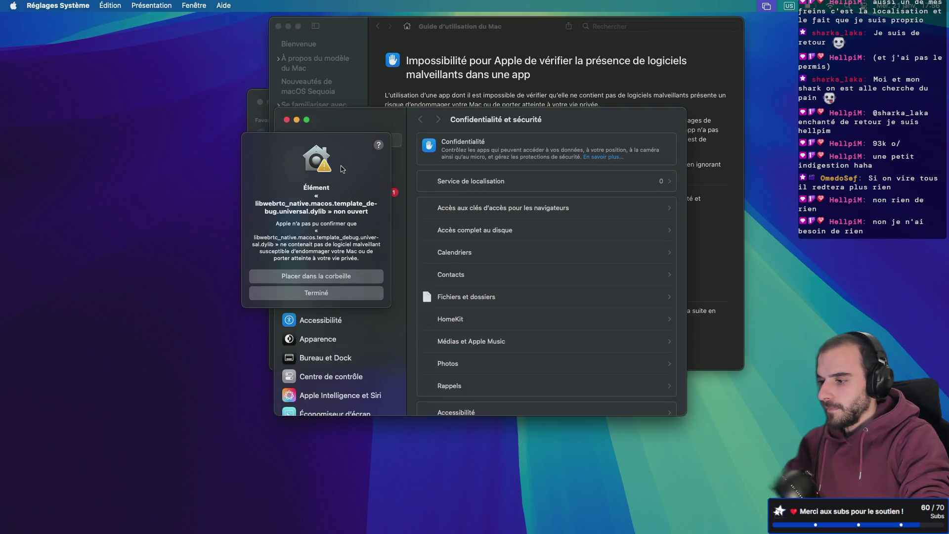
scroll(512, 280, down, 10)
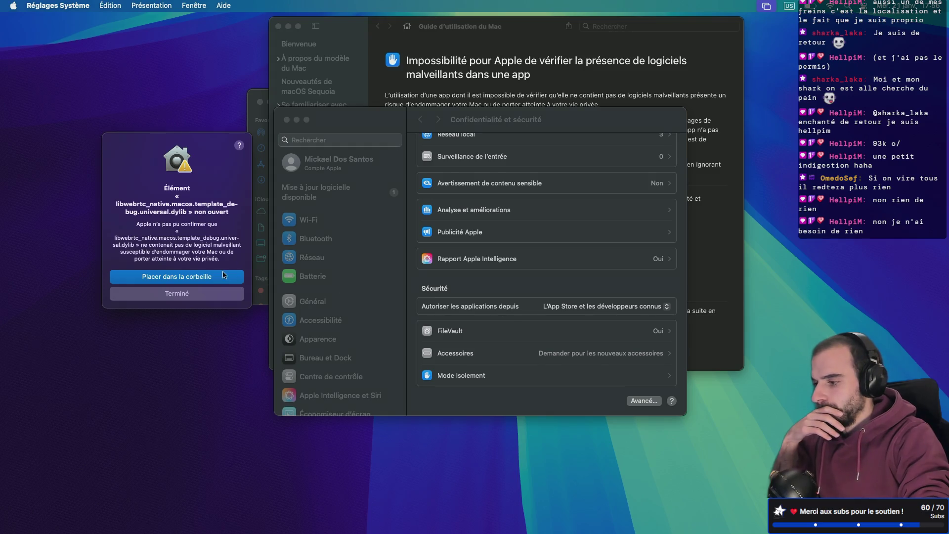
scroll(479, 300, up, 1)
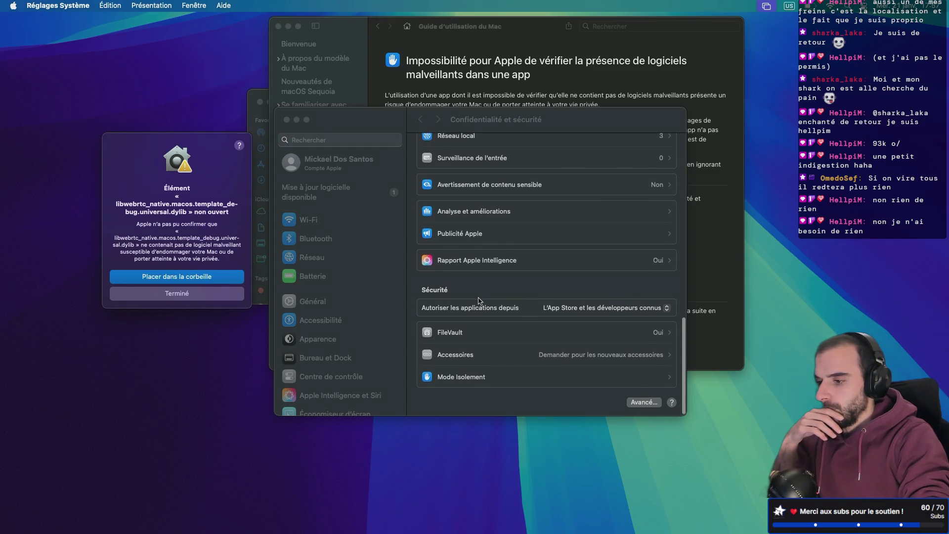
scroll(478, 300, up, 3)
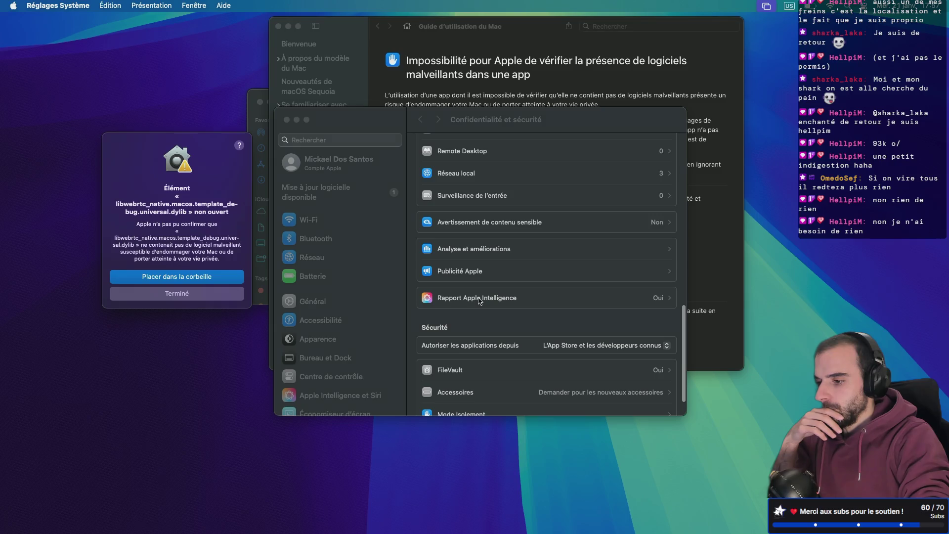
click(399, 121)
mouse_move(584, 128)
mouse_down()
mouse_move(341, 247)
mouse_move(347, 243)
mouse_up()
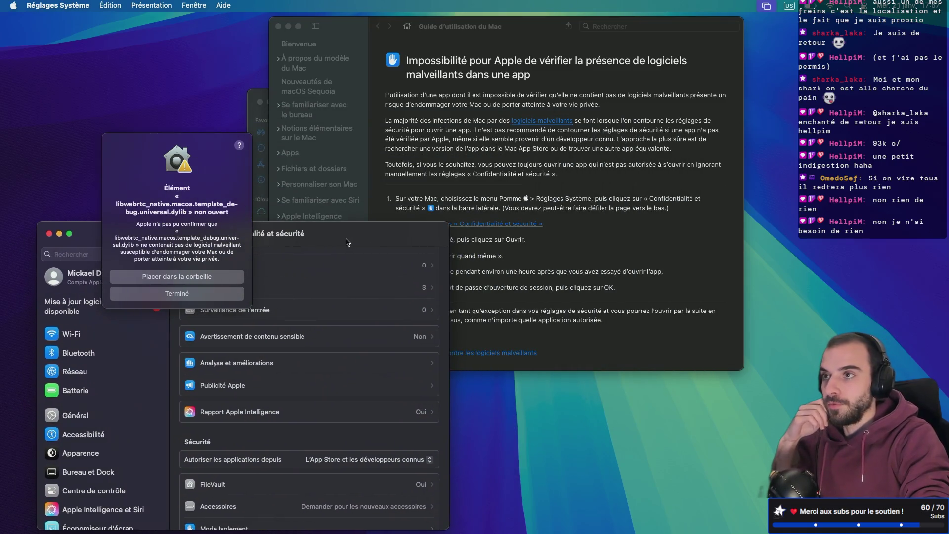
click(615, 43)
drag(560, 34, 686, 37)
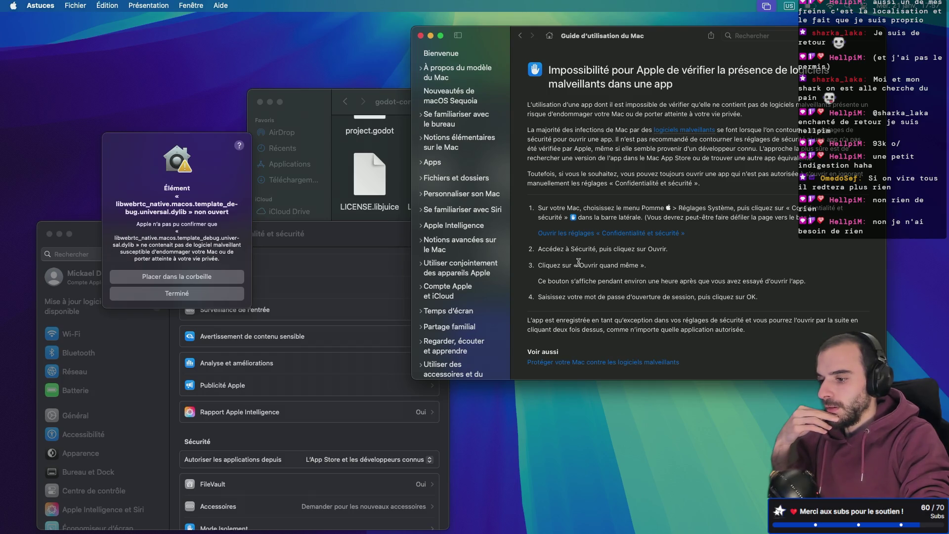
mouse_move(344, 235)
mouse_down()
mouse_move(555, 105)
mouse_move(597, 90)
mouse_up()
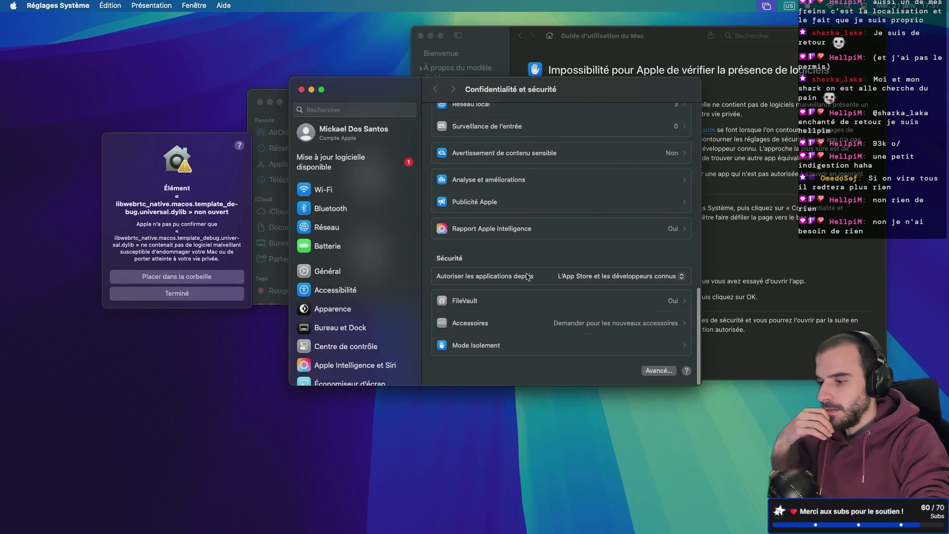
Step: Review the allowed app sources without changes and reopen Confidentialité et sécurité
click(610, 276)
click(575, 279)
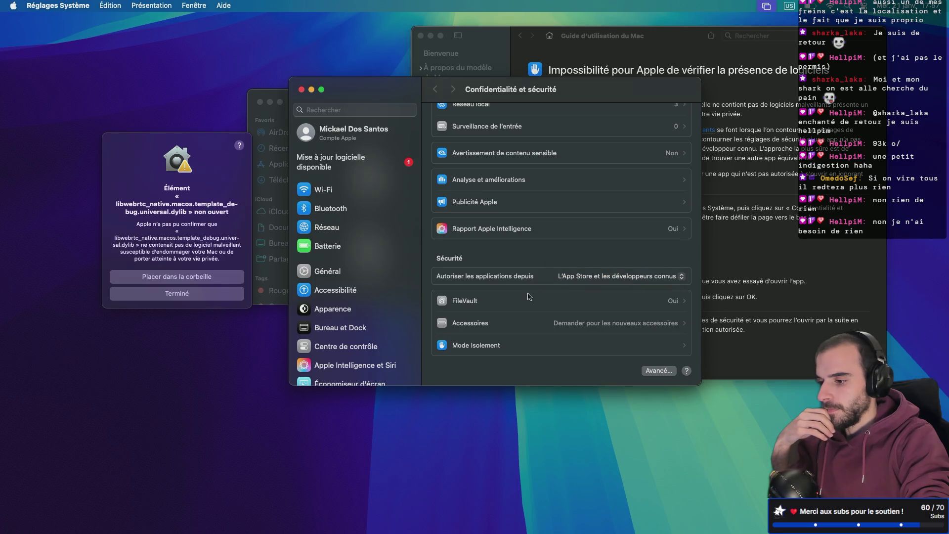
scroll(529, 309, up, 8)
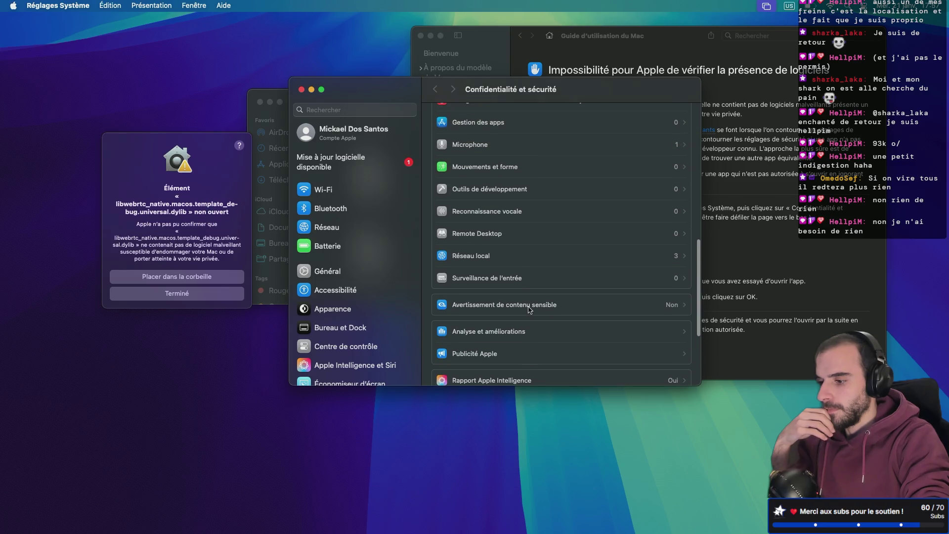
scroll(529, 310, up, 10)
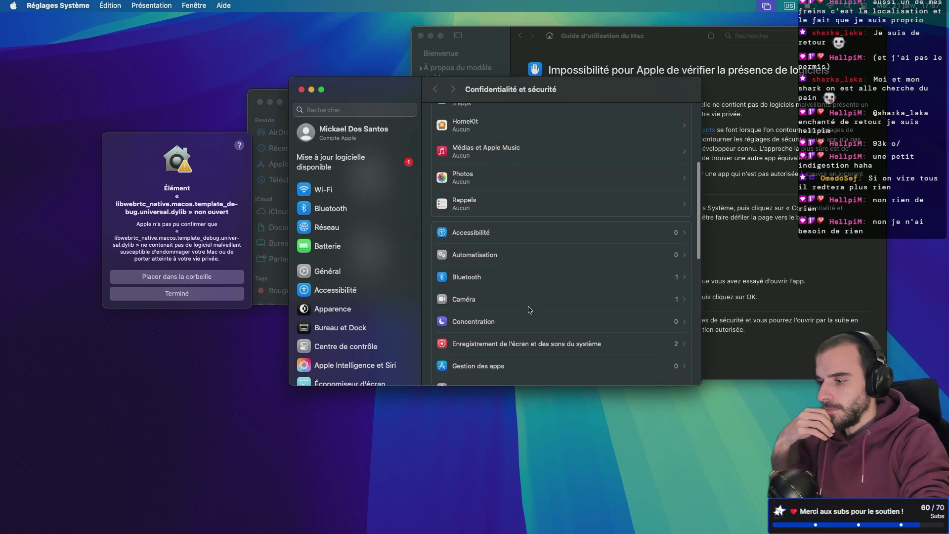
scroll(530, 310, up, 10)
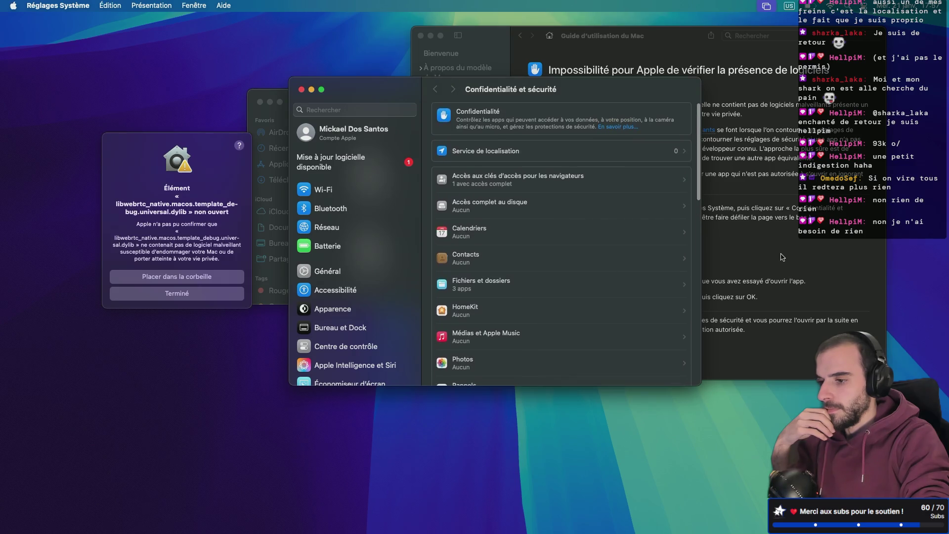
click(781, 256)
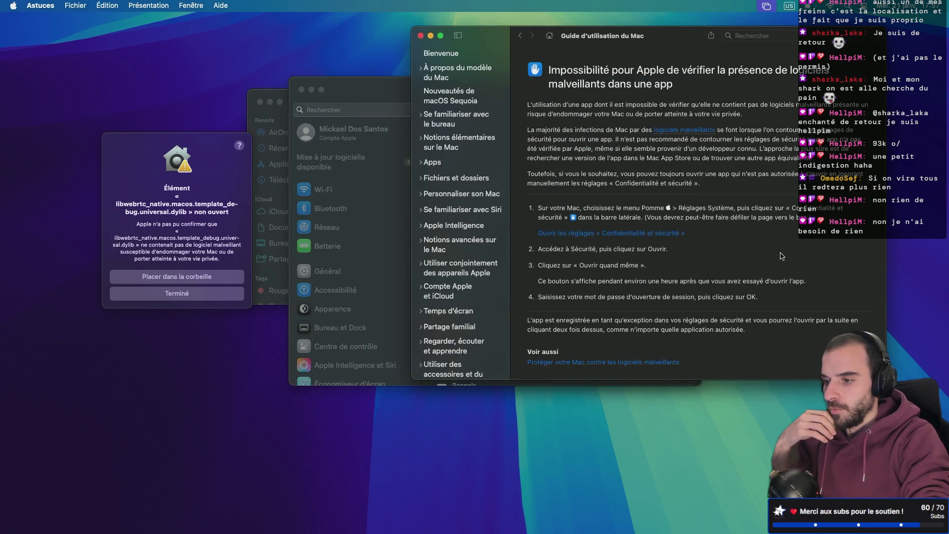
click(591, 234)
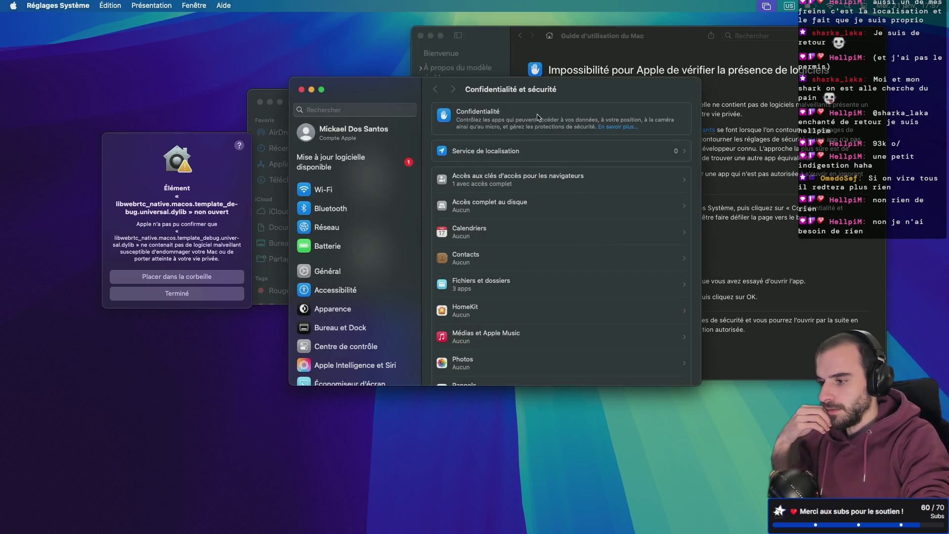
scroll(525, 119, down, 15)
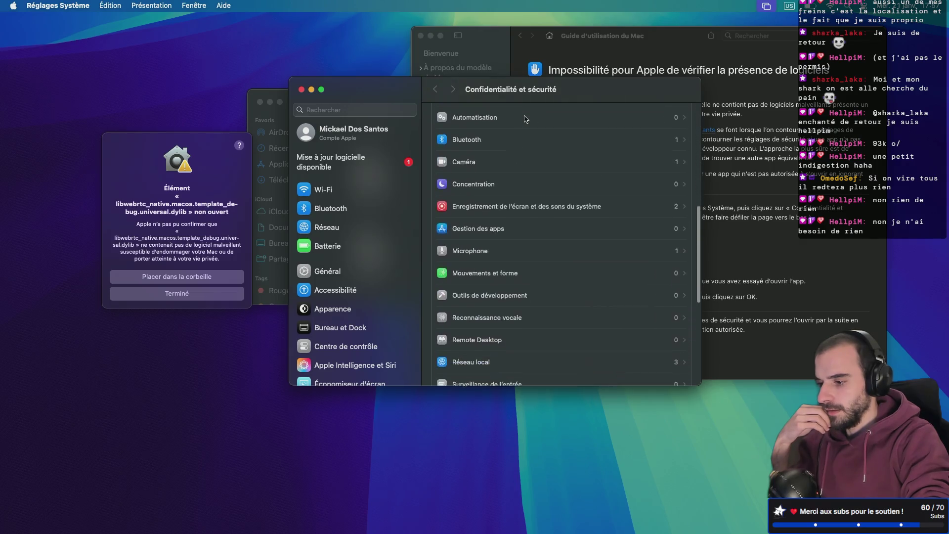
scroll(525, 119, down, 5)
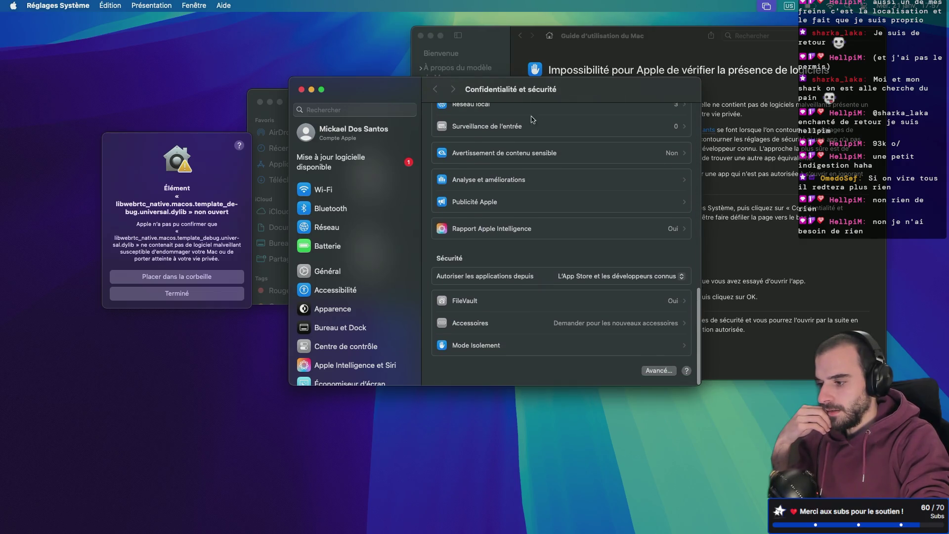
Step: Allow the blocked libwebrtc library with 'Autoriser quand même'
click(176, 297)
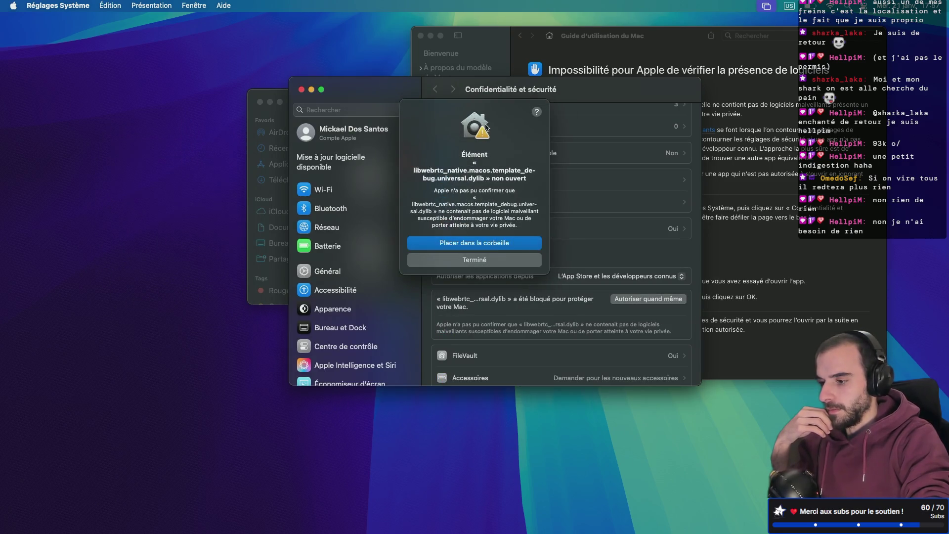
click(649, 300)
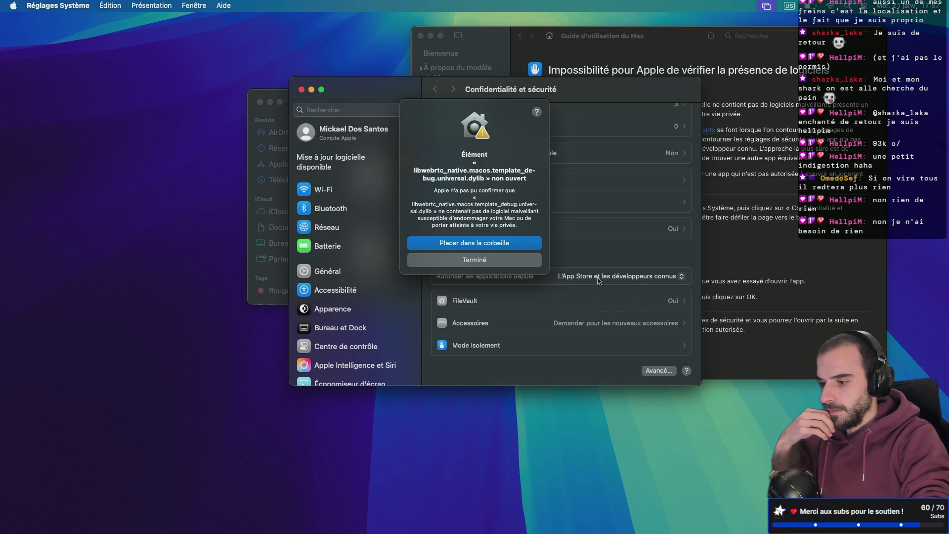
click(498, 260)
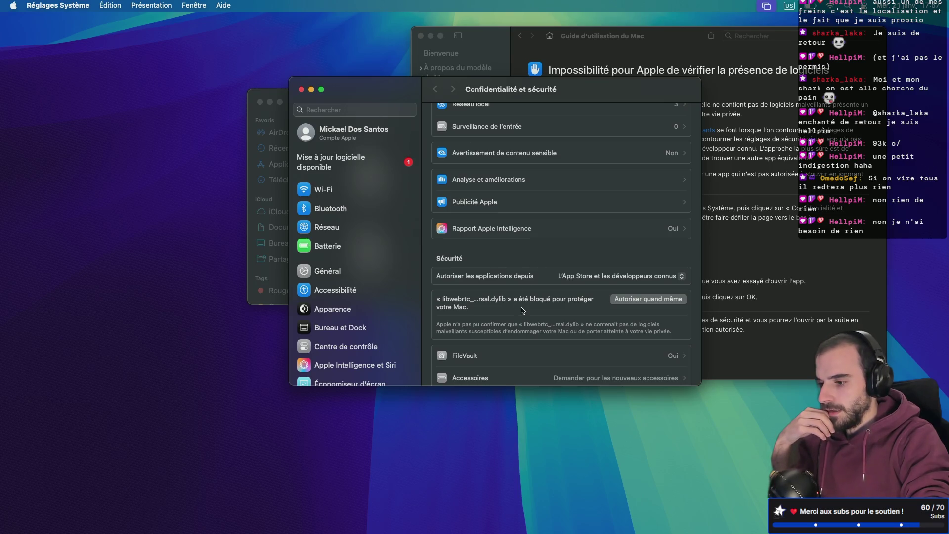
click(636, 300)
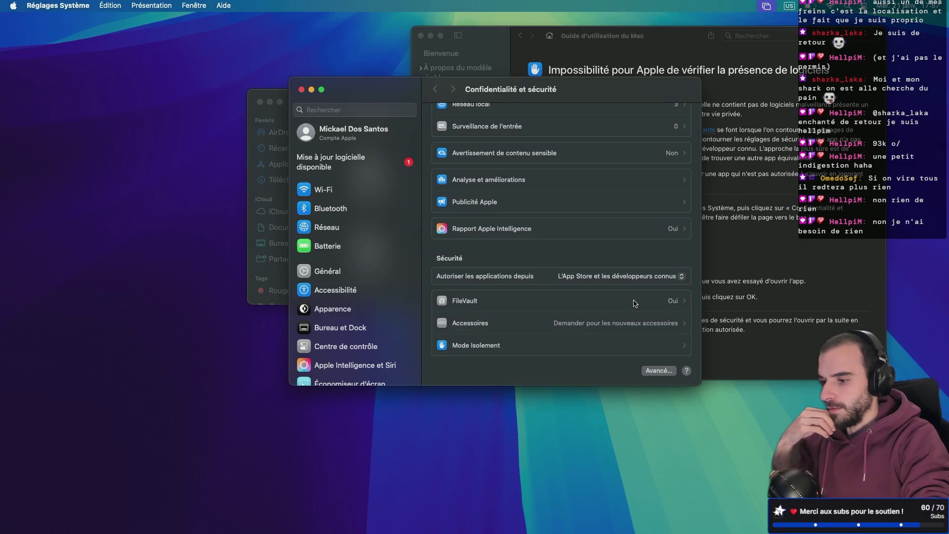
key(super+Tab)
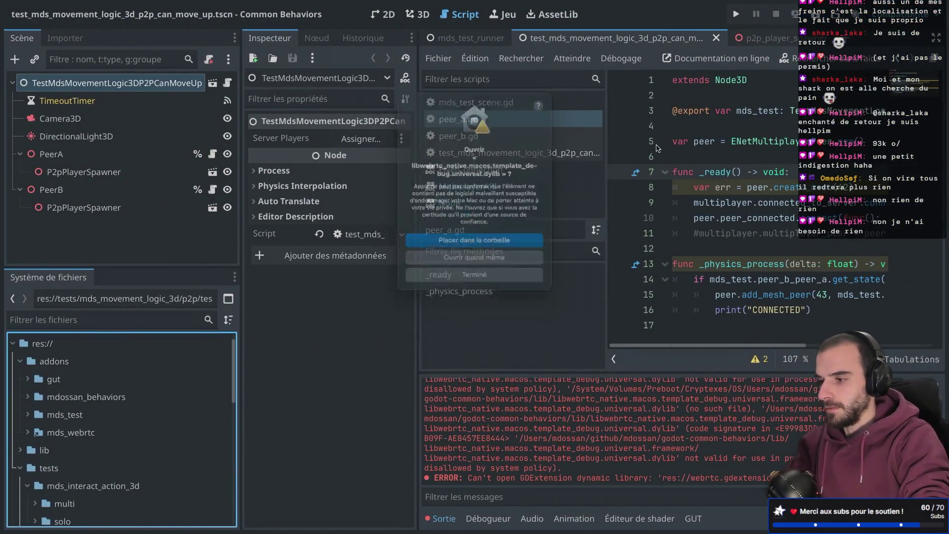
Step: Open the libwebrtc library anyway and reload the current project
click(493, 257)
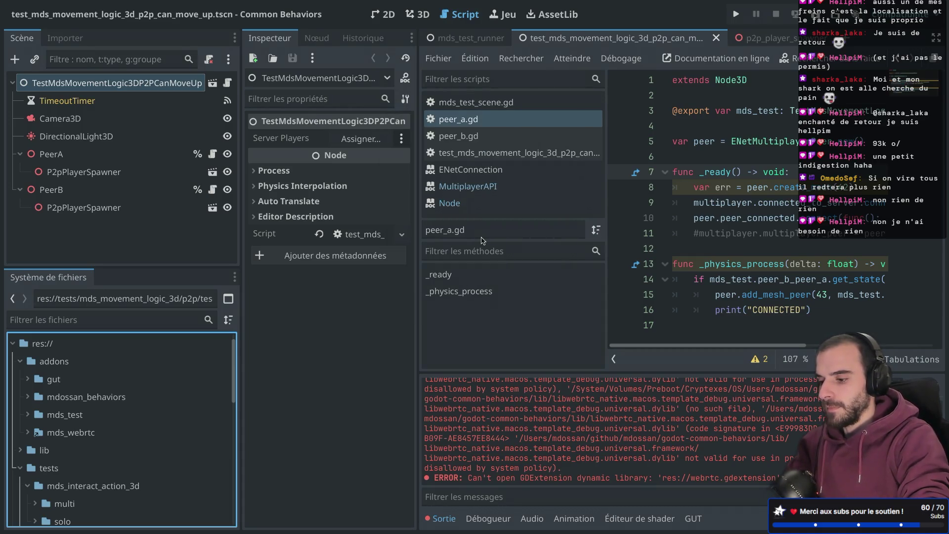
mouse_move(159, 3)
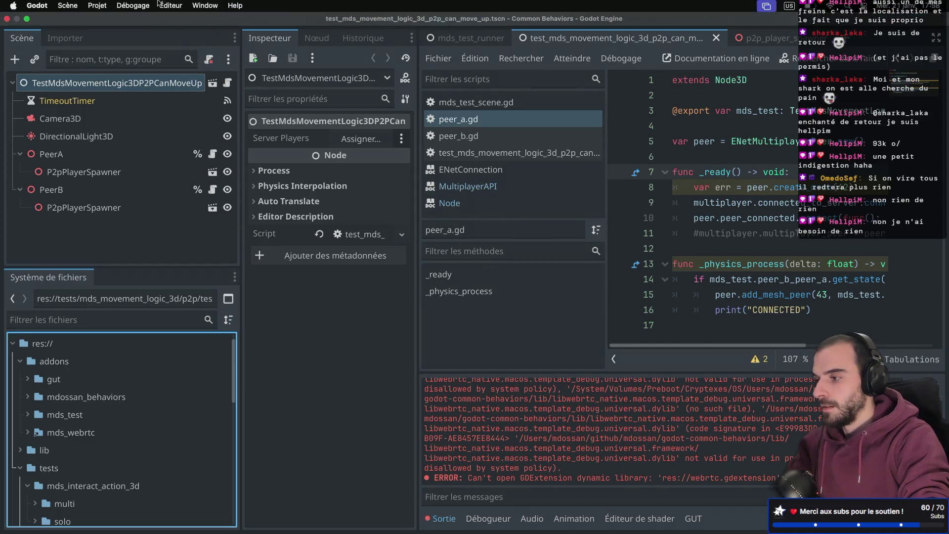
click(105, 5)
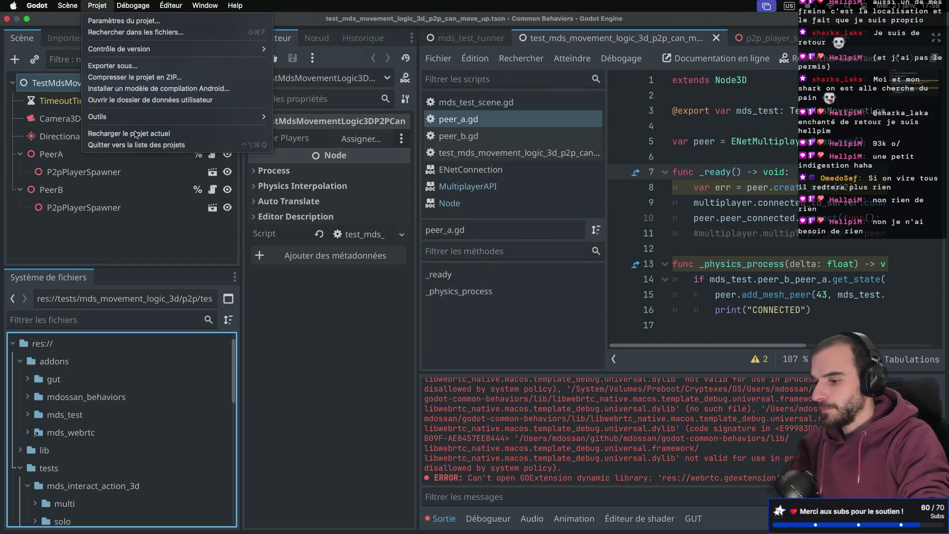
click(353, 198)
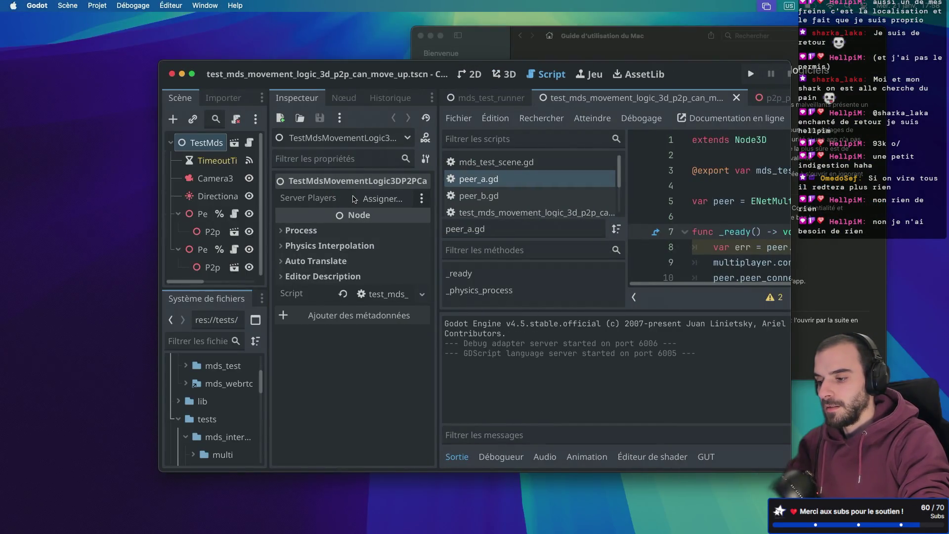
Step: Make the editor full screen, close Settings and the user guide, minimize Finder, and narrow the Scene dock
click(193, 75)
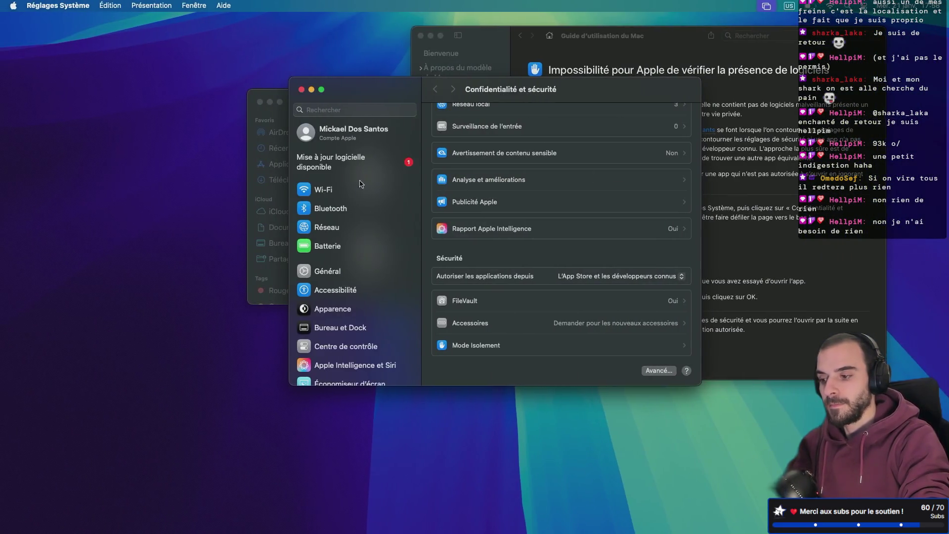
click(298, 89)
mouse_move(493, 41)
mouse_down()
mouse_move(290, 83)
mouse_move(226, 119)
mouse_up()
click(218, 78)
click(226, 119)
key(ctrl+Right)
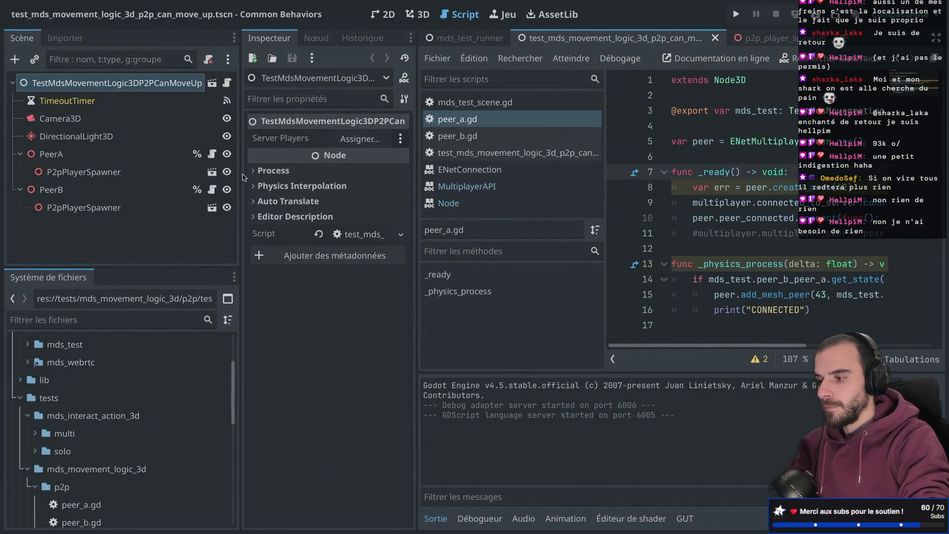
drag(240, 177, 208, 176)
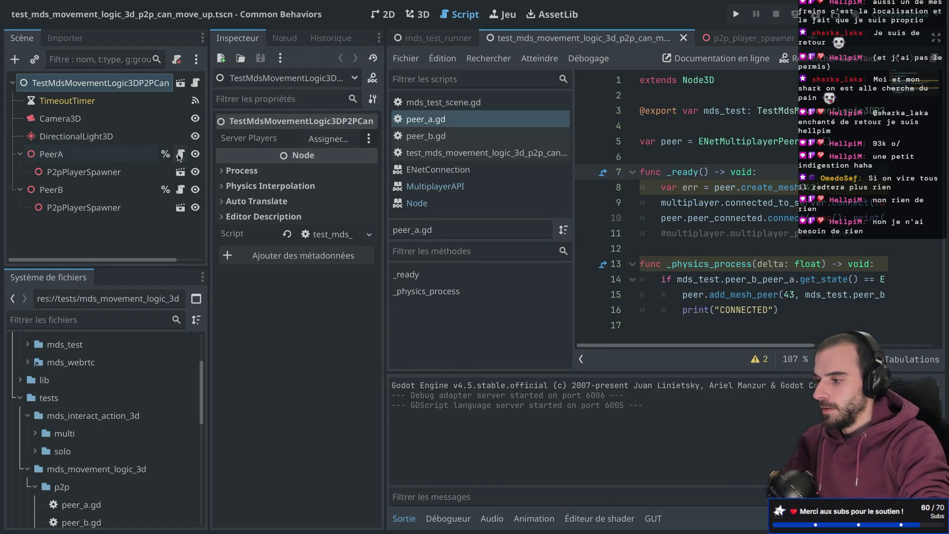
Step: Delete the four peer variable declarations on lines 4–7 of the test script
click(196, 83)
key(ctrl+shift+F11)
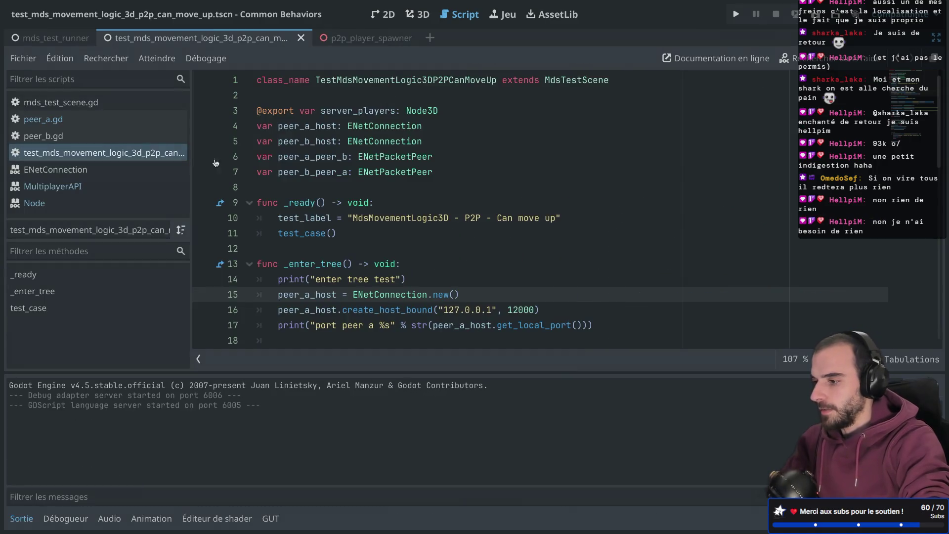
mouse_move(434, 172)
mouse_down()
mouse_move(376, 158)
mouse_move(318, 128)
mouse_up()
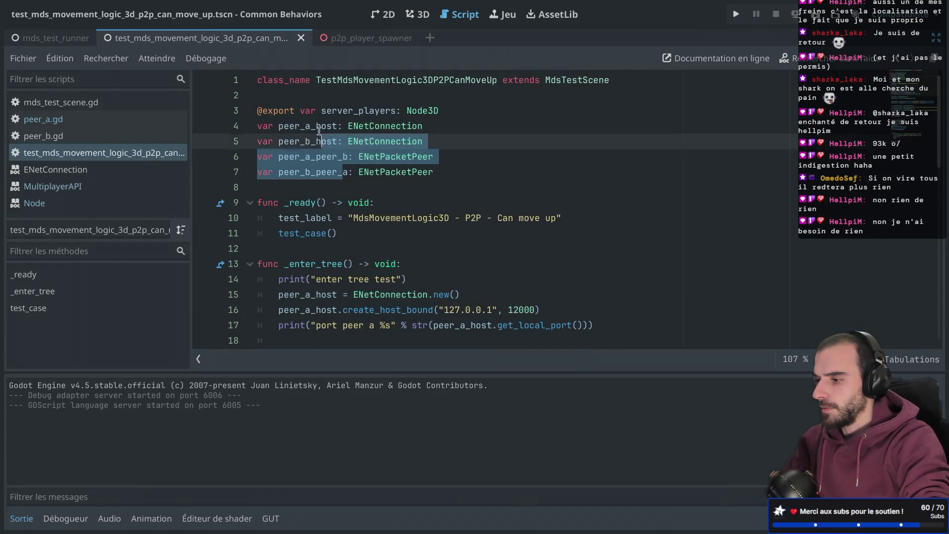
click(443, 169)
drag(443, 170, 464, 115)
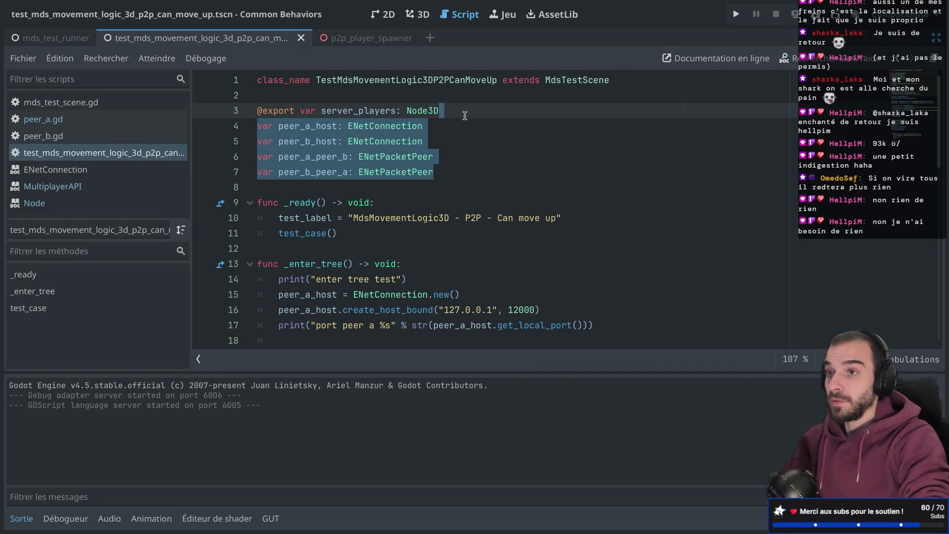
key(BackSpace)
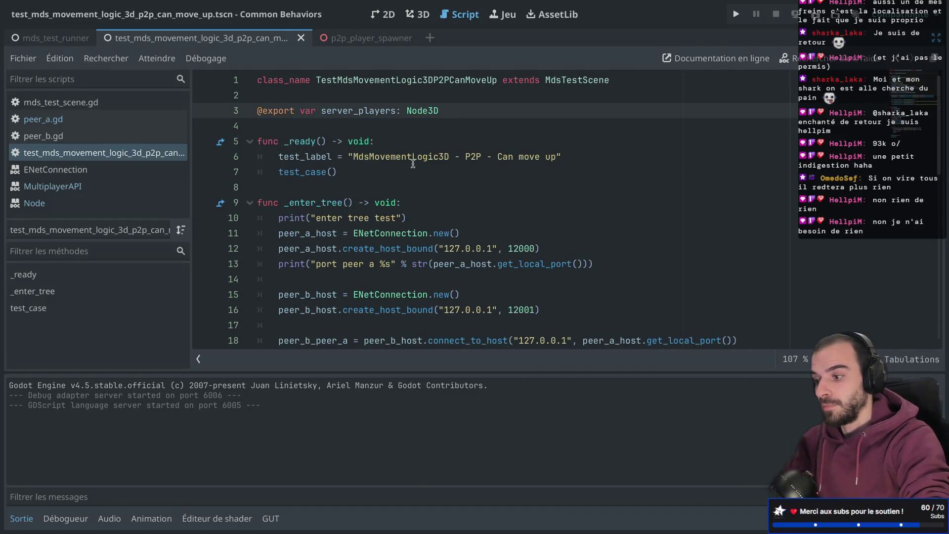
Step: Remove the ENet host and connection setup code from _enter_tree
scroll(413, 164, down, 2)
scroll(460, 225, down, 3)
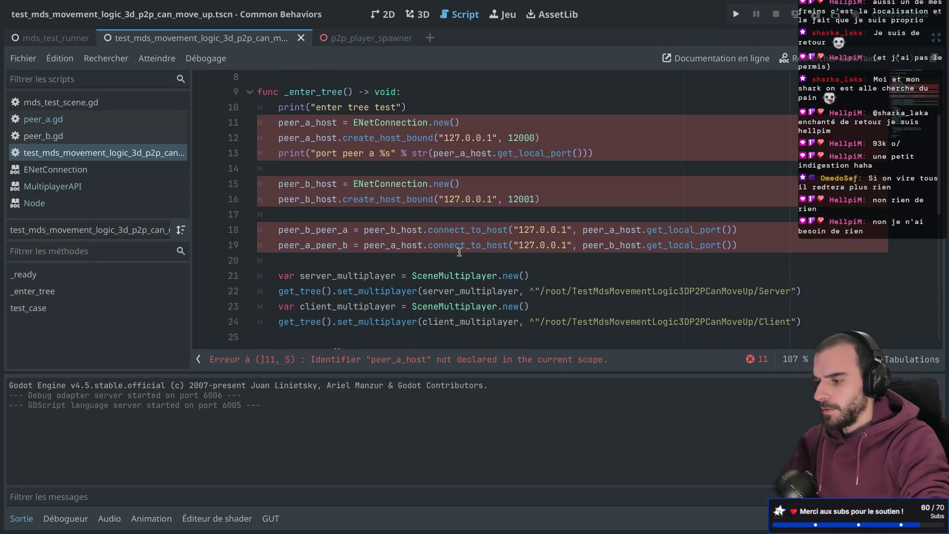
mouse_move(279, 232)
mouse_down()
mouse_move(267, 134)
mouse_move(275, 129)
mouse_move(259, 96)
mouse_up()
key(BackSpace)
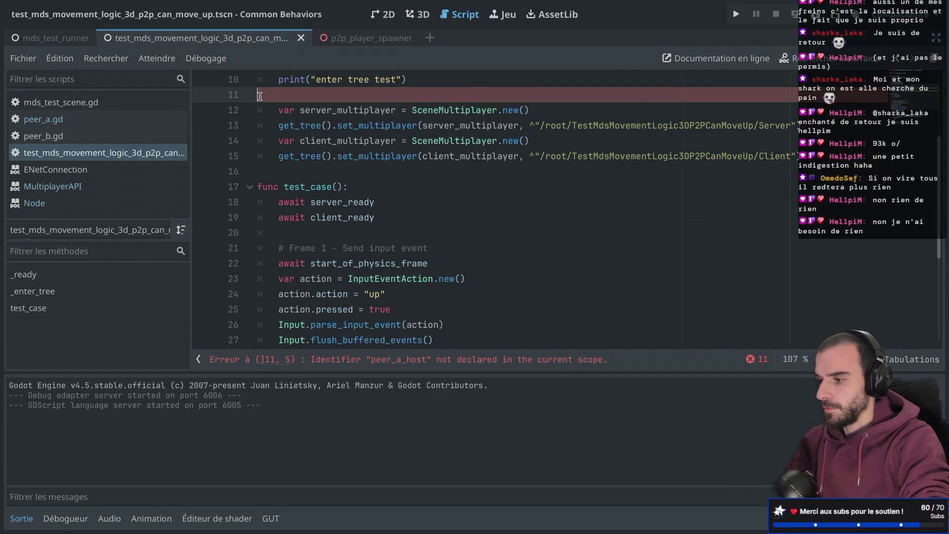
scroll(424, 134, up, 3)
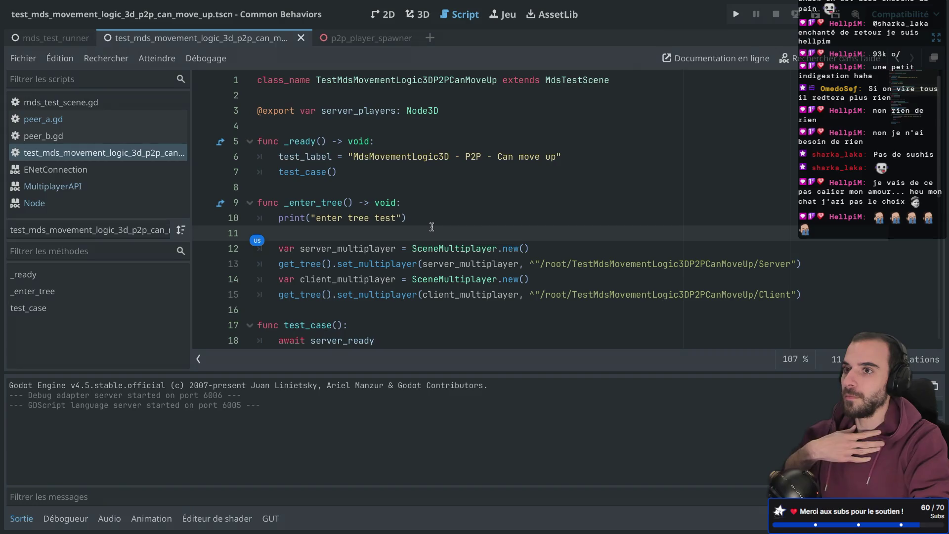
Step: Clear all the code from PeerA's script peer_a.gd
key(ctrl+shift+F11)
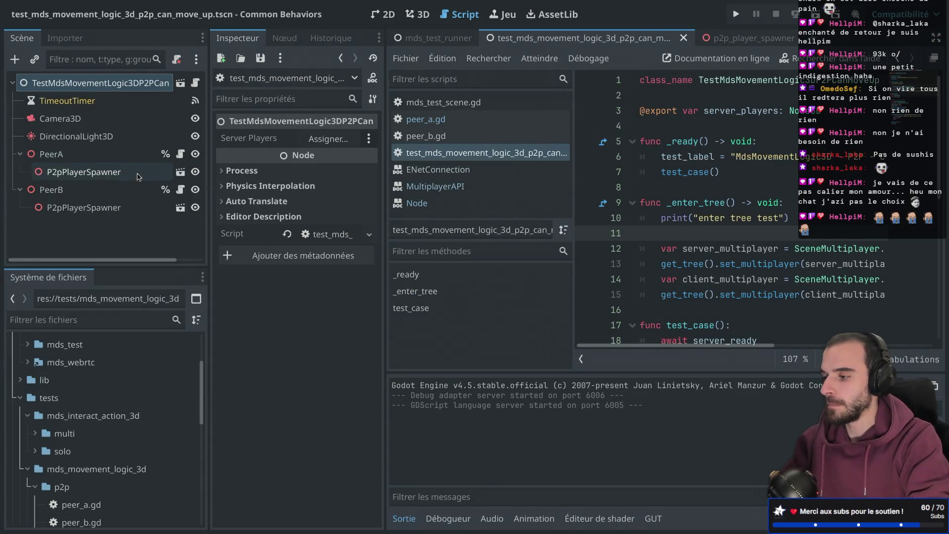
click(180, 155)
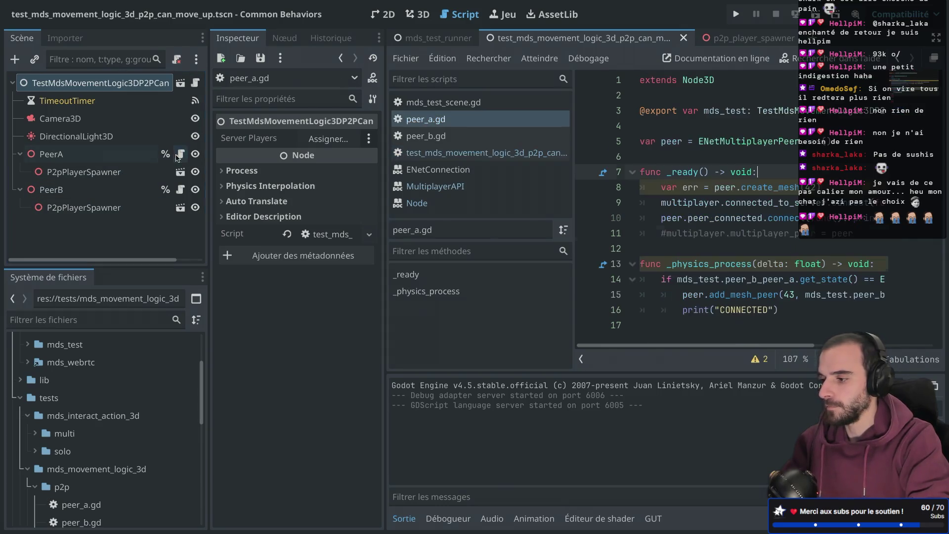
key(ctrl+a)
key(BackSpace)
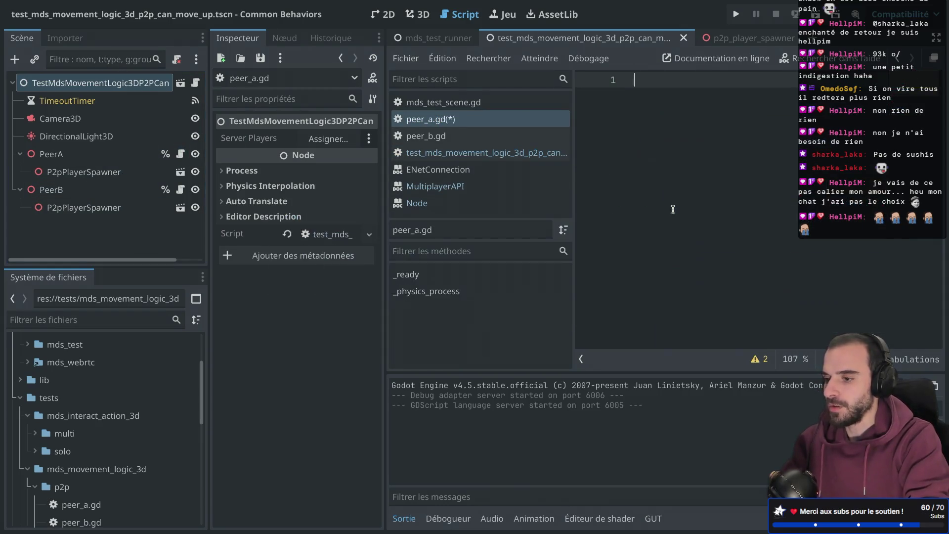
Step: Delete the P2pPlayerSpawner child under PeerA, keeping PeerA's name and PeerB's spawner
click(126, 155)
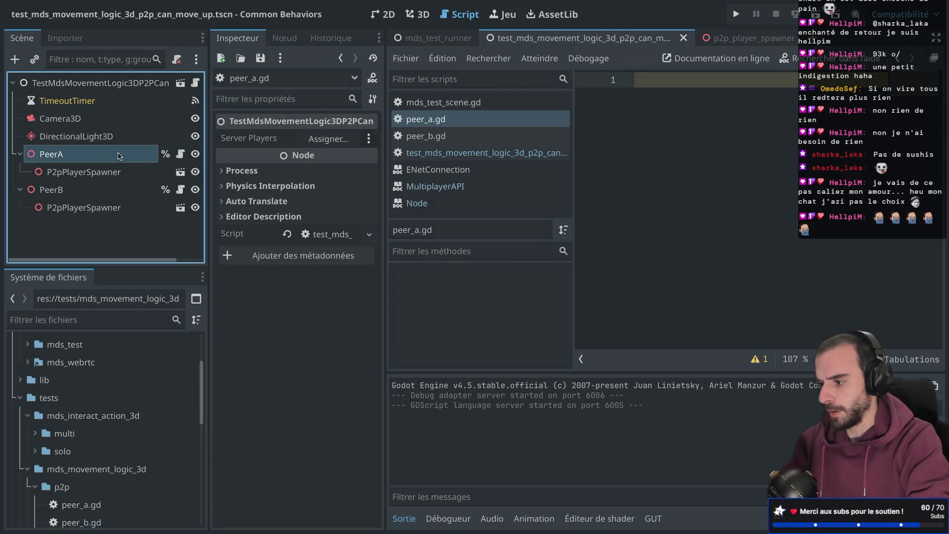
right_click(121, 154)
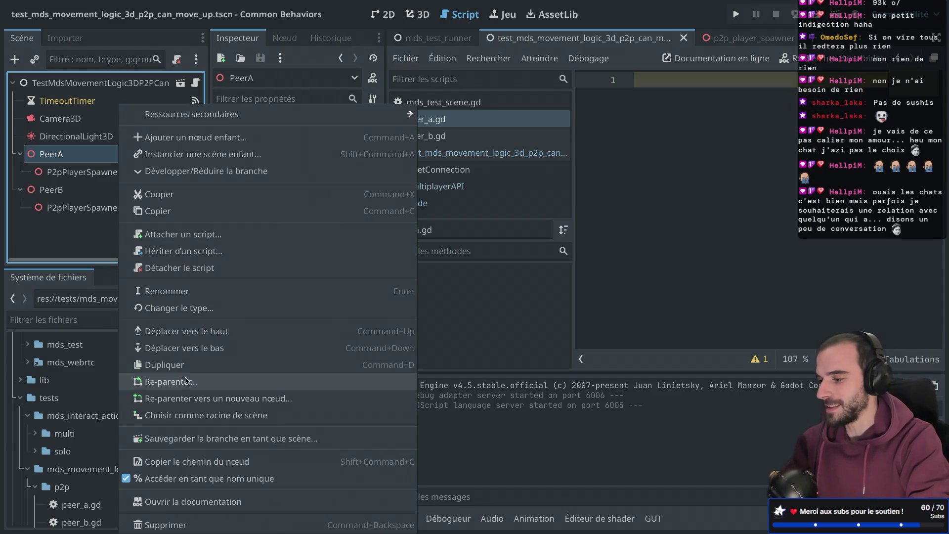
click(105, 181)
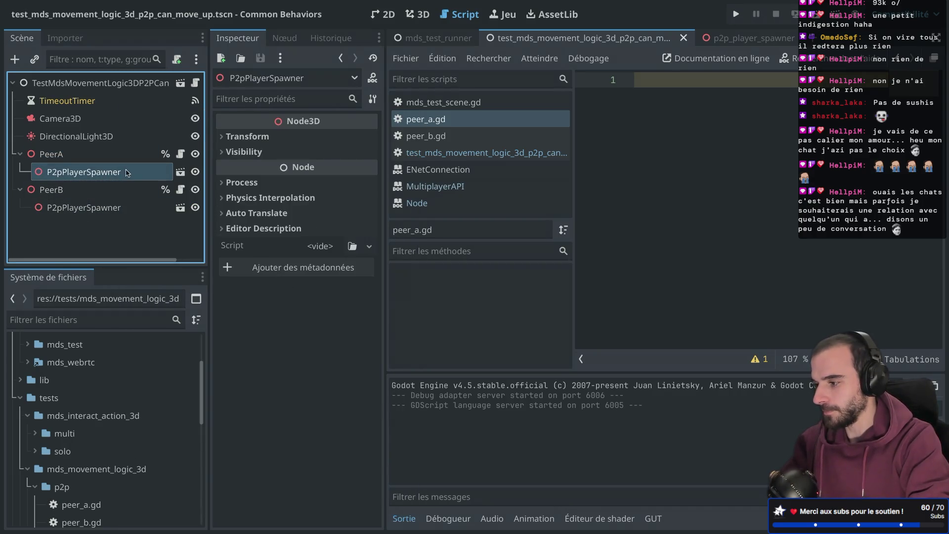
right_click(127, 173)
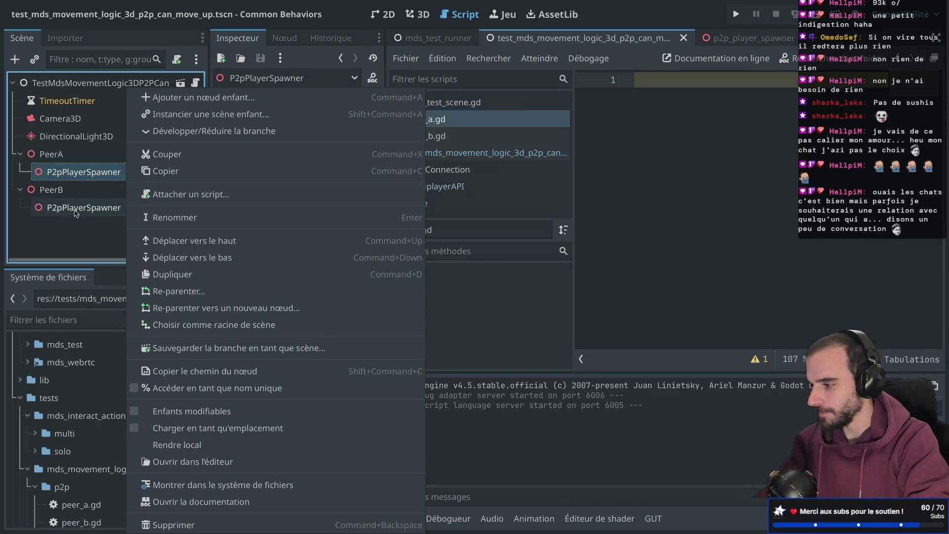
key(Escape)
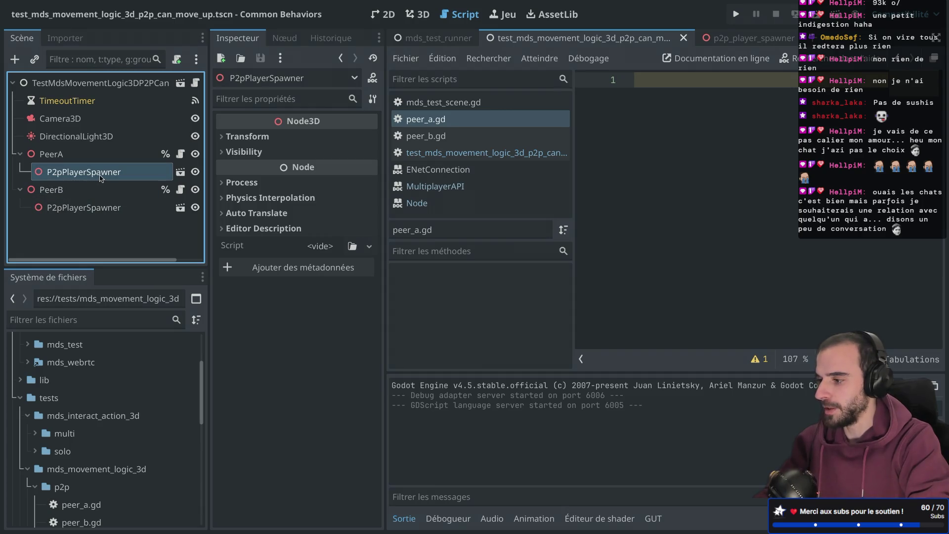
right_click(100, 176)
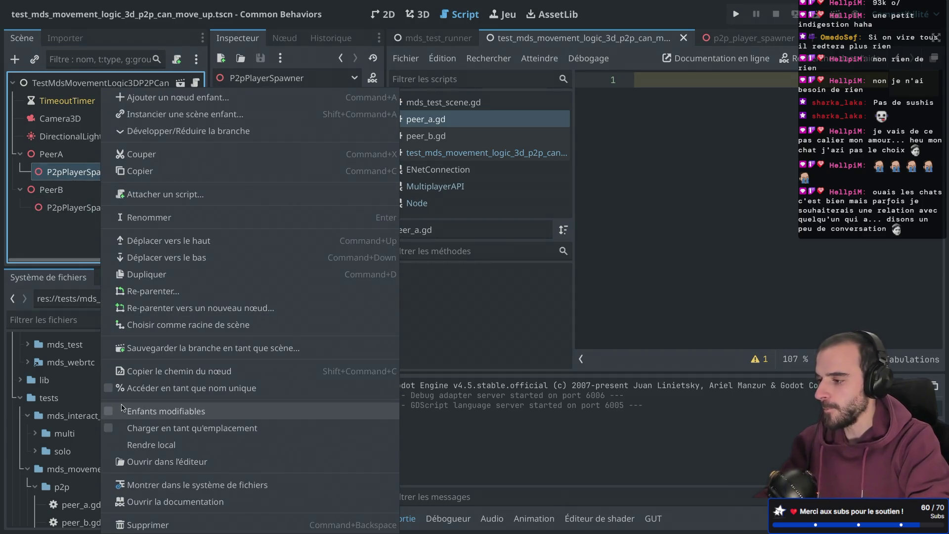
click(133, 524)
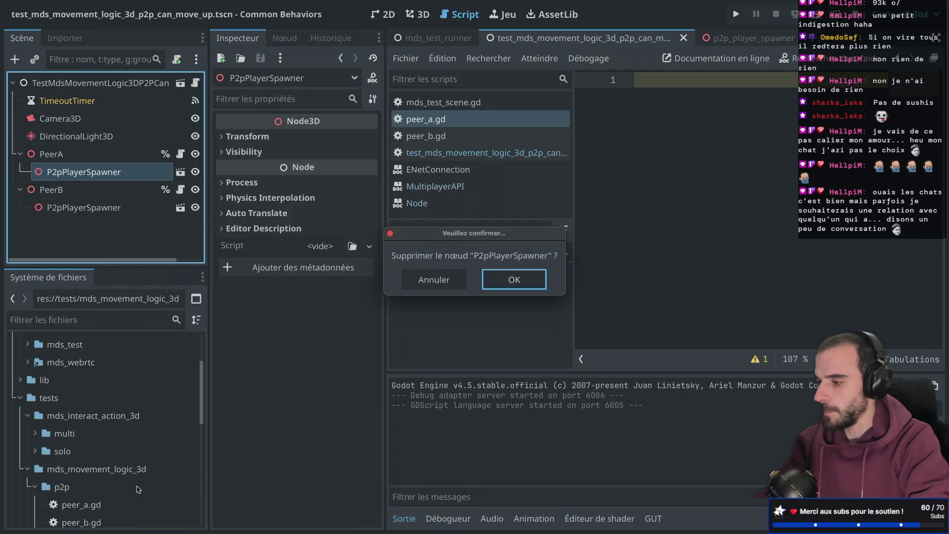
click(519, 276)
click(143, 154)
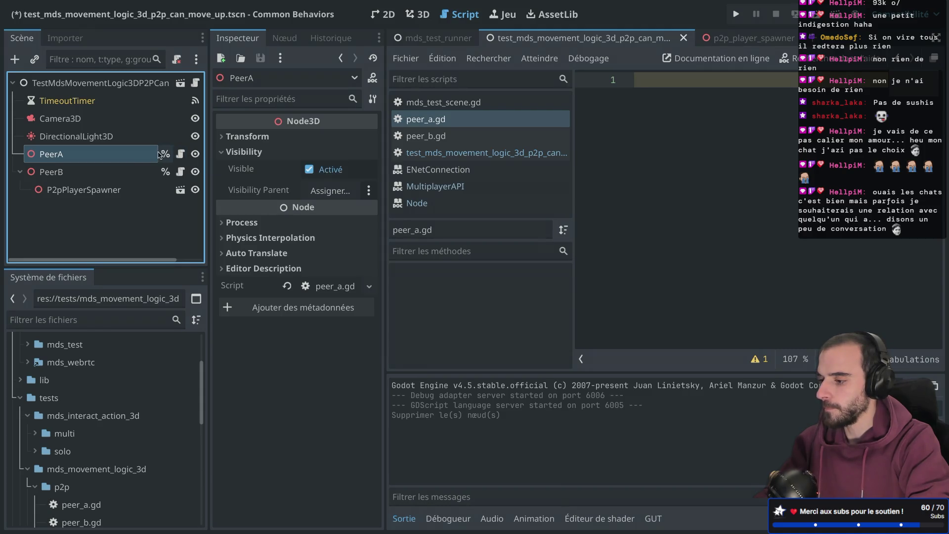
click(139, 154)
key(Return)
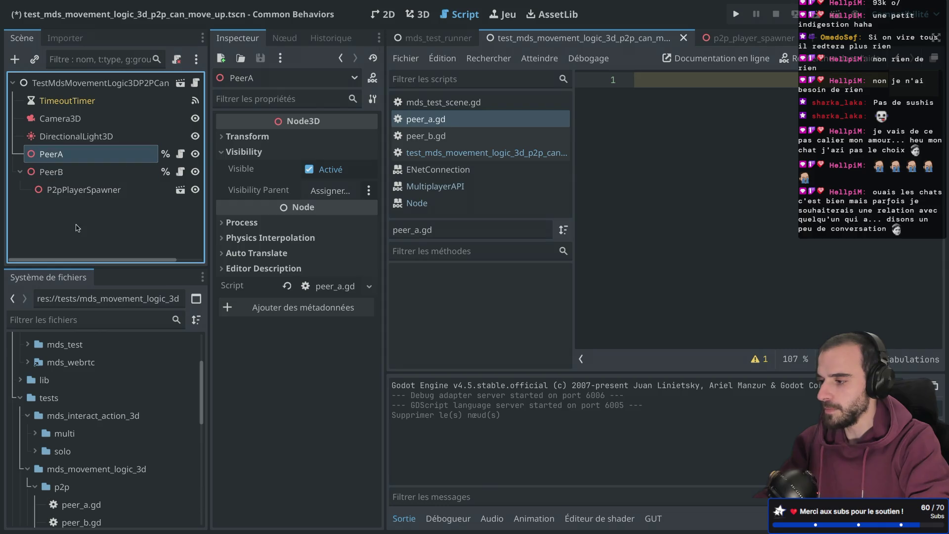
Step: Instance mds_webrtc.tscn as a child of PeerA and open its mds_webrtc.gd script
click(28, 362)
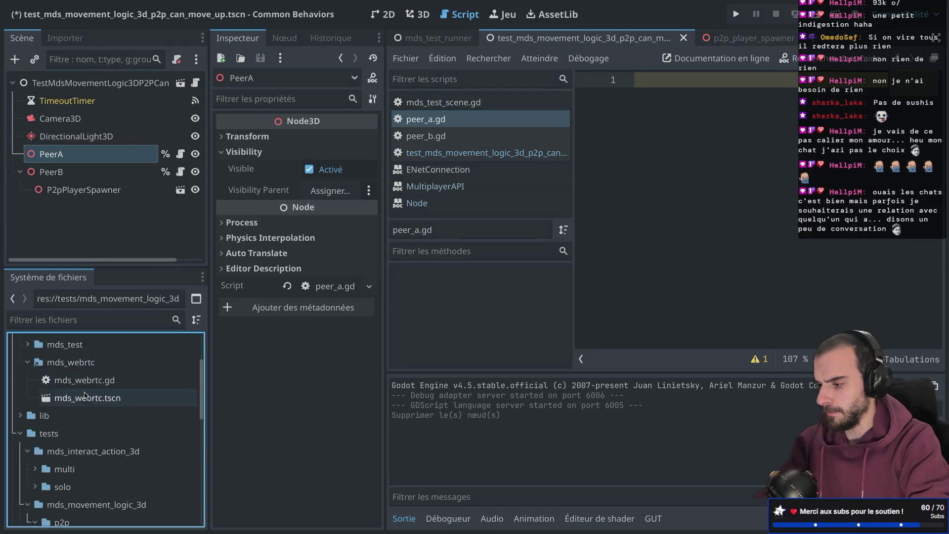
click(86, 398)
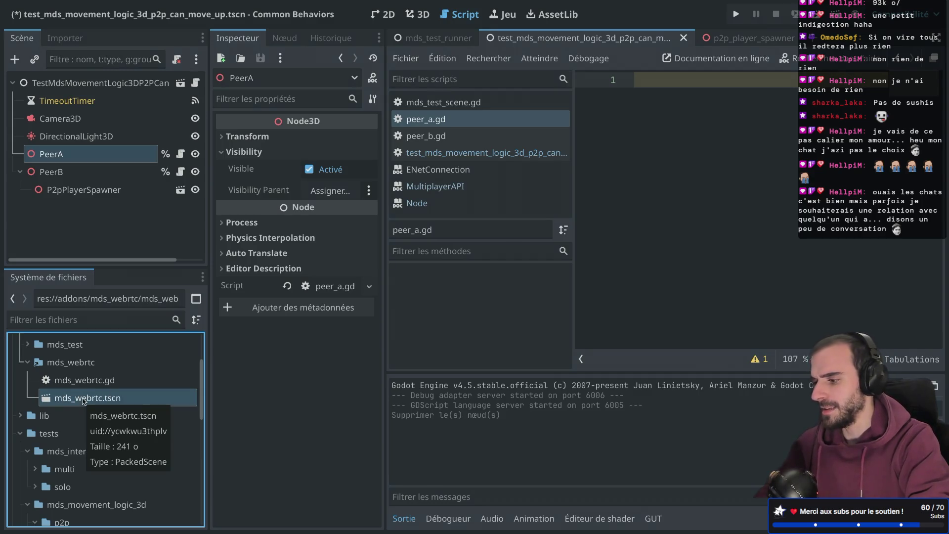
mouse_move(84, 401)
mouse_down()
mouse_move(111, 236)
mouse_move(89, 156)
mouse_up()
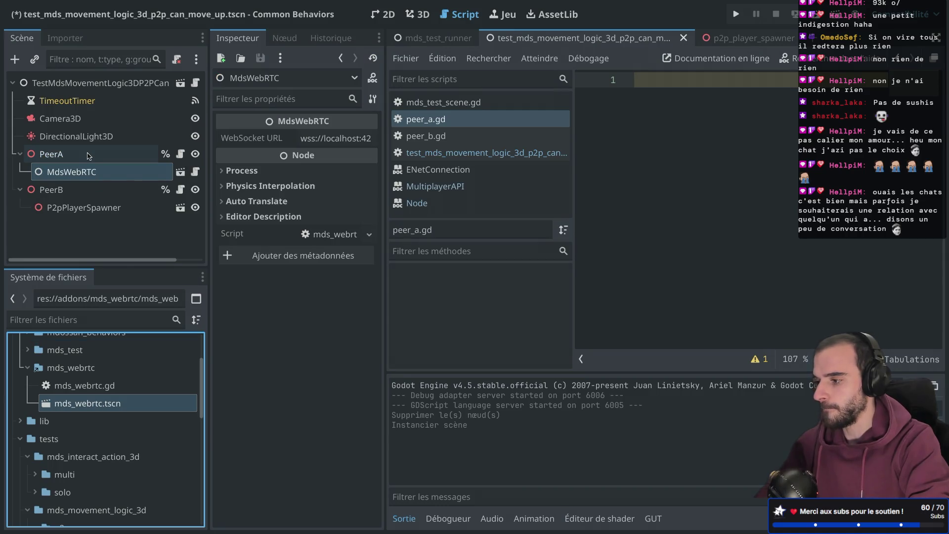
click(101, 175)
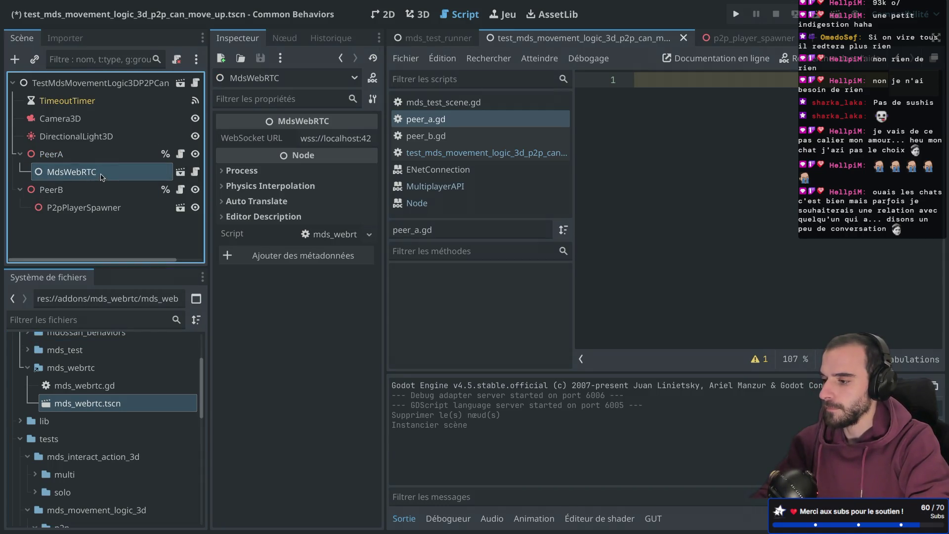
click(195, 172)
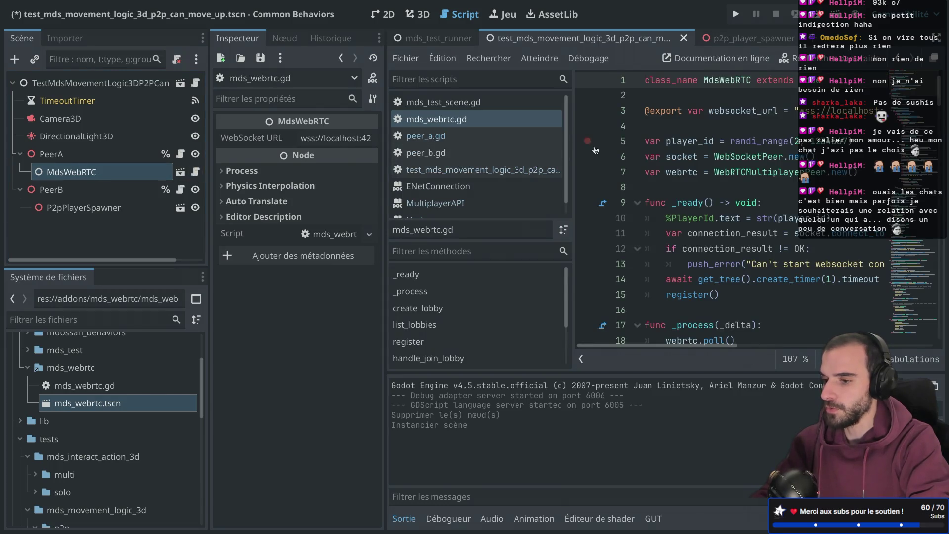
click(352, 140)
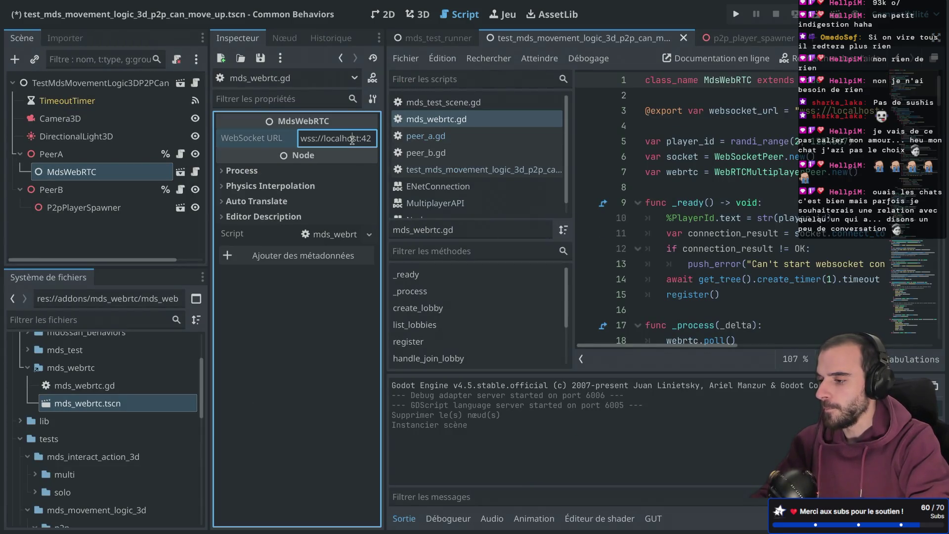
click(657, 190)
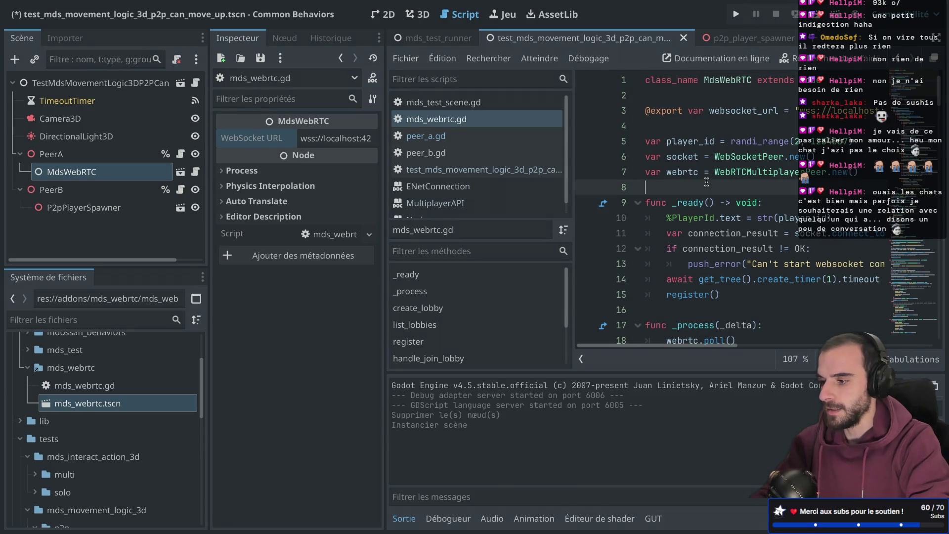
key(ctrl+shift+F11)
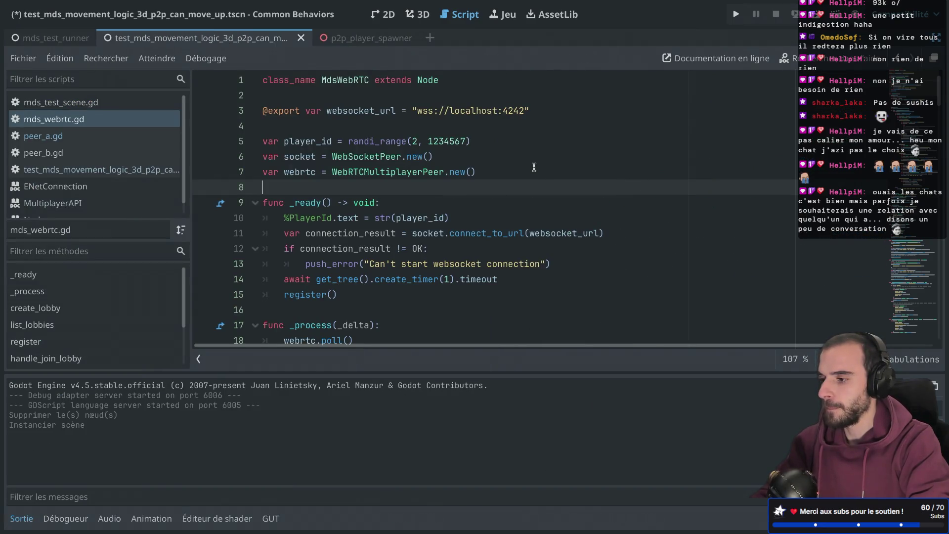
click(263, 140)
text(@)
key(Left)
text(e)
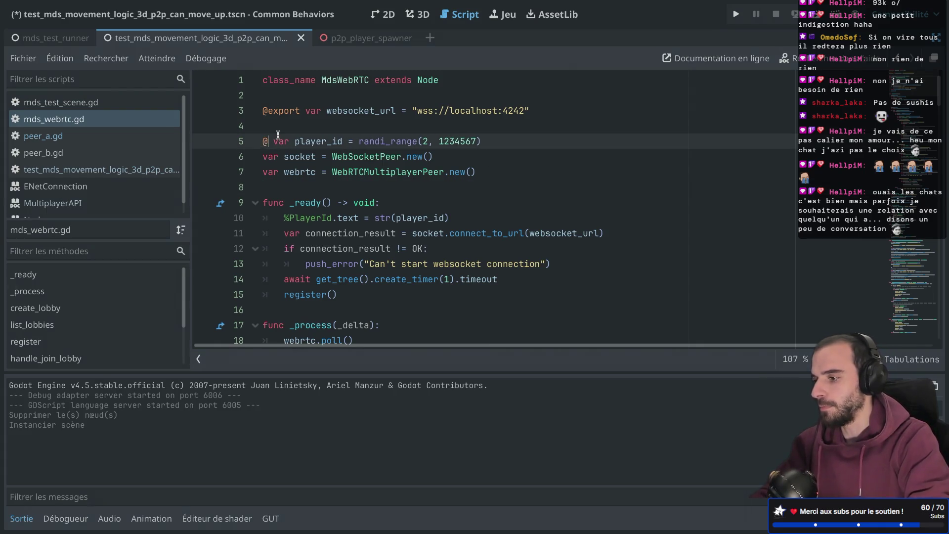
text(xport)
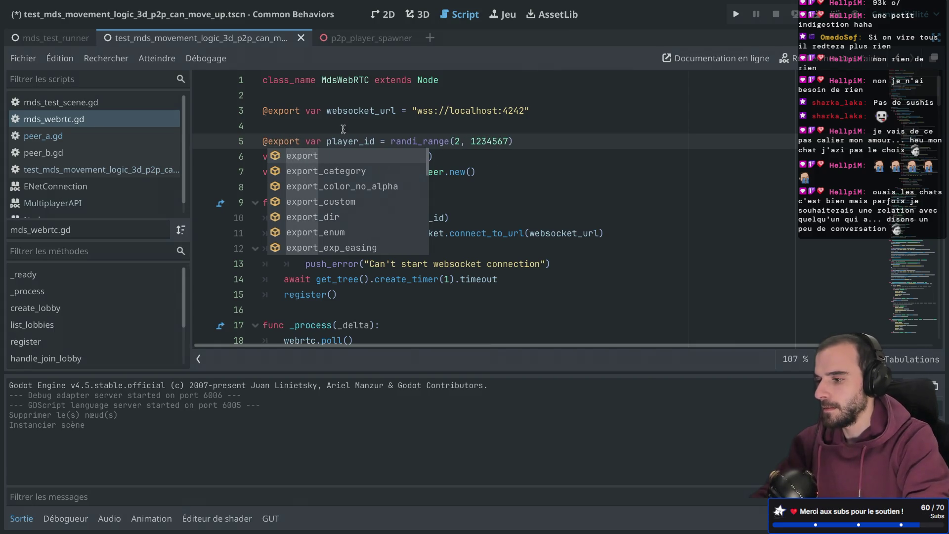
click(376, 141)
text(: )
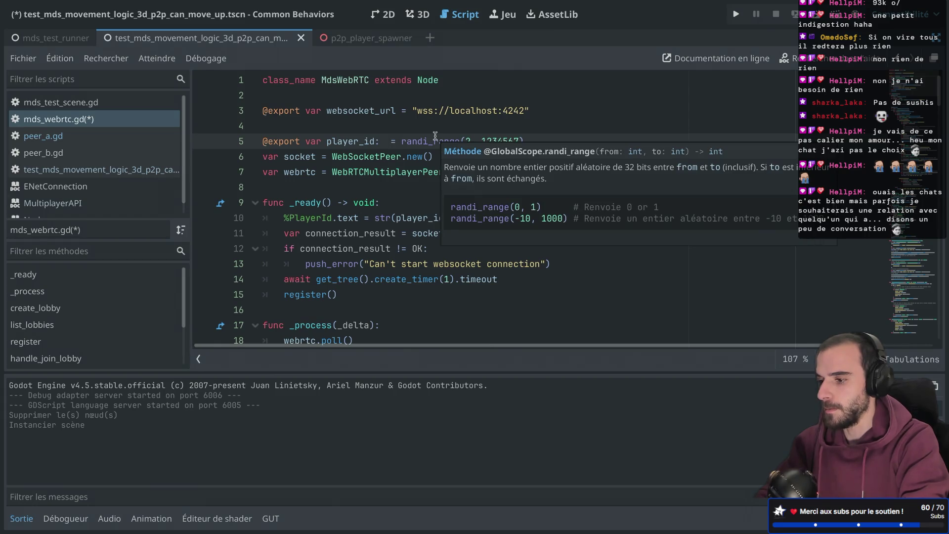
text(int)
key(ctrl+s)
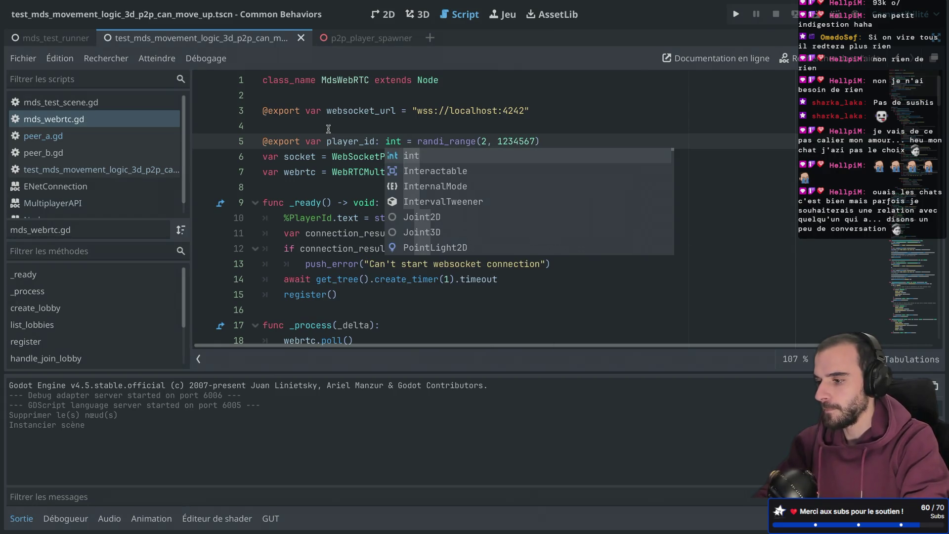
Step: Move the blank line from above player_id to after the exported variables
click(328, 128)
key(BackSpace)
click(570, 121)
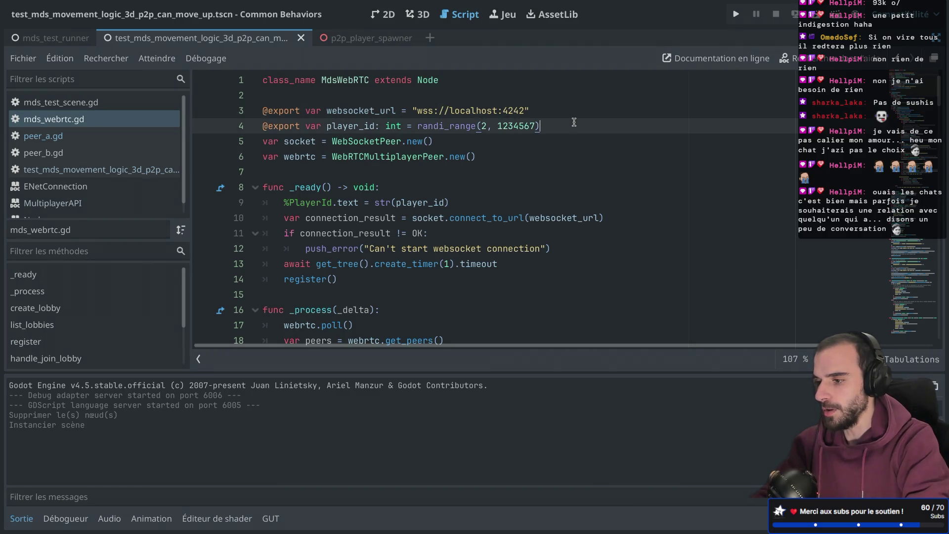
key(Return)
Step: Set the Player ID of PeerA's MdsWebRTC node to 42 in the Inspector
key(ctrl+shift+F11)
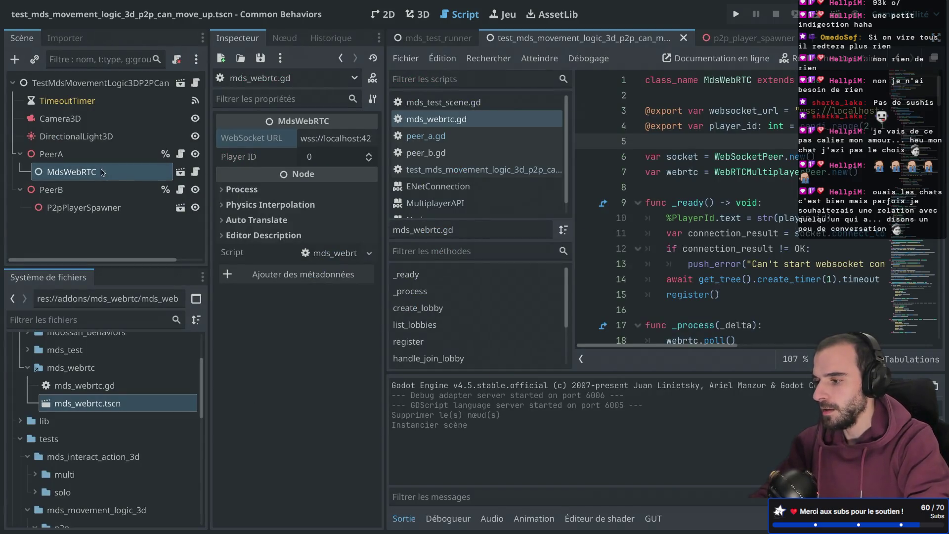
click(324, 159)
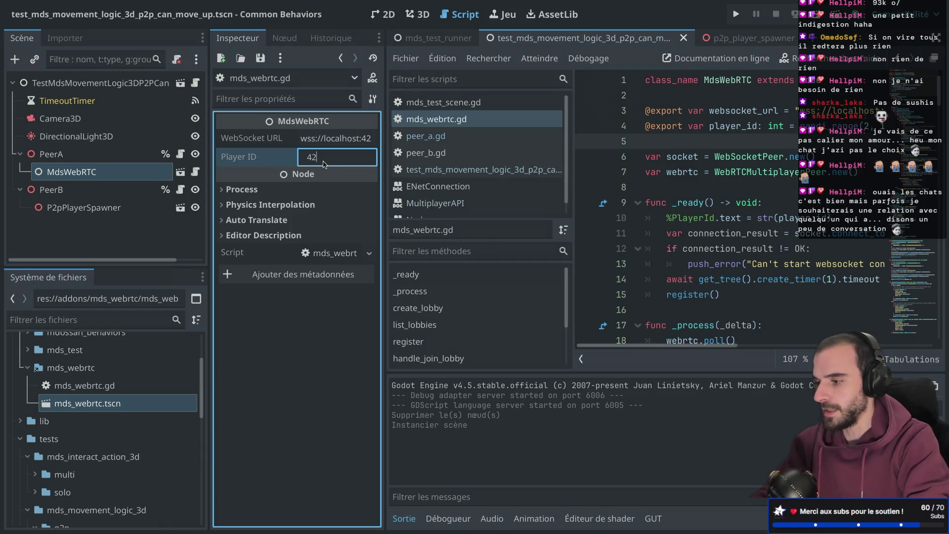
click(174, 239)
click(127, 171)
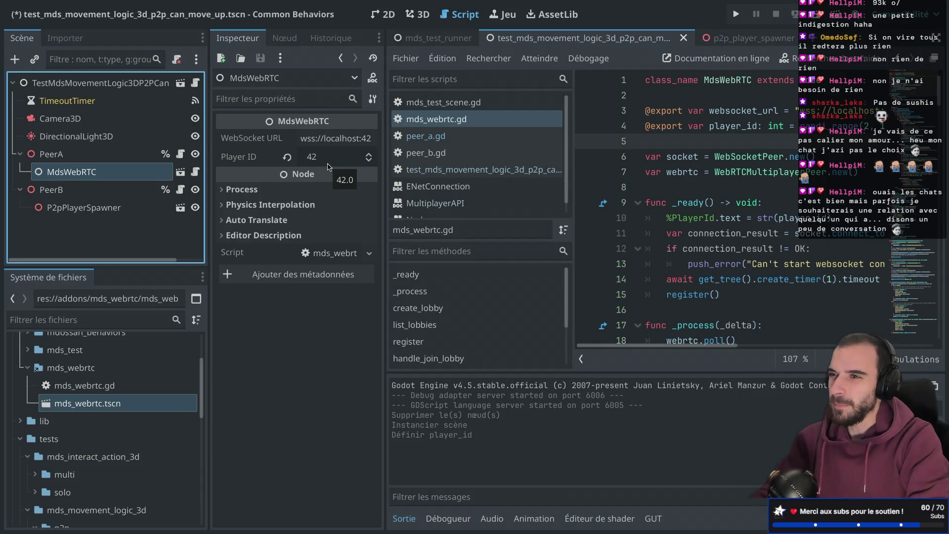
key(ctrl+shift+F11)
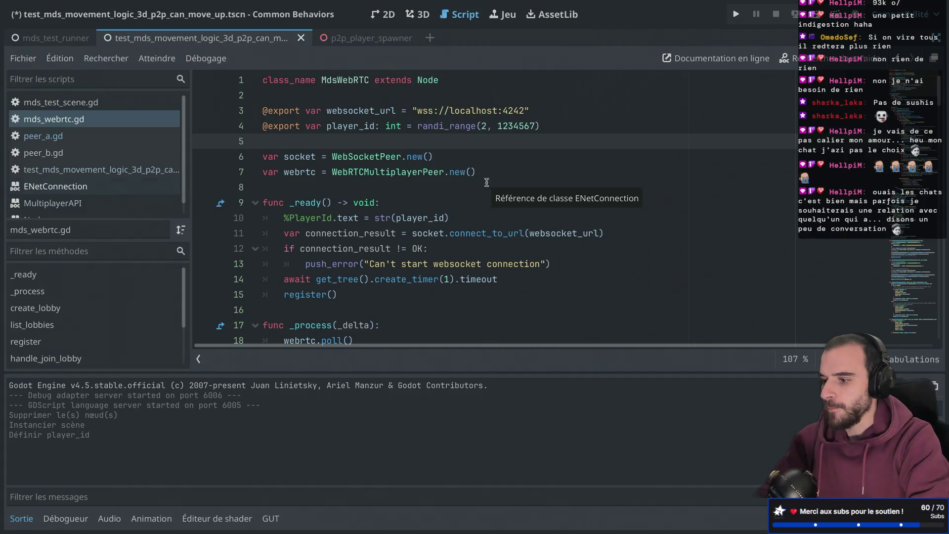
Step: Check the register() definition, then comment out the one-second await timer line and save
scroll(390, 168, down, 1)
scroll(390, 168, down, 2)
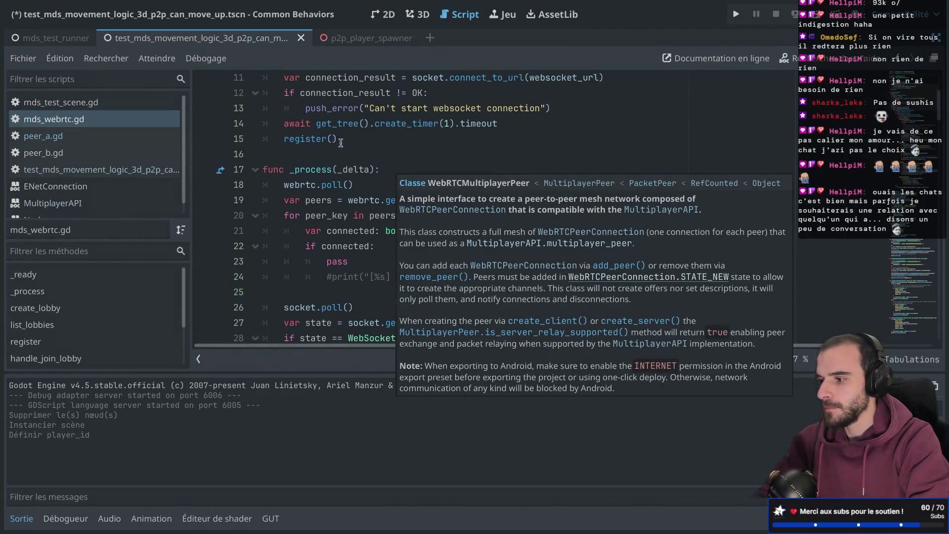
double_click(317, 139)
scroll(377, 144, up, 3)
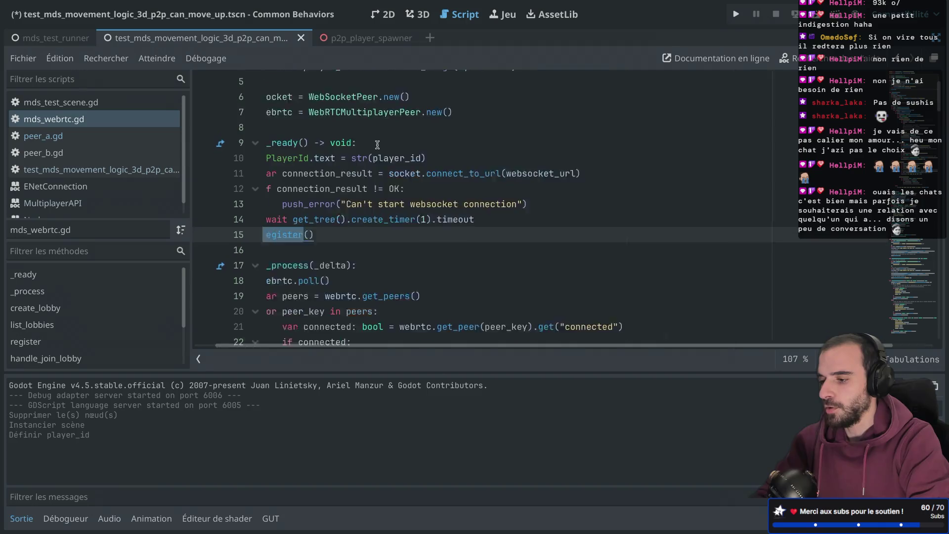
drag(428, 256, 459, 257)
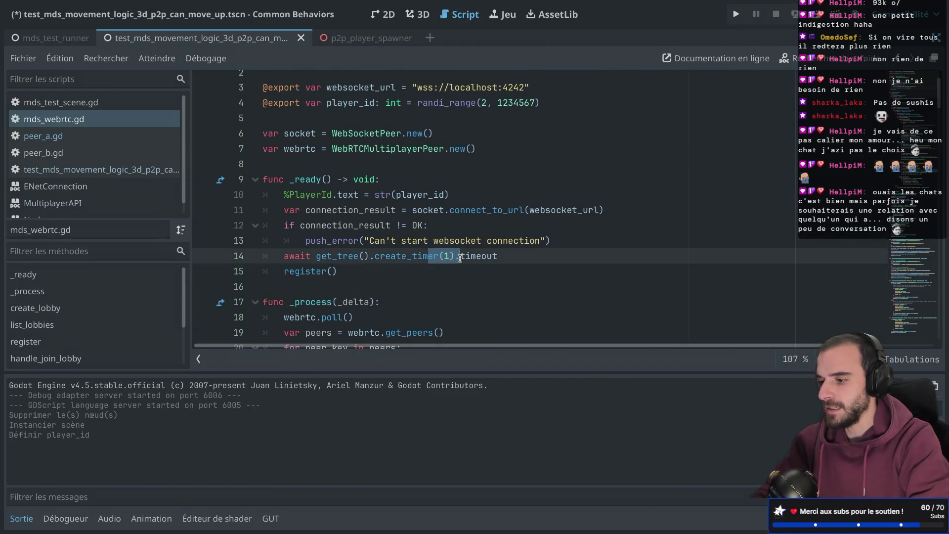
click(365, 256)
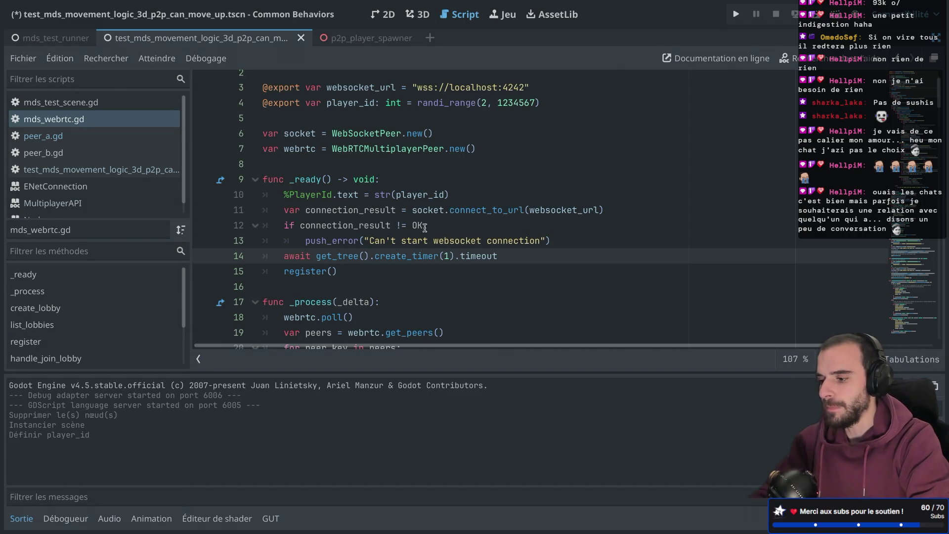
scroll(372, 242, down, 1)
ctrl+click(310, 196)
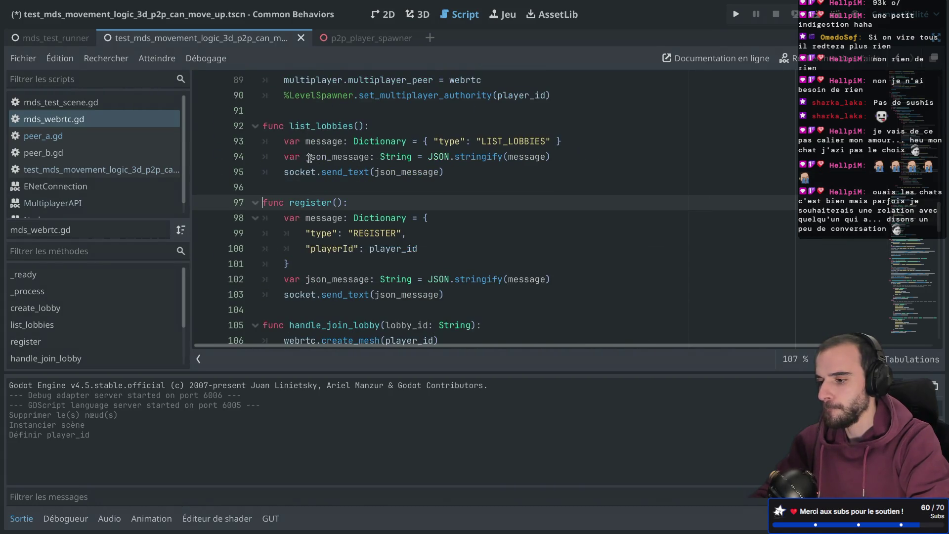
scroll(309, 158, up, 20)
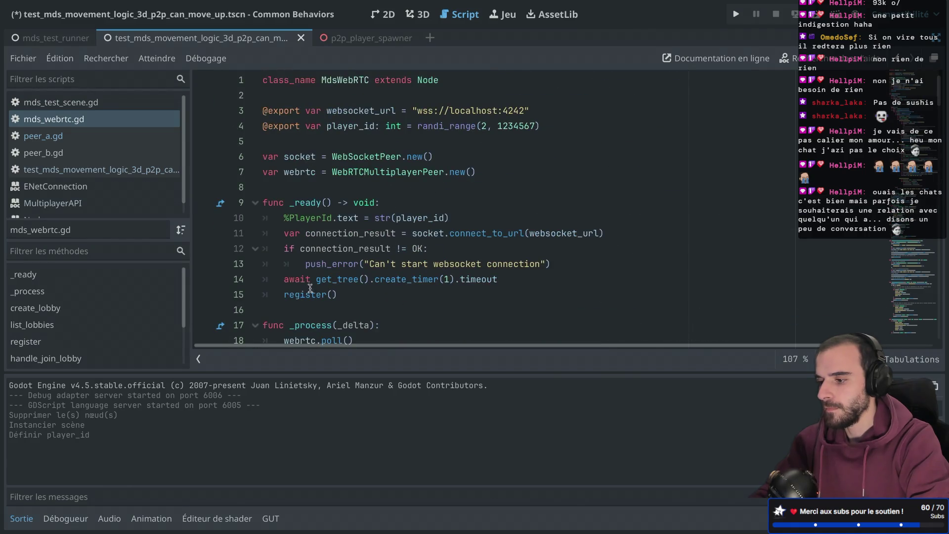
click(286, 278)
key(ctrl+k)
key(ctrl+s)
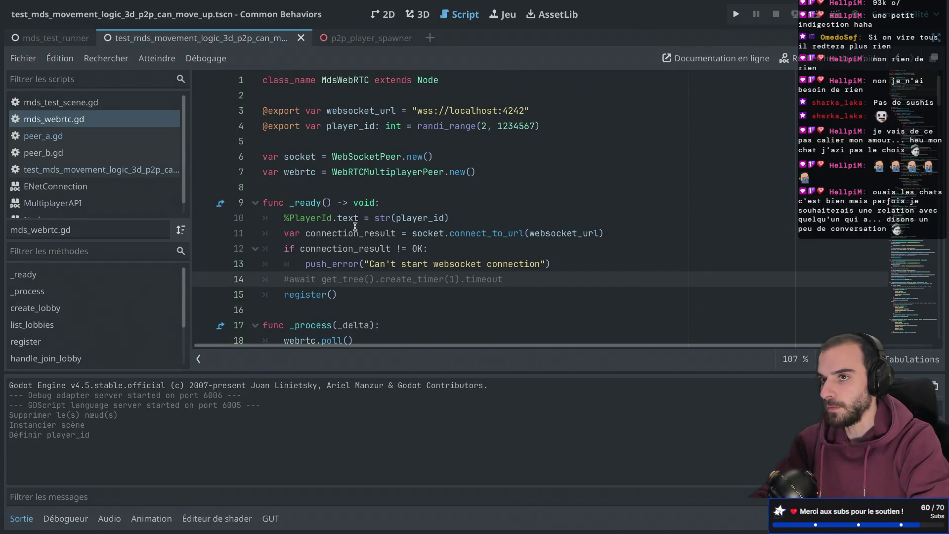
Step: Glance at the signaling server terminal on the other desktop, then return to mds_webrtc.gd
scroll(354, 226, down, 1)
scroll(355, 226, down, 20)
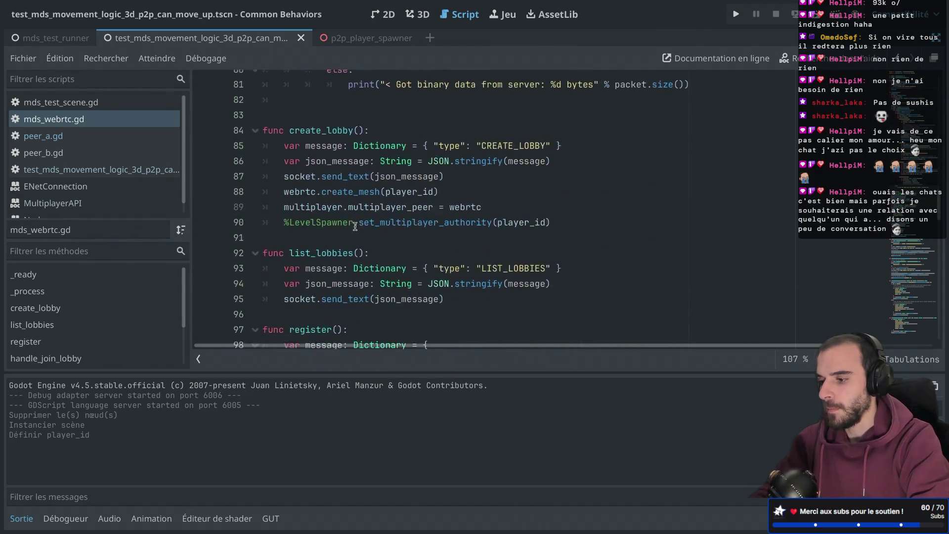
key(ctrl+Right)
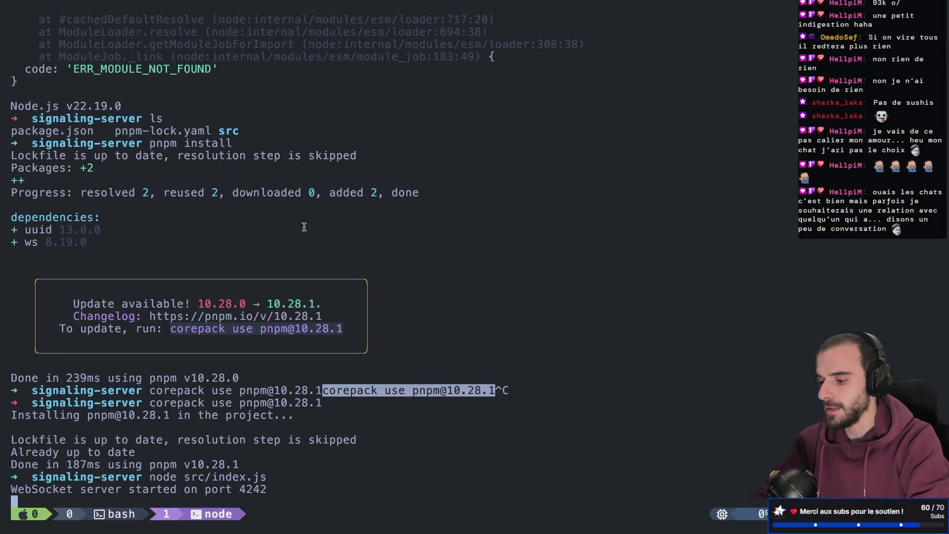
key(ctrl+Up)
key(ctrl+Left)
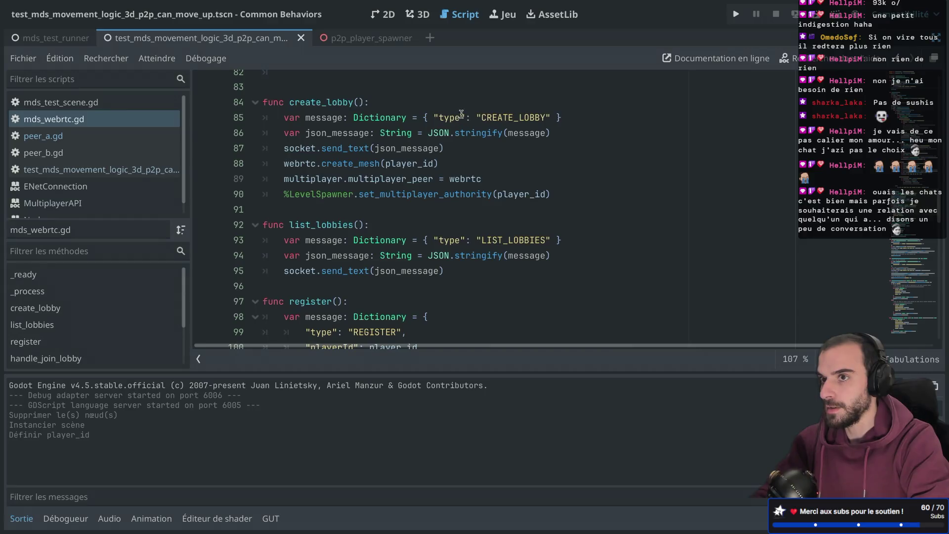
mouse_move(493, 142)
scroll(411, 191, up, 20)
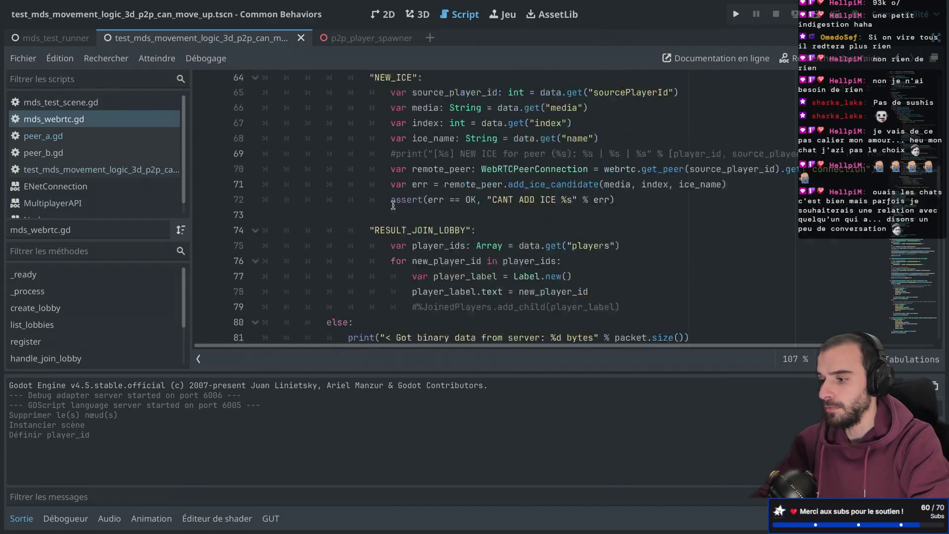
scroll(393, 205, up, 2)
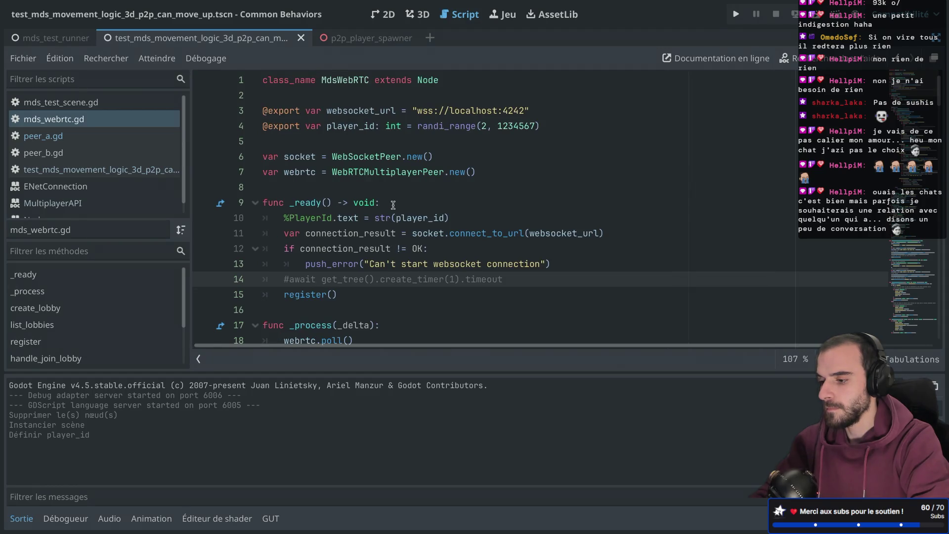
scroll(393, 204, down, 1)
scroll(393, 205, up, 1)
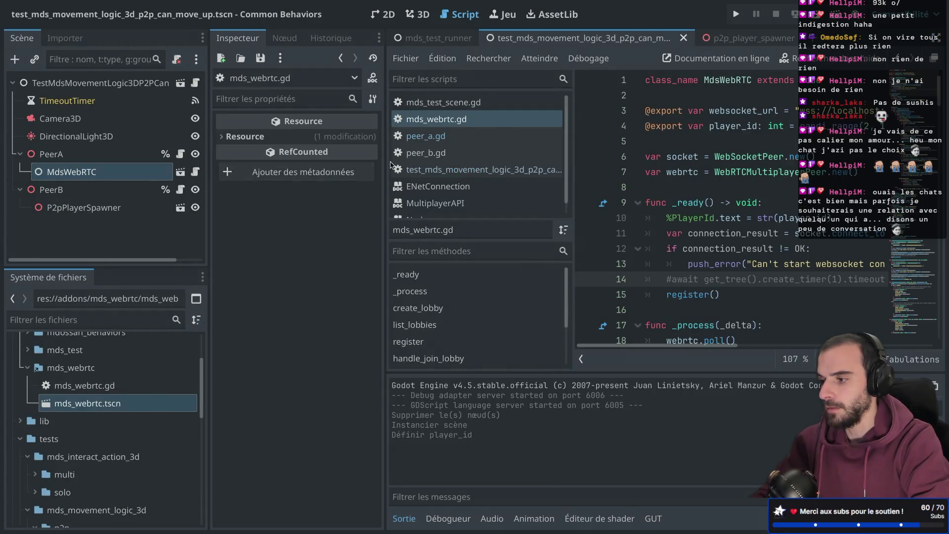
Step: Do a quick test run of the scene, stop it, and reselect PeerA
key(F6)
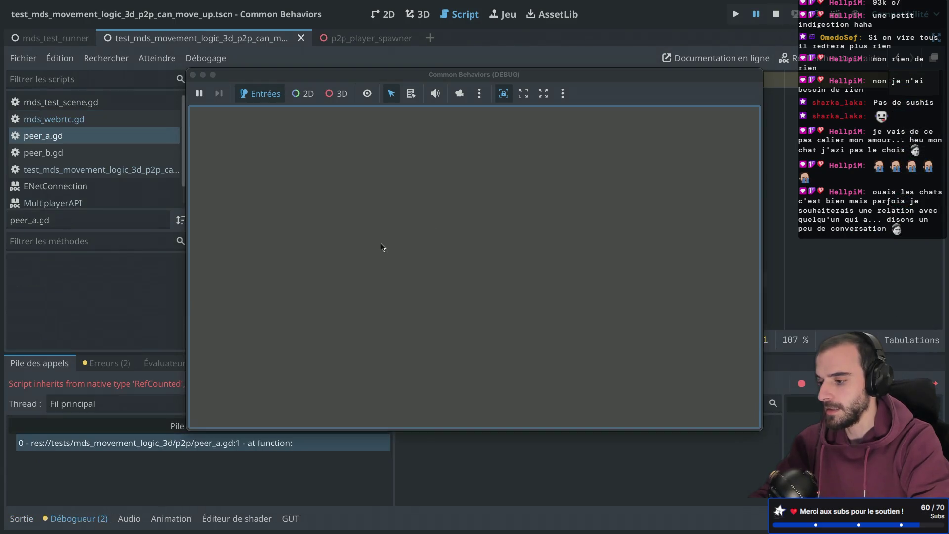
click(193, 75)
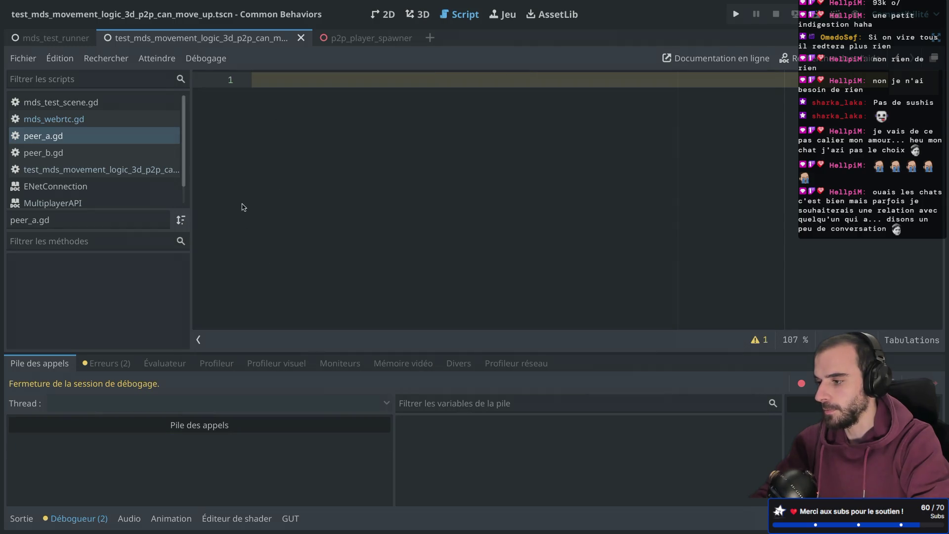
key(ctrl+shift+F11)
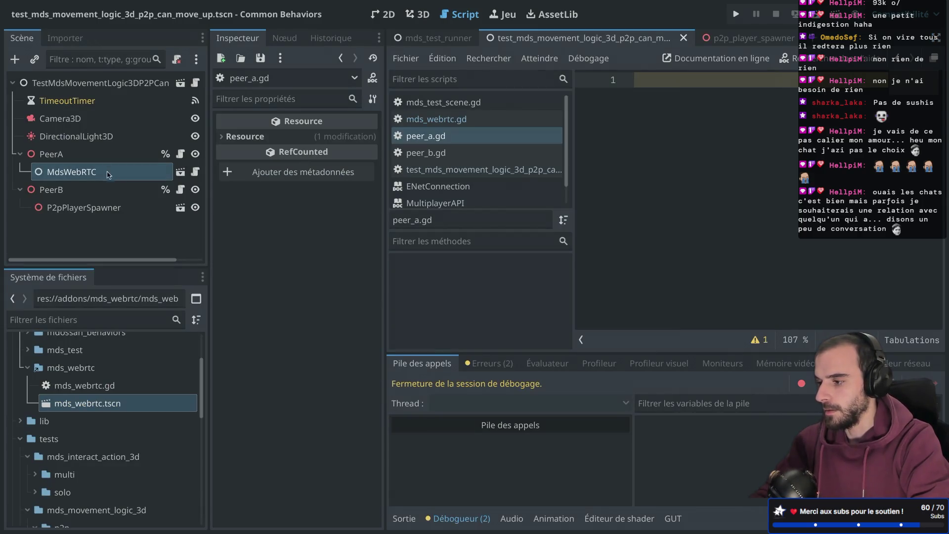
click(113, 154)
right_click(116, 154)
key(Escape)
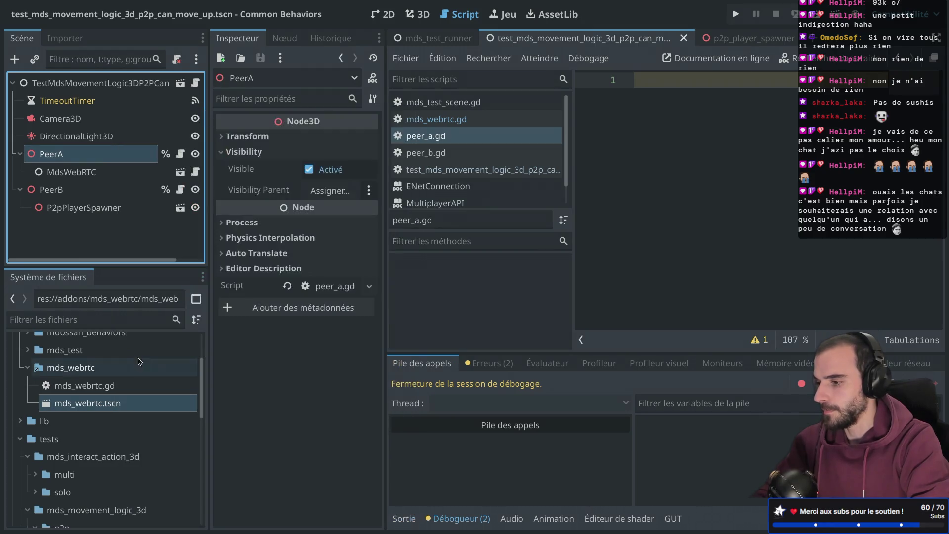
Step: Write 'extends Node3D' in peer_a.gd and run the test scene in debug mode
click(685, 163)
text(ext)
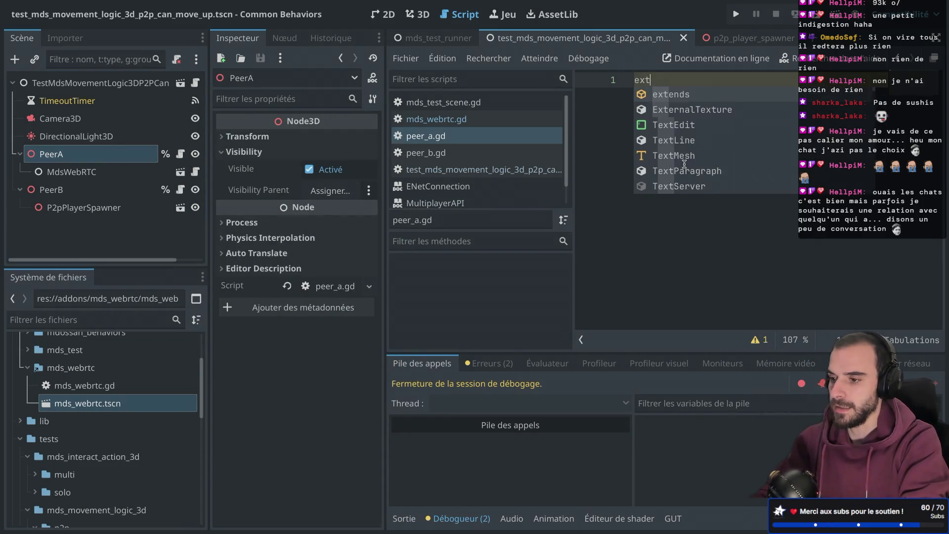
key(Return)
text(Node)
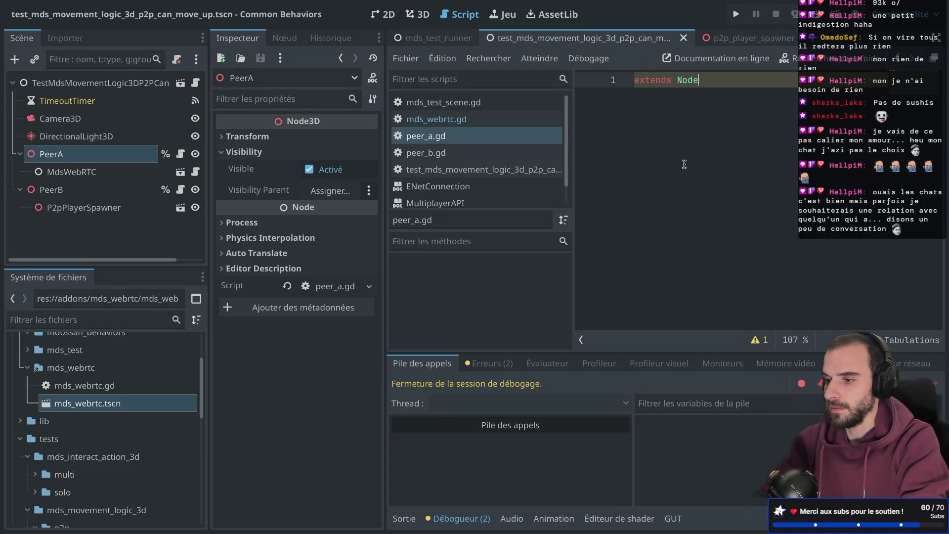
text(3D)
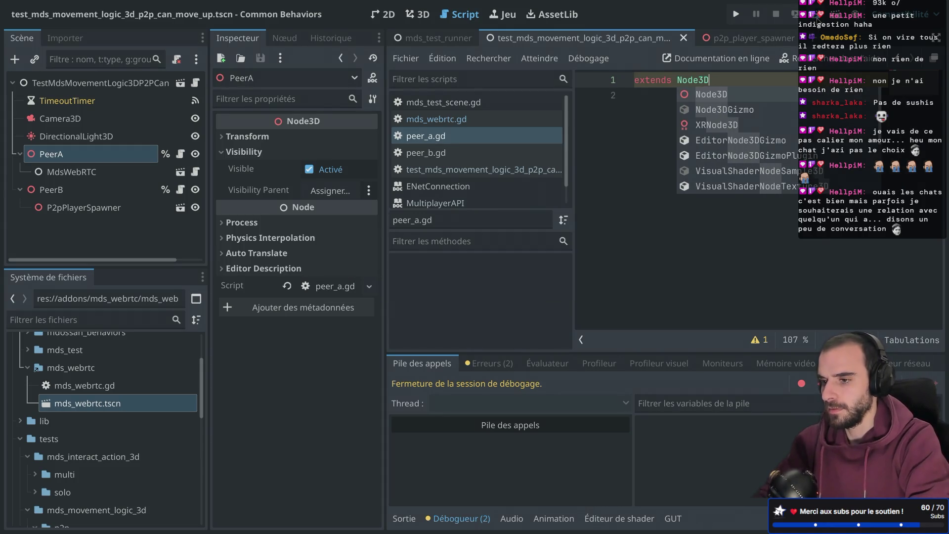
key(F6)
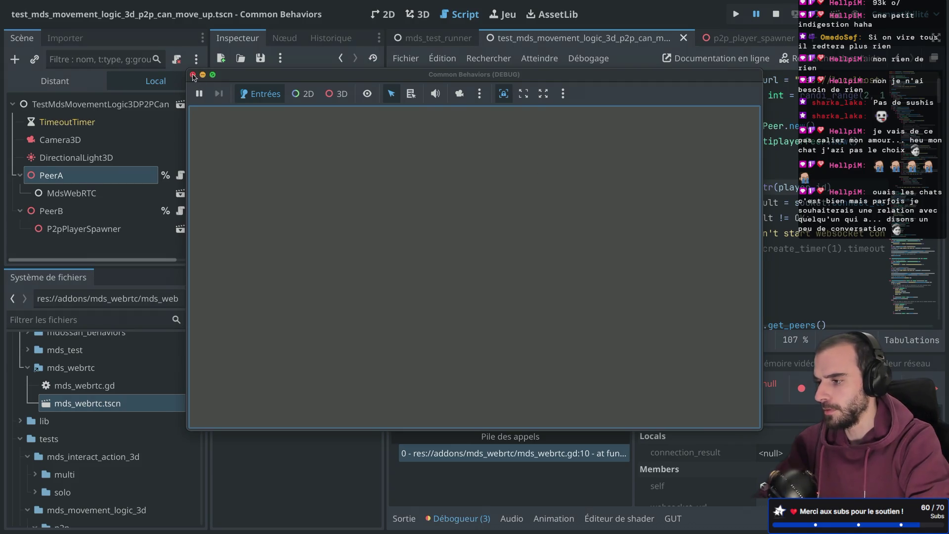
Step: Delete the %PlayerId.text line and its leftover blank line from _ready
click(193, 74)
key(ctrl+shift+F11)
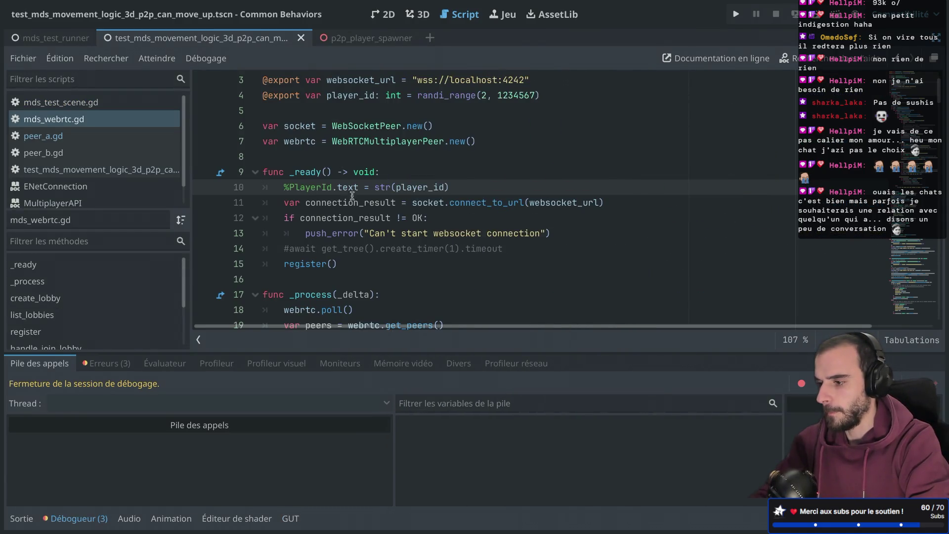
scroll(336, 195, up, 1)
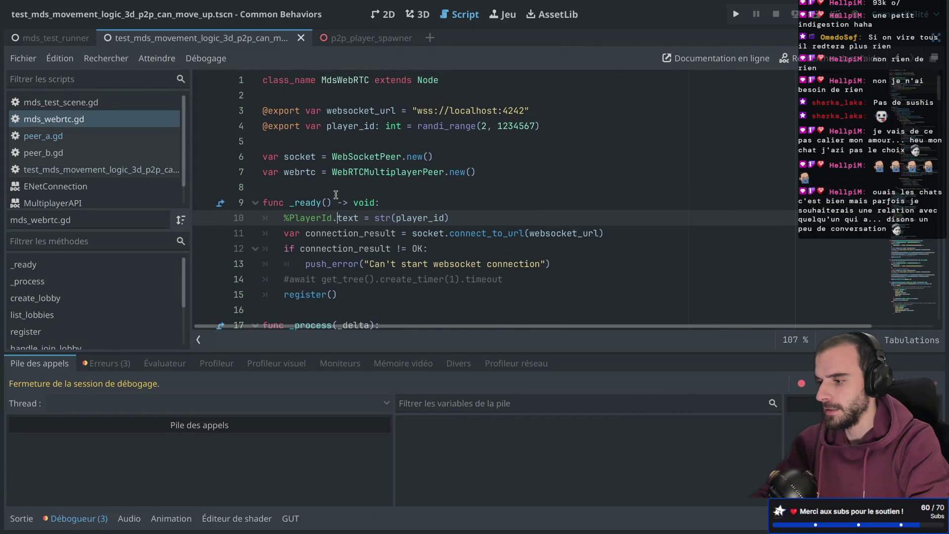
drag(286, 219, 450, 218)
key(BackSpace)
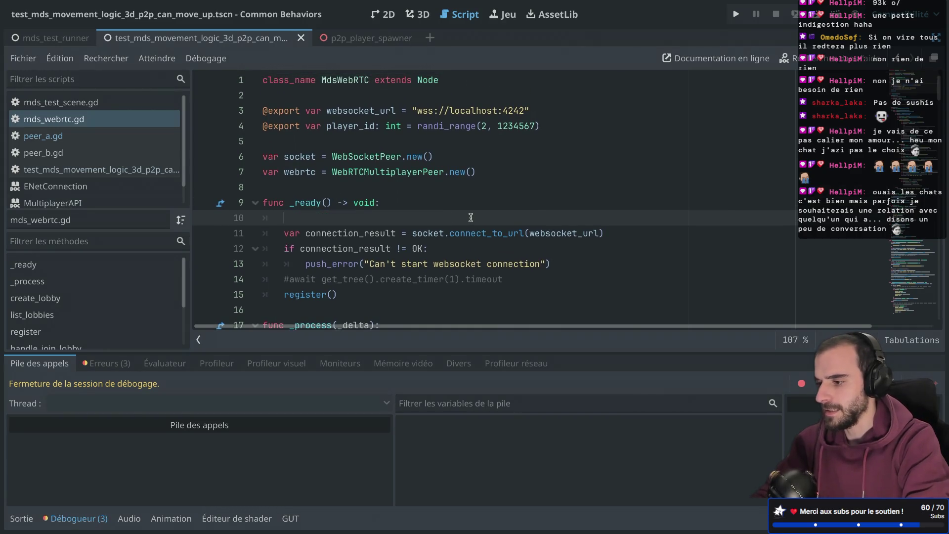
key(BackSpace)
key(BackSpace)
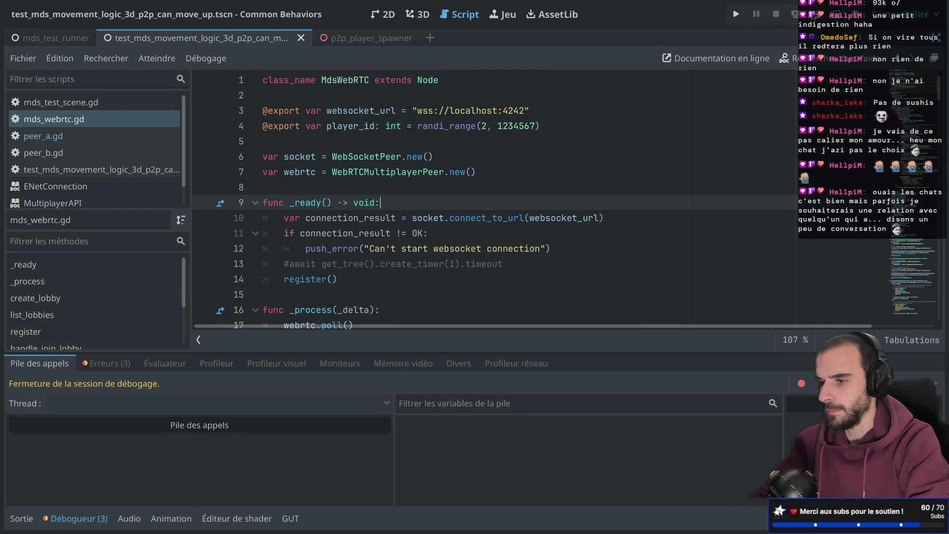
Step: Rerun the scene, review the three errors including the TLS handshake error, then close it
click(813, 16)
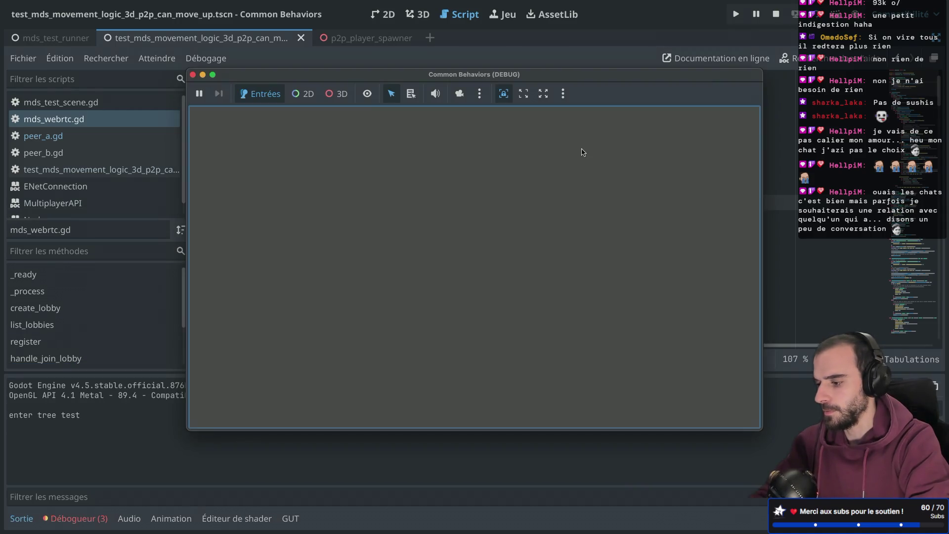
click(87, 516)
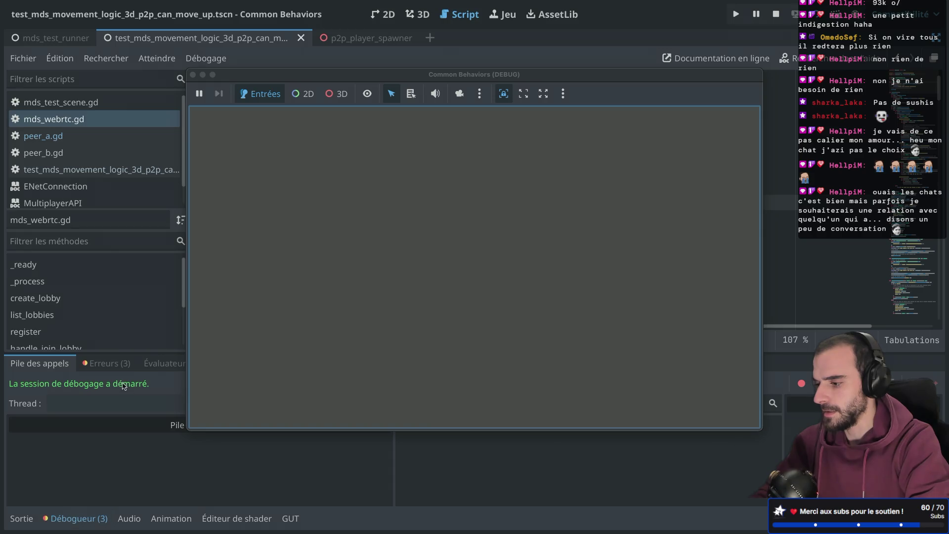
click(120, 364)
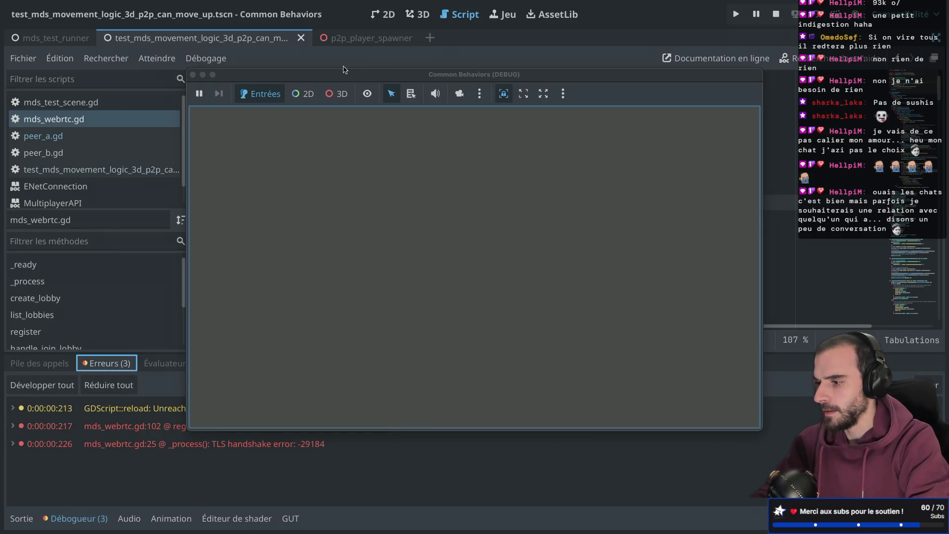
drag(338, 75, 489, 47)
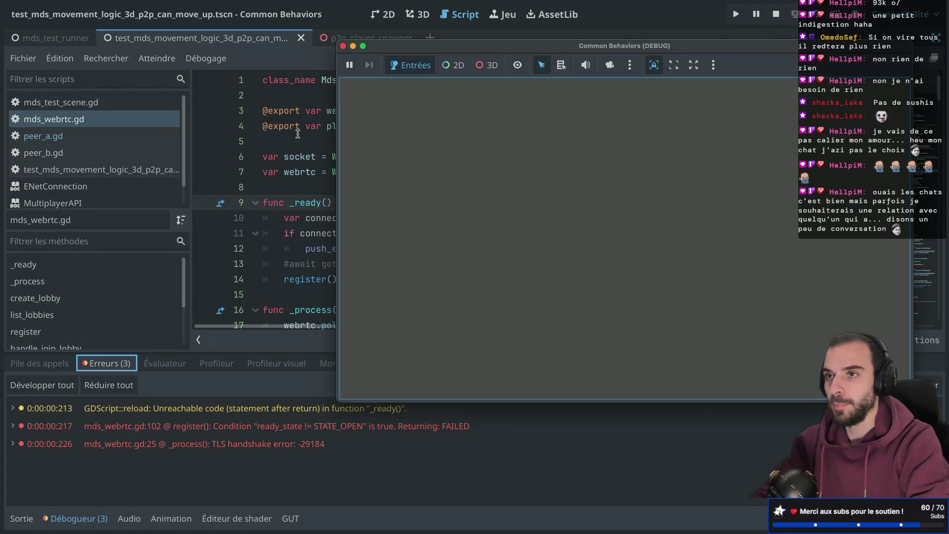
click(343, 46)
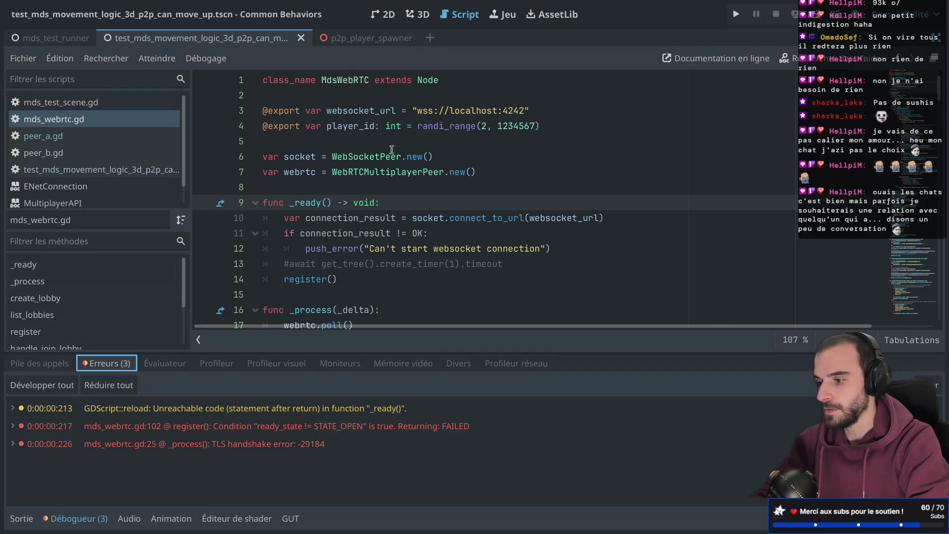
Step: Browse the socket member suggestions after push_error, then delete the unfinished 'socket.' line
click(384, 220)
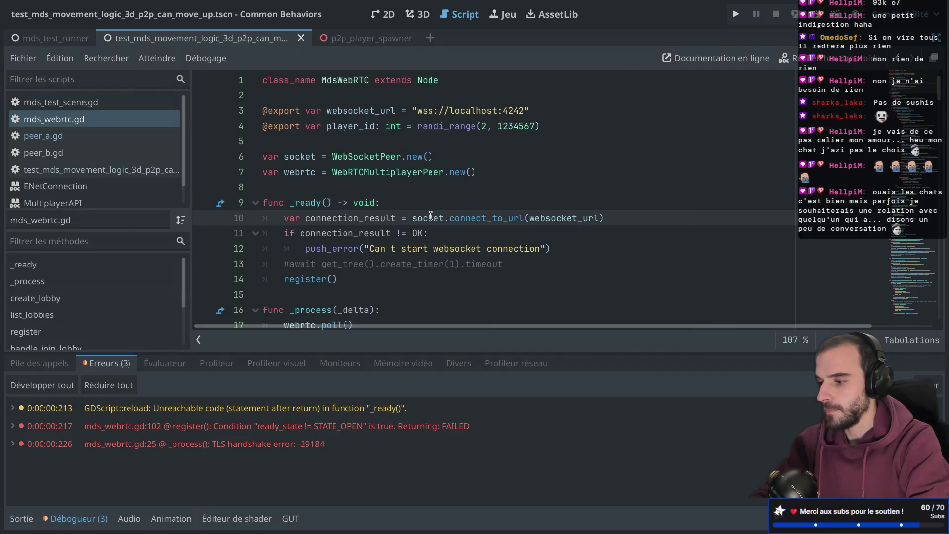
click(552, 249)
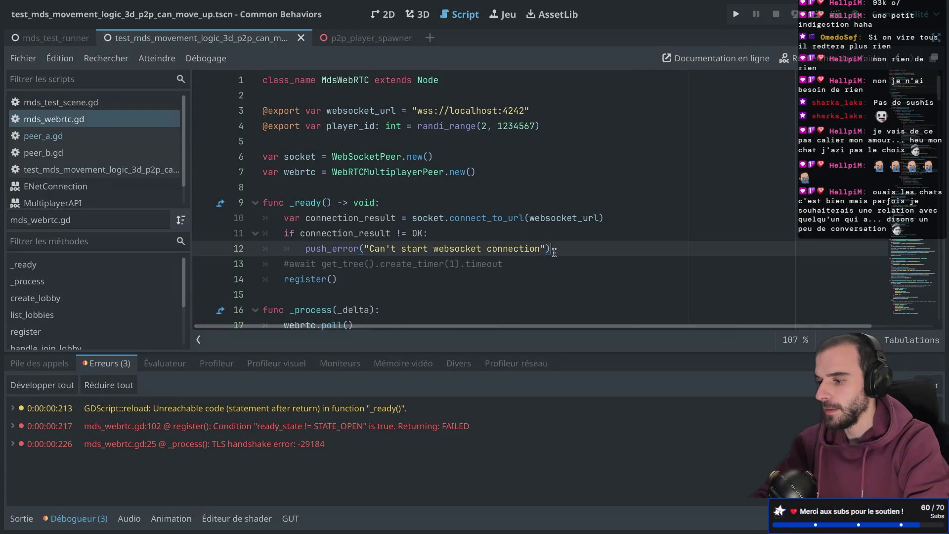
key(Return)
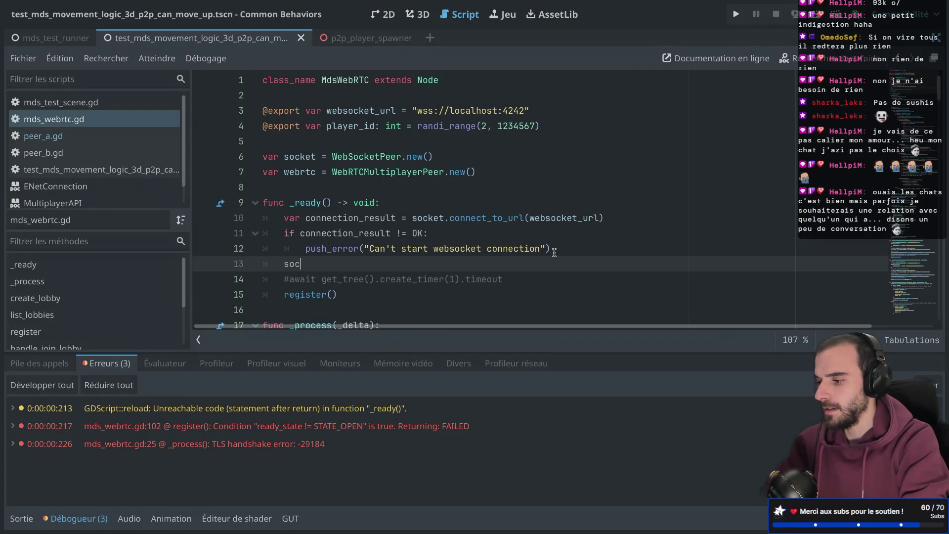
key(Return)
text(.)
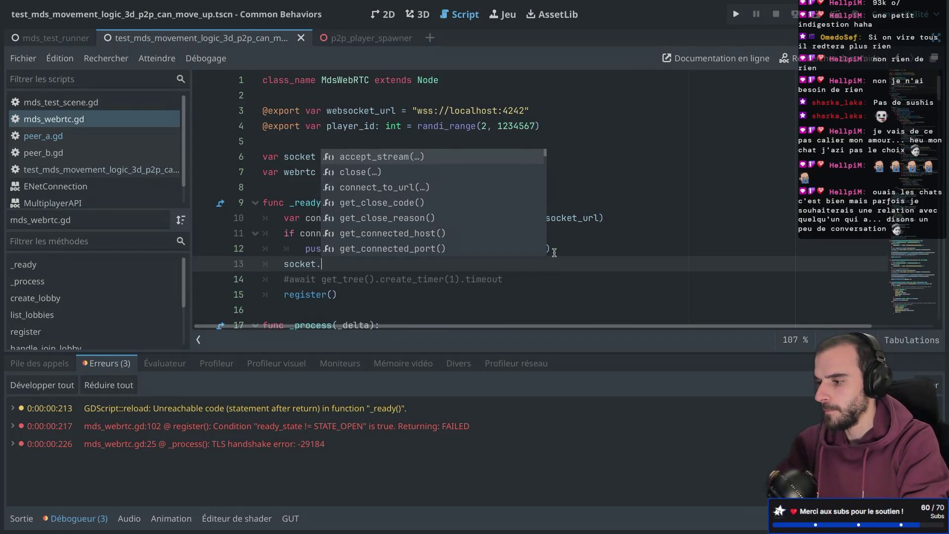
key(Up)
key(Up)
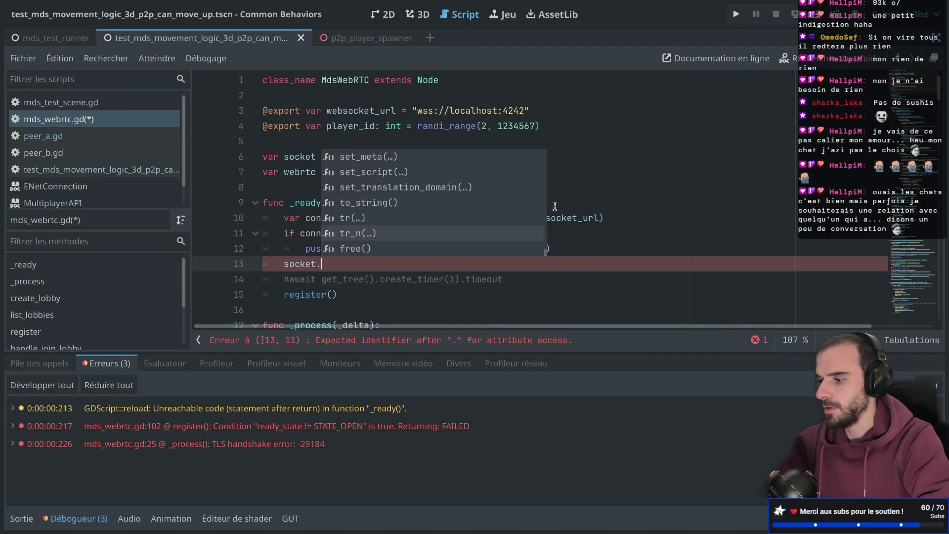
key(Up)
key(Up)
key(Up)
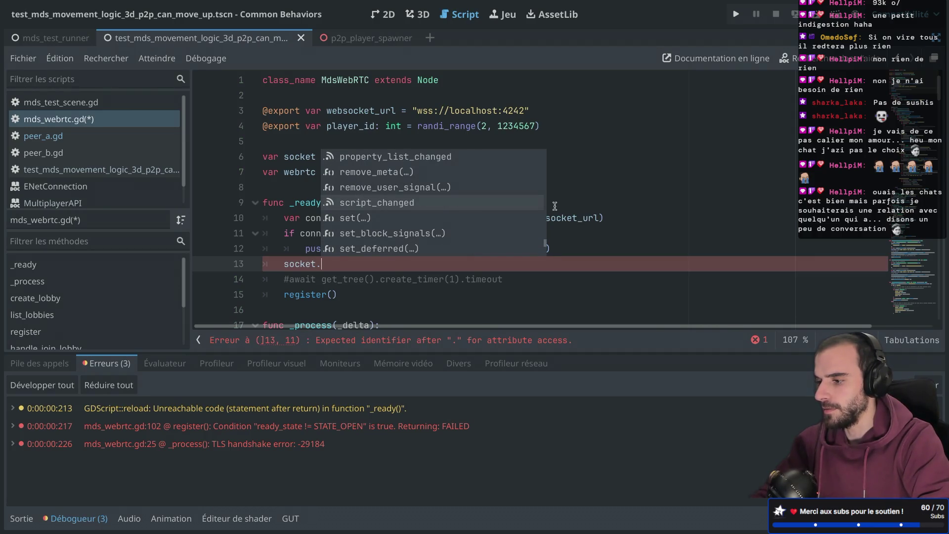
key(Up)
key(Up)
key(Up)
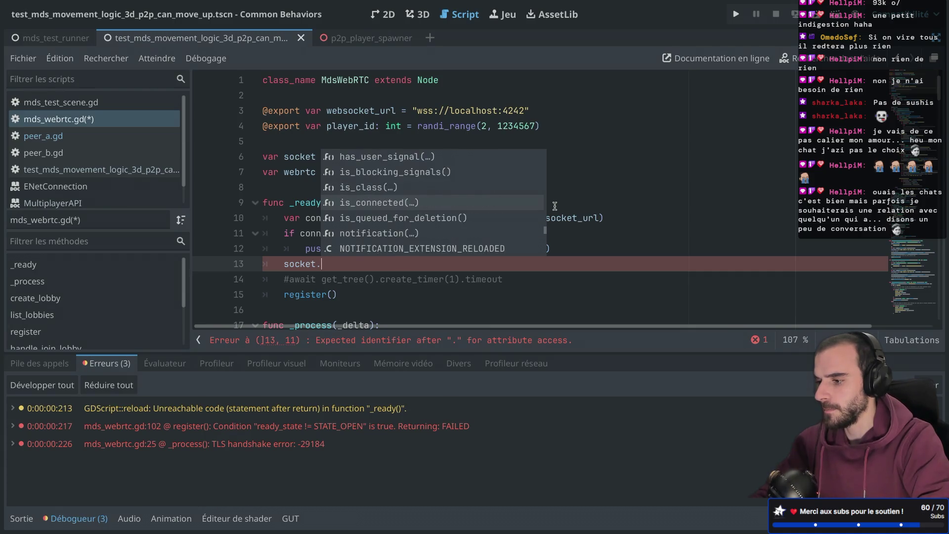
key(Up)
key(Up)
key(Up)
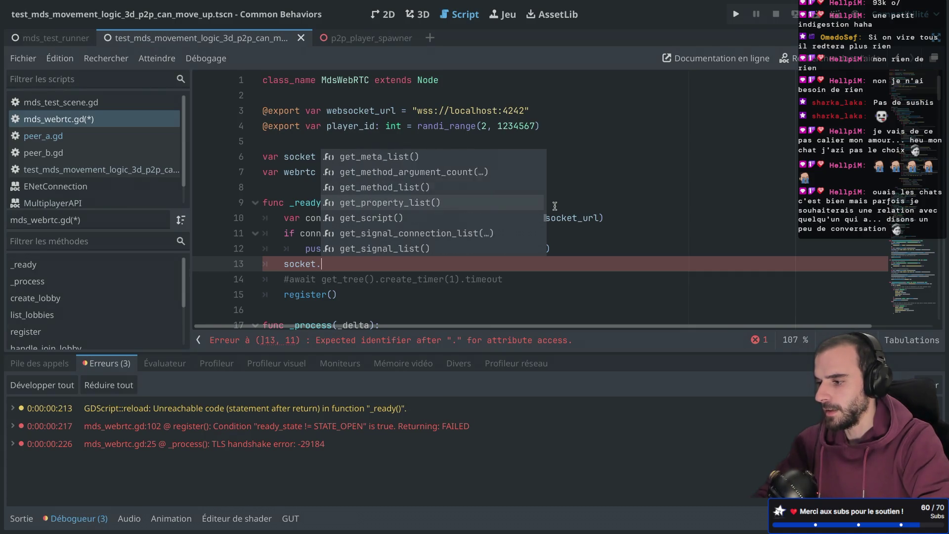
key(Up)
key(Up)
key(Up)
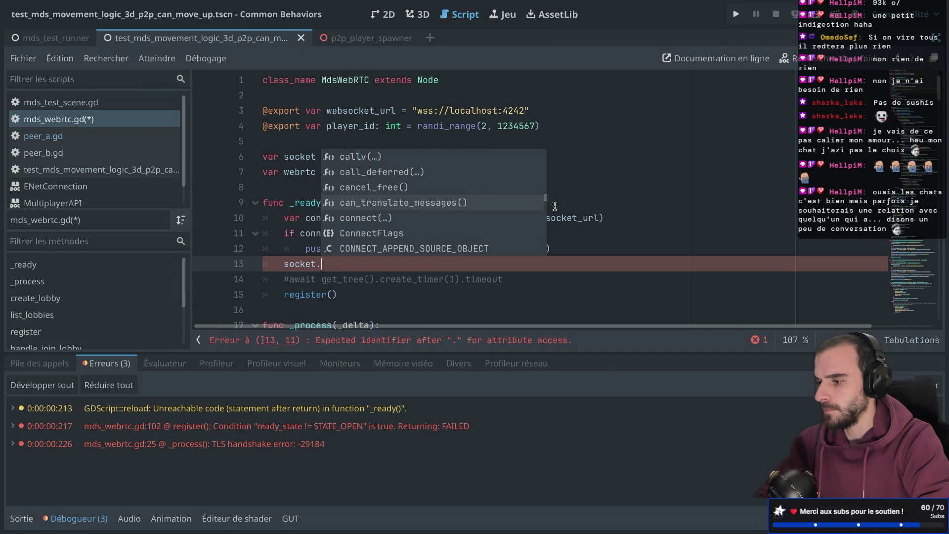
key(Up)
key(Up)
key(Up)
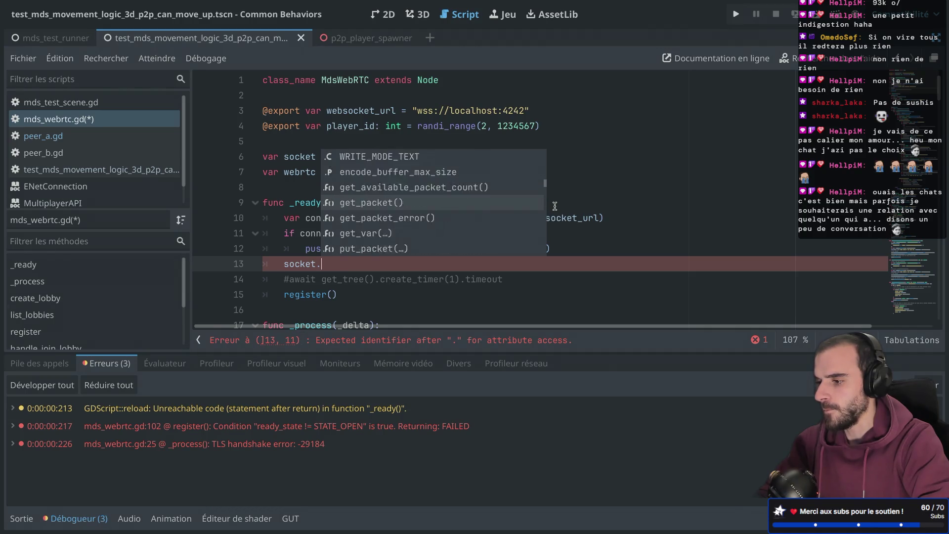
key(Up)
key(Up)
key(Up)
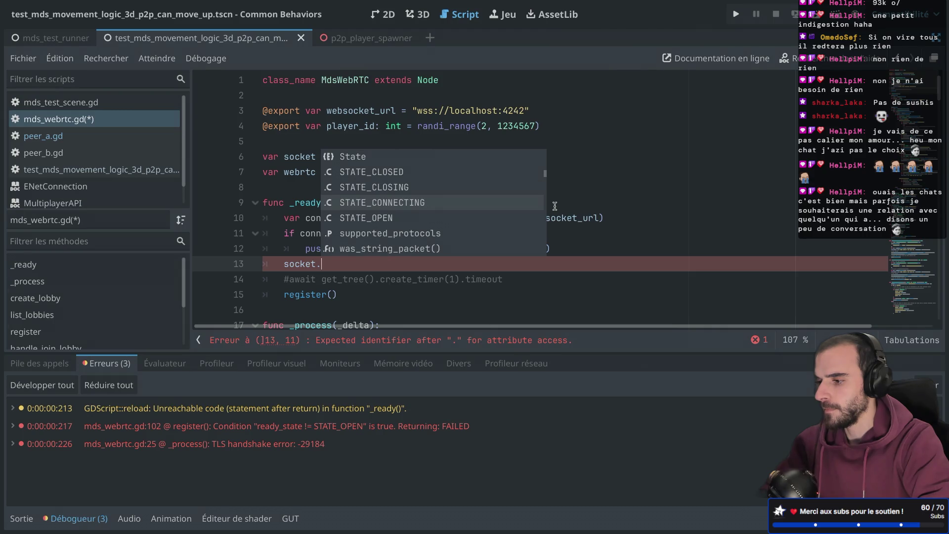
key(Up)
key(Up)
key(Up)
key(Escape)
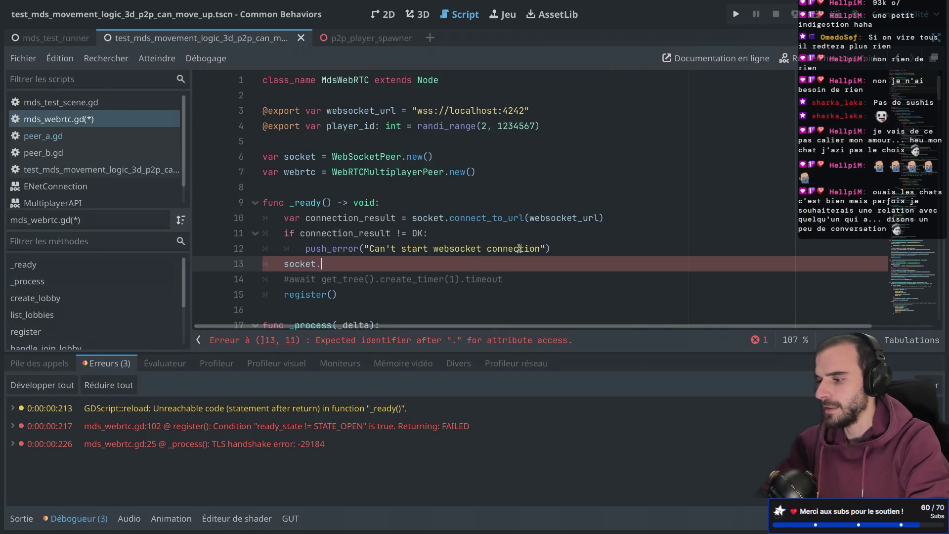
shift+click(551, 249)
key(BackSpace)
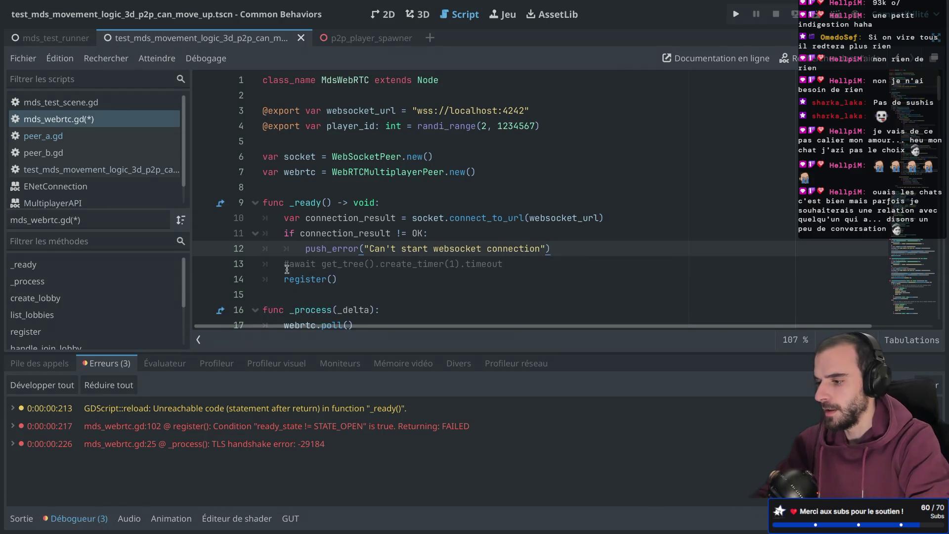
Step: Uncomment the await timer, change it to create_timer(.1), save, and rerun the scene
click(287, 267)
key(ctrl+k)
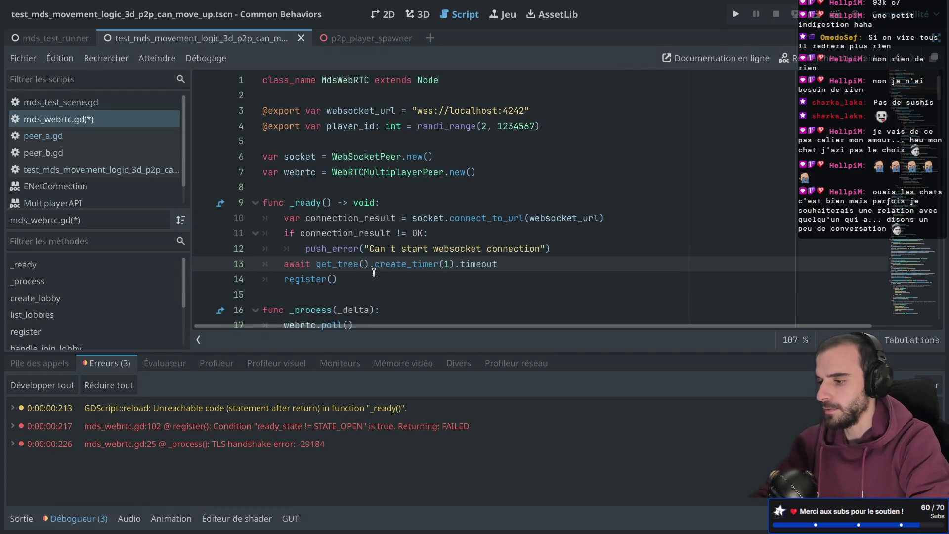
click(447, 264)
text(.)
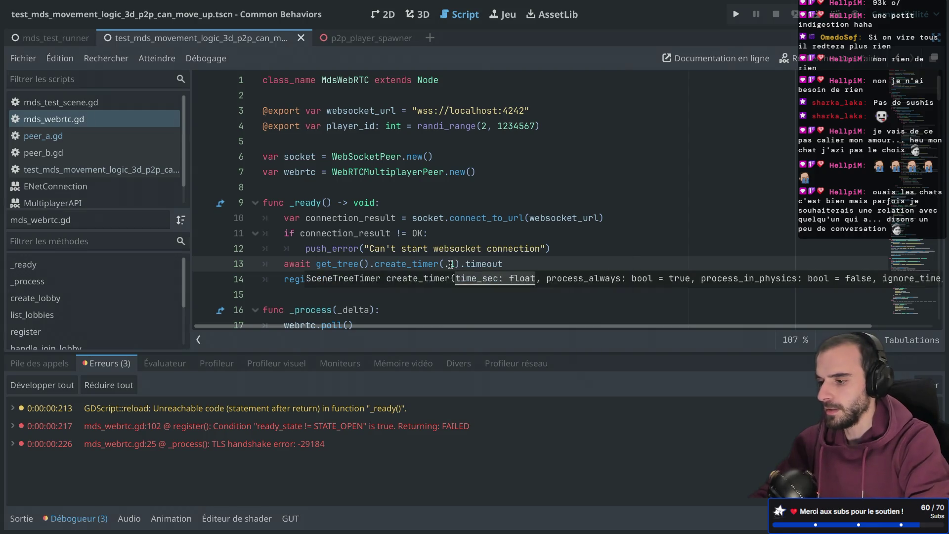
click(506, 233)
key(ctrl+s)
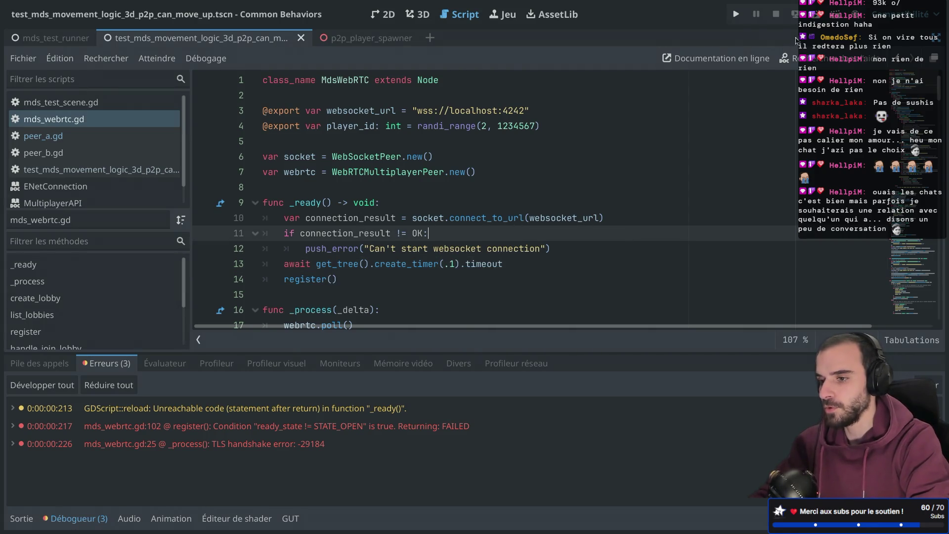
click(816, 14)
click(79, 518)
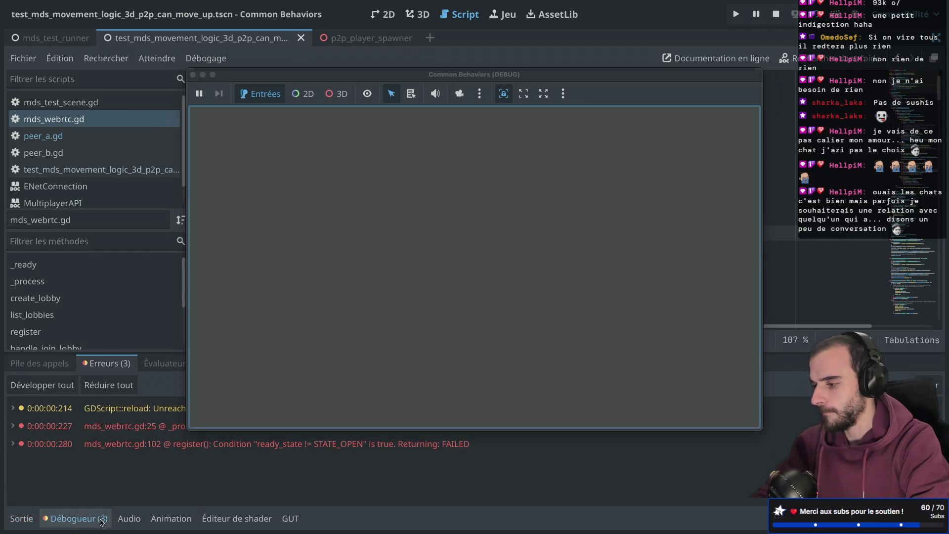
Step: Close the game, check the server terminal, and change the websocket_url scheme from wss to ws
click(193, 74)
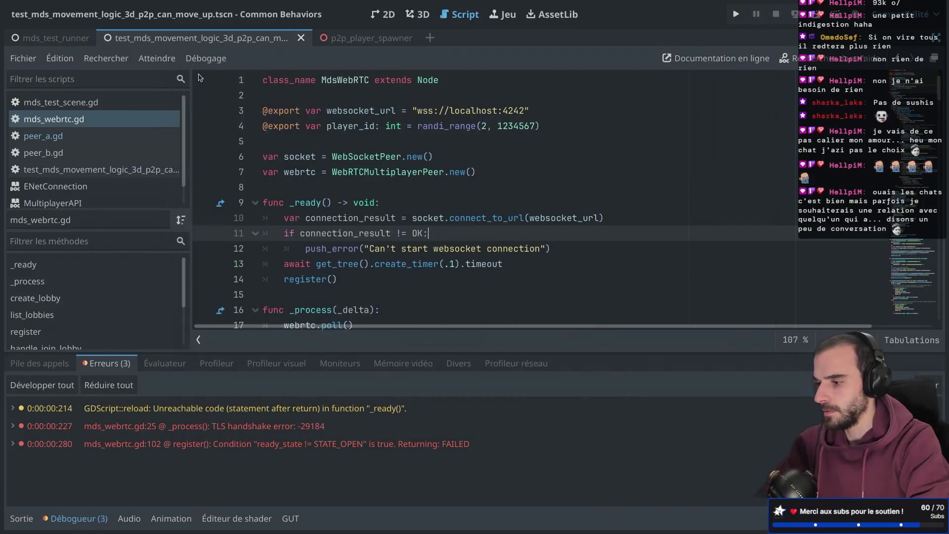
key(ctrl+Left)
key(ctrl+Right)
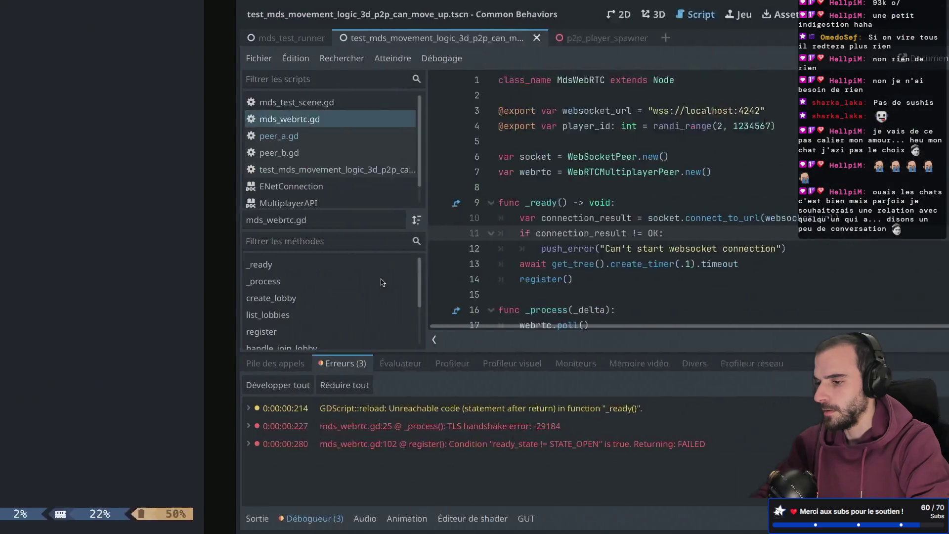
click(433, 111)
key(BackSpace)
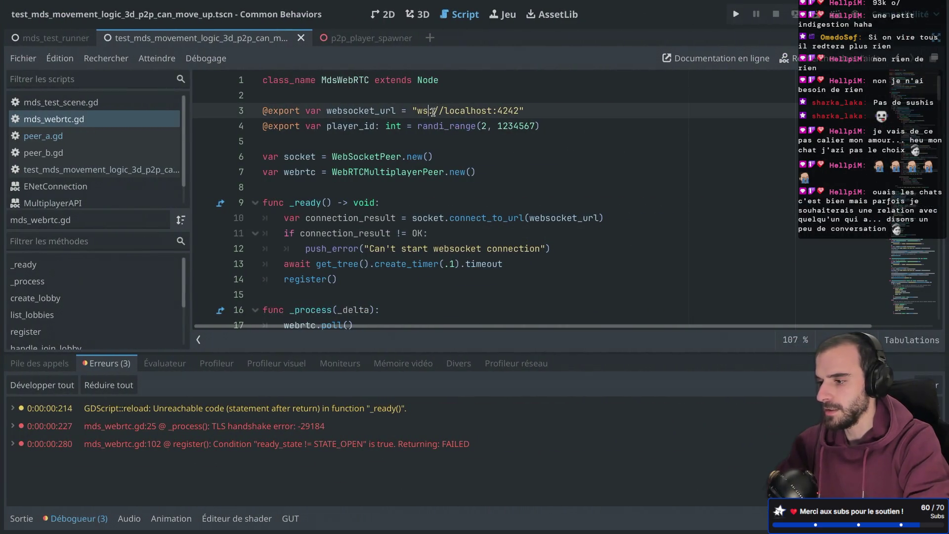
double_click(430, 111)
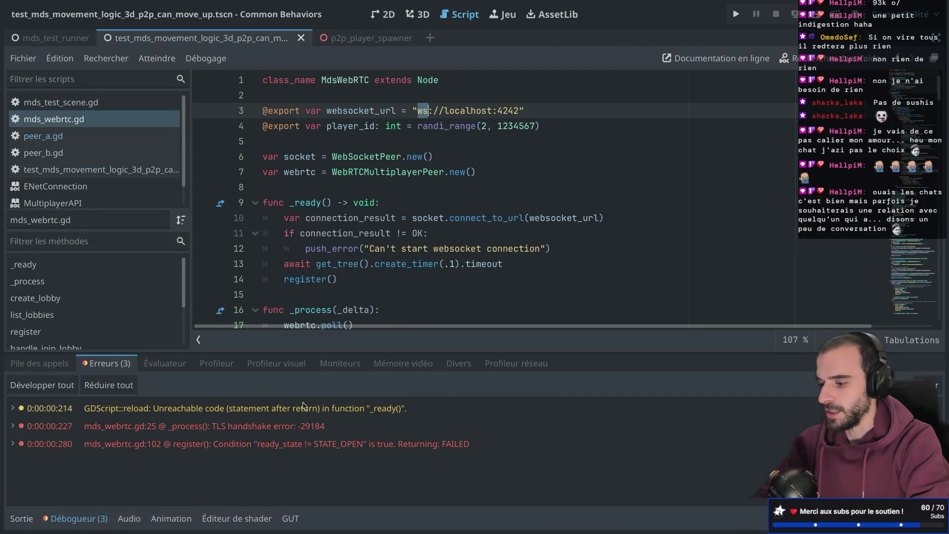
click(233, 428)
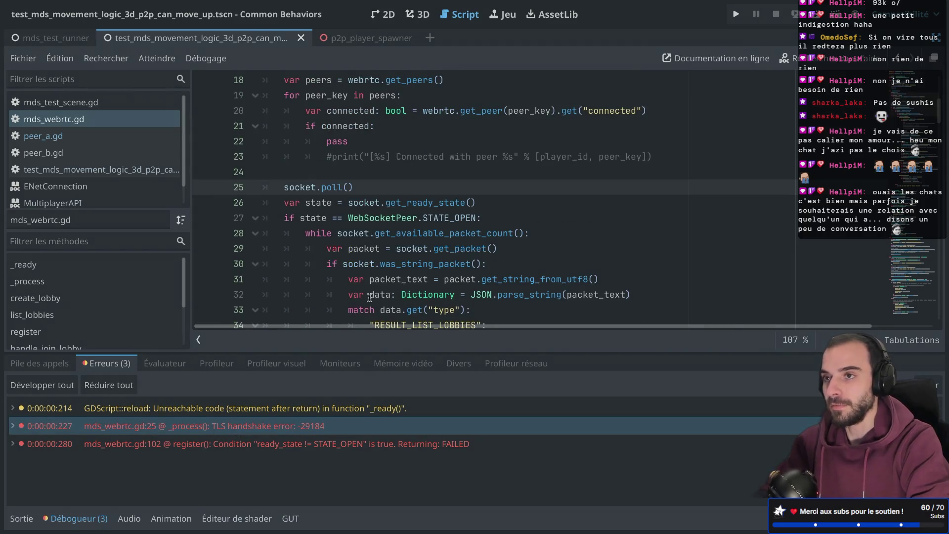
scroll(423, 213, up, 6)
scroll(376, 225, down, 1)
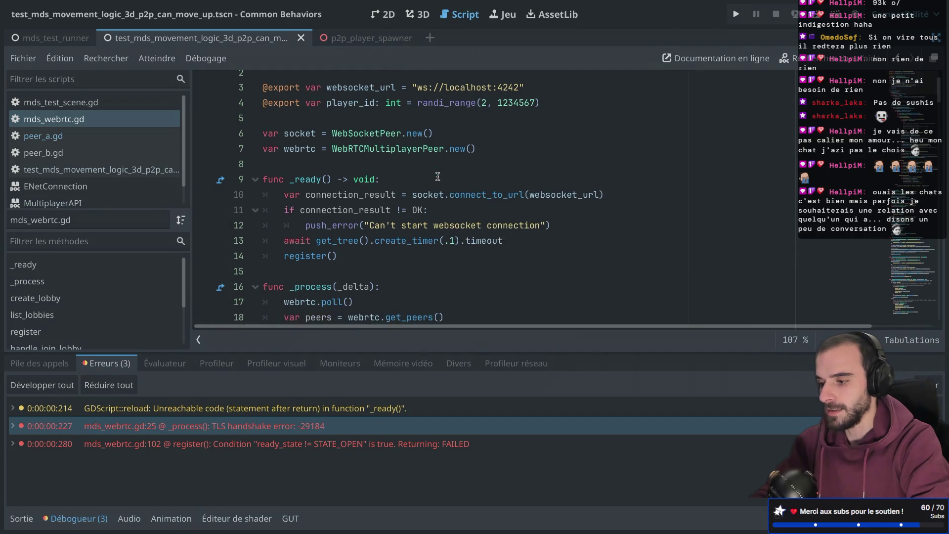
Step: Test-run with the line 13 await commented out, then restore it, save, and rerun for 'New client 42'
click(291, 243)
key(ctrl+k)
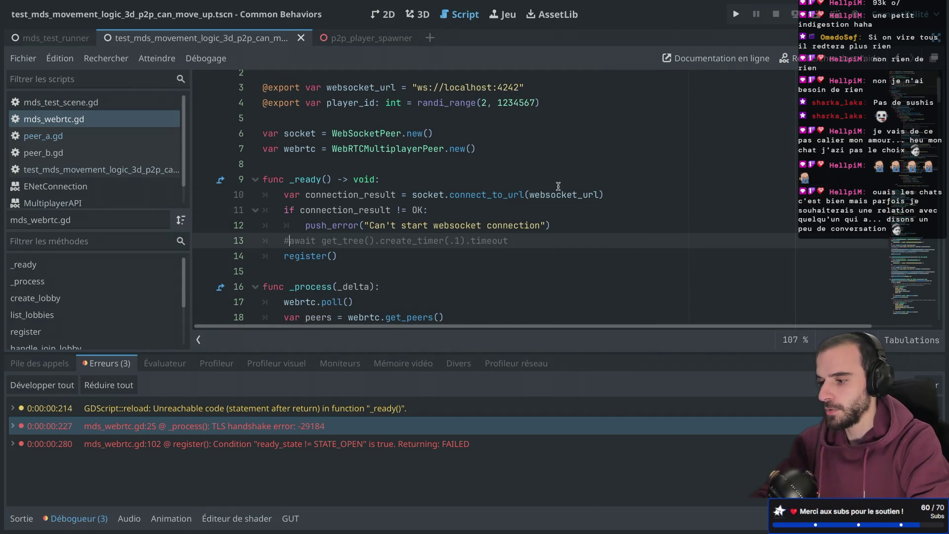
key(F6)
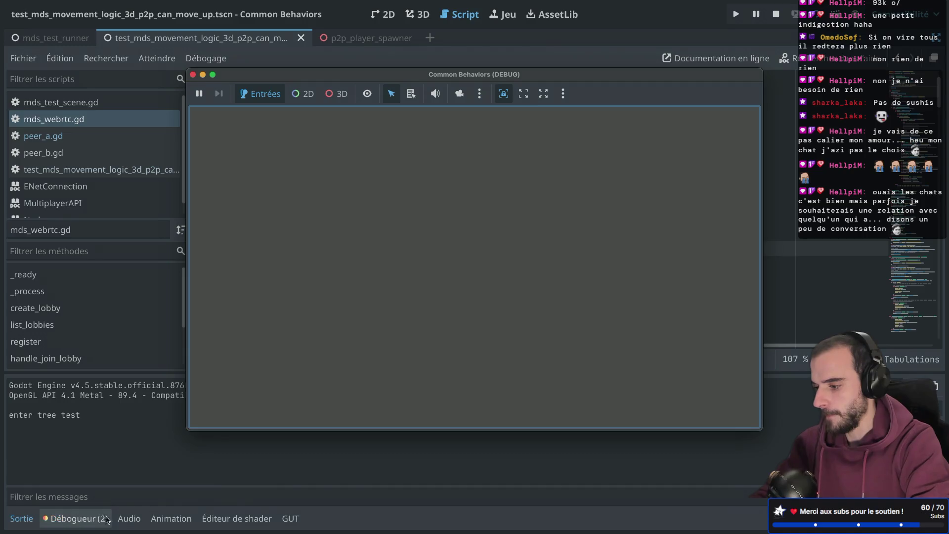
click(193, 74)
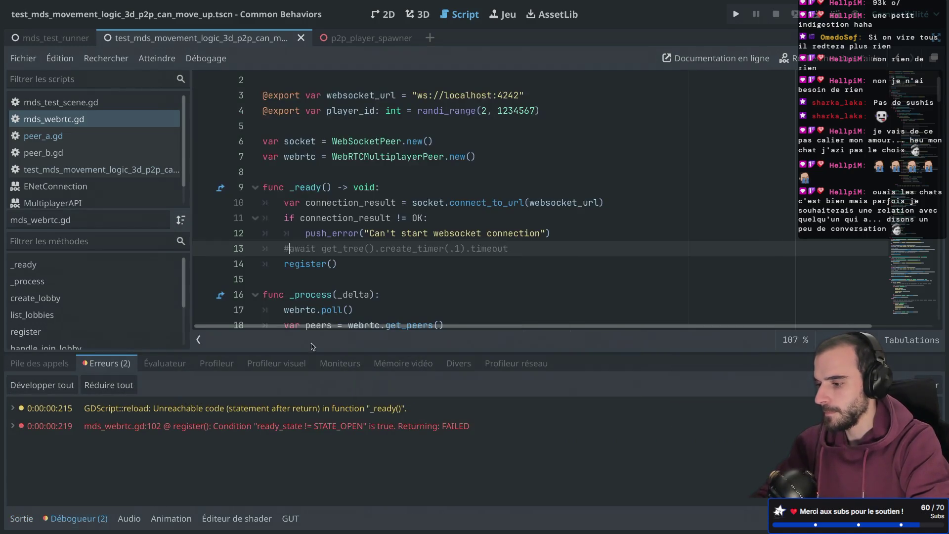
key(ctrl+k)
key(ctrl+s)
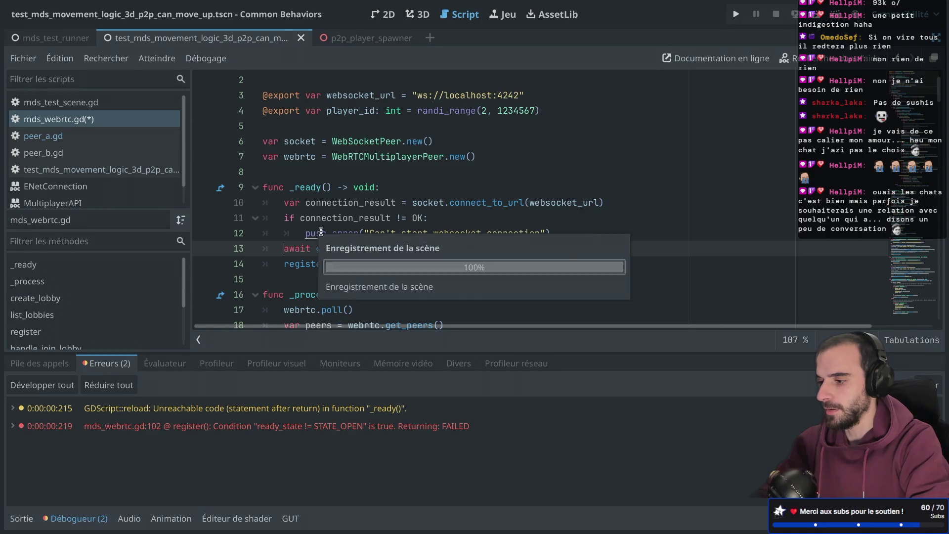
key(F6)
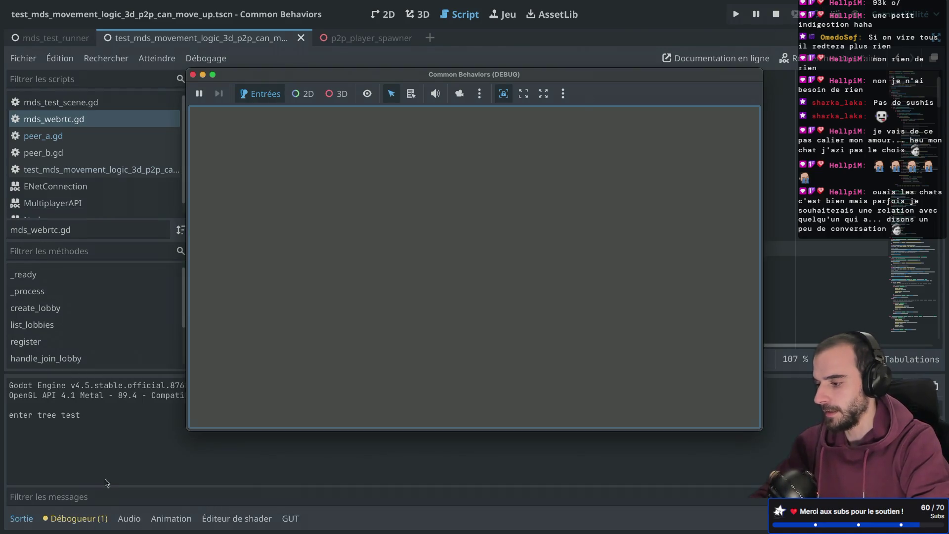
key(ctrl+Left)
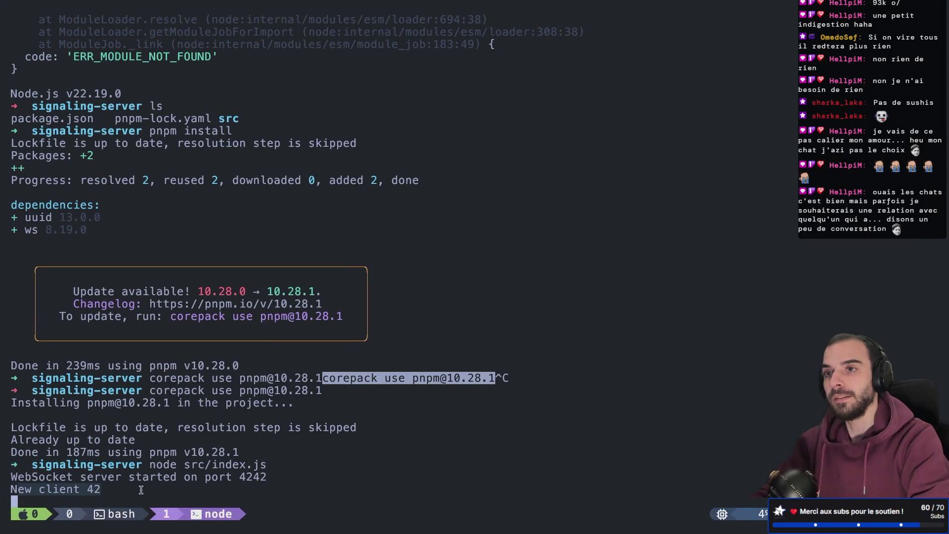
Step: Confirm the server log shows another 'New client 42', then stop the debug game and restore the docks
key(ctrl+Right)
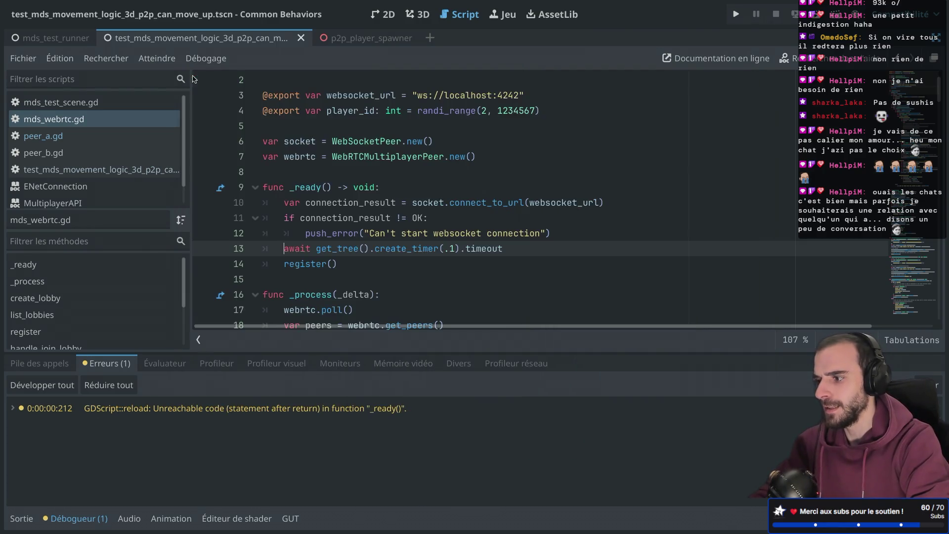
click(193, 75)
key(ctrl+Left)
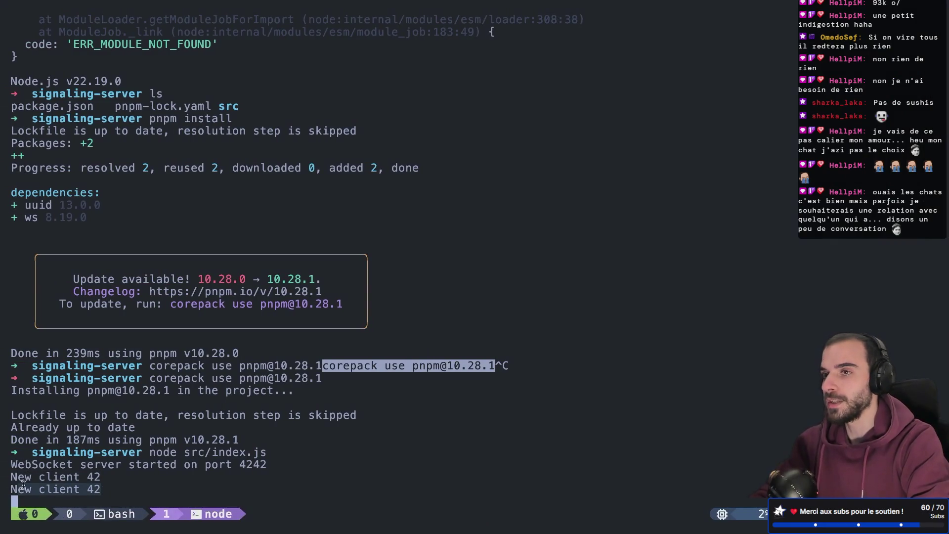
key(ctrl+Right)
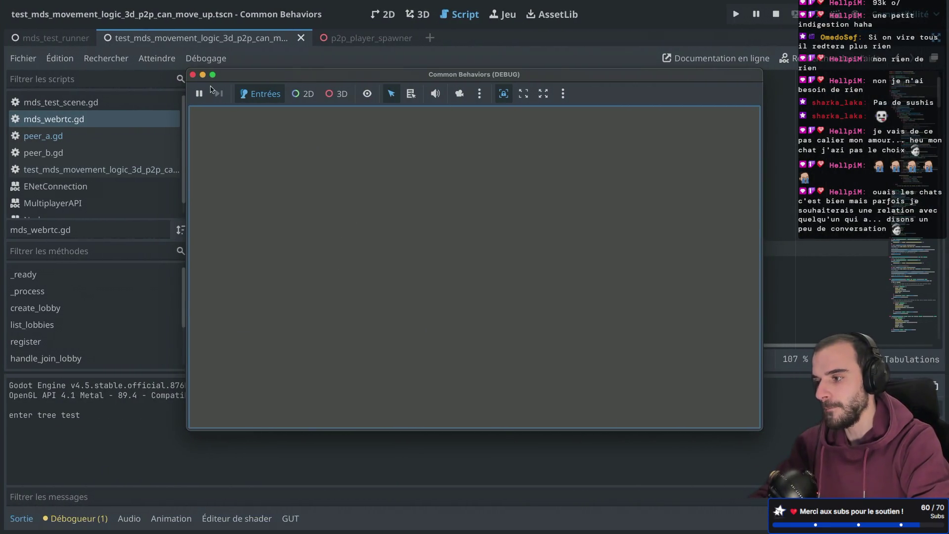
click(193, 75)
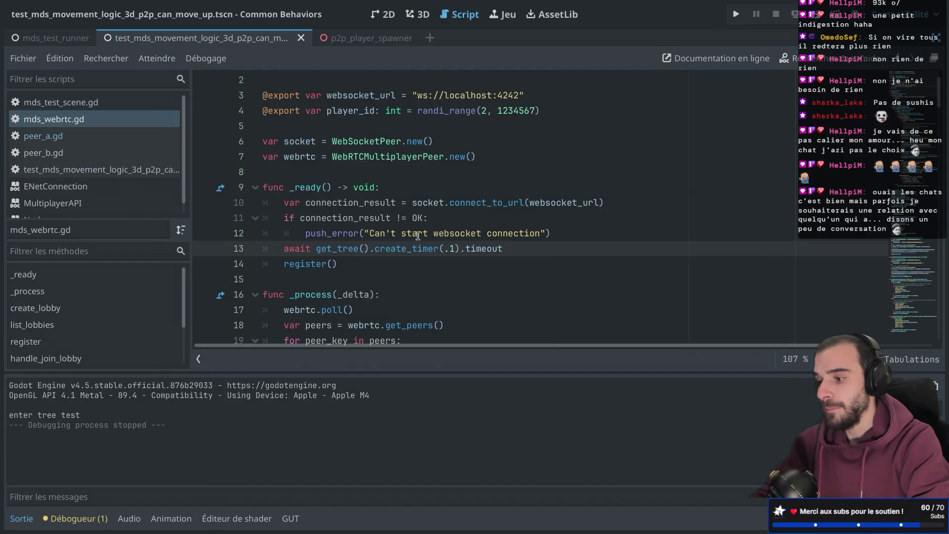
key(ctrl+super+d)
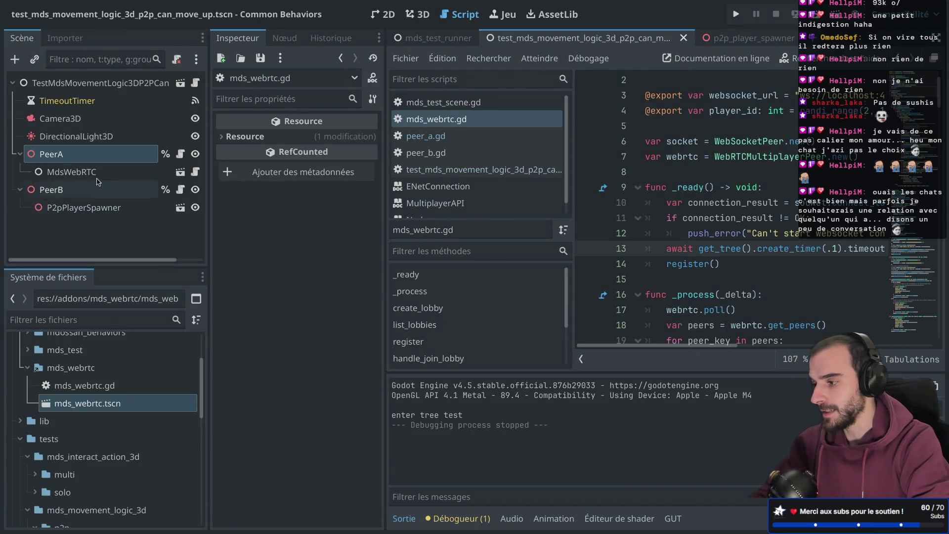
Step: Paste a copy of MdsWebRTC under PeerB and delete PeerB's P2pPlayerSpawner node
click(97, 172)
click(74, 207)
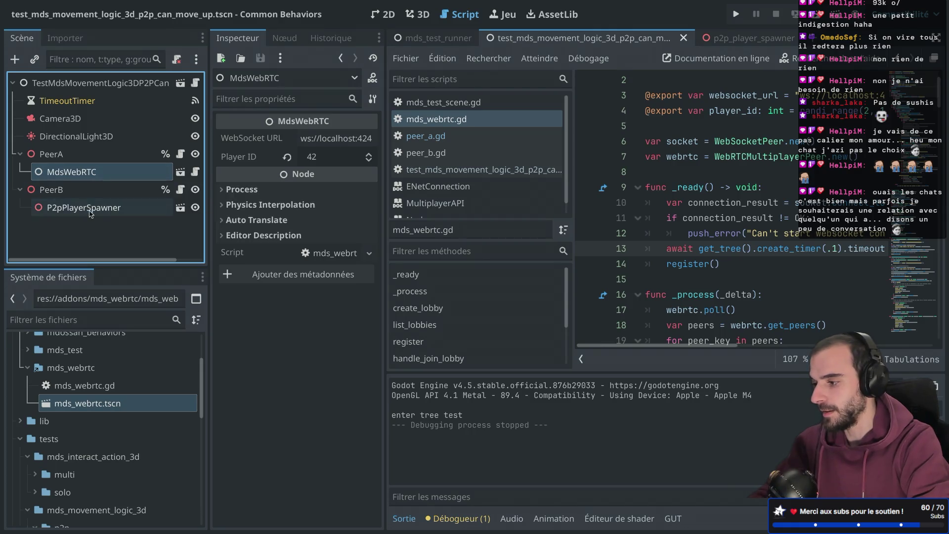
click(77, 195)
key(super+v)
right_click(92, 207)
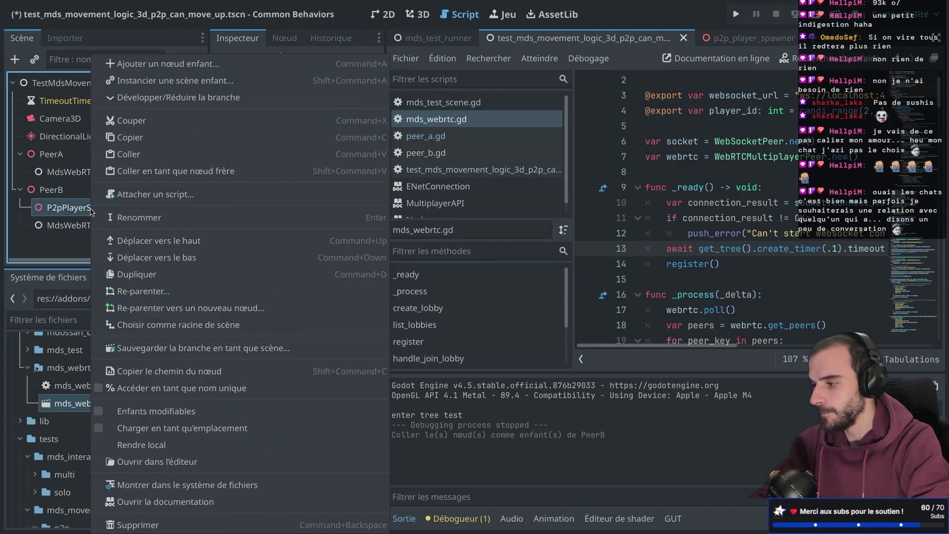
click(135, 525)
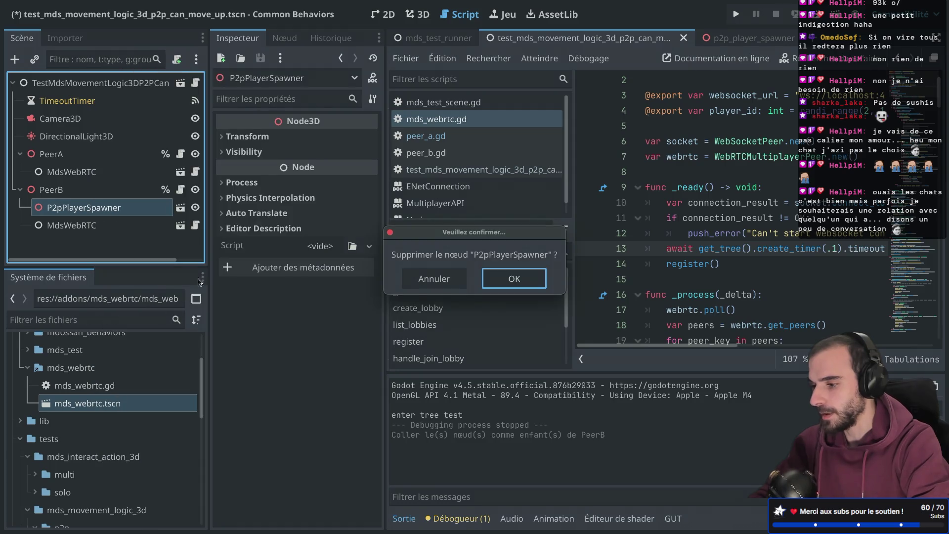
click(501, 277)
Step: Reduce peer_b.gd to just 'extends Node3D' by deleting lines 3–12, and save
click(180, 190)
key(ctrl+super+d)
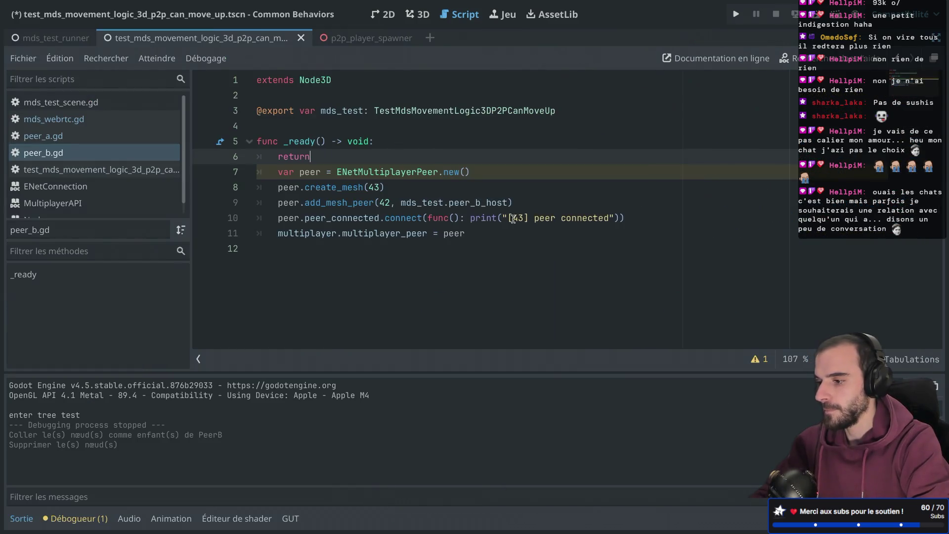
mouse_move(324, 249)
mouse_down()
mouse_move(257, 173)
mouse_move(256, 115)
mouse_up()
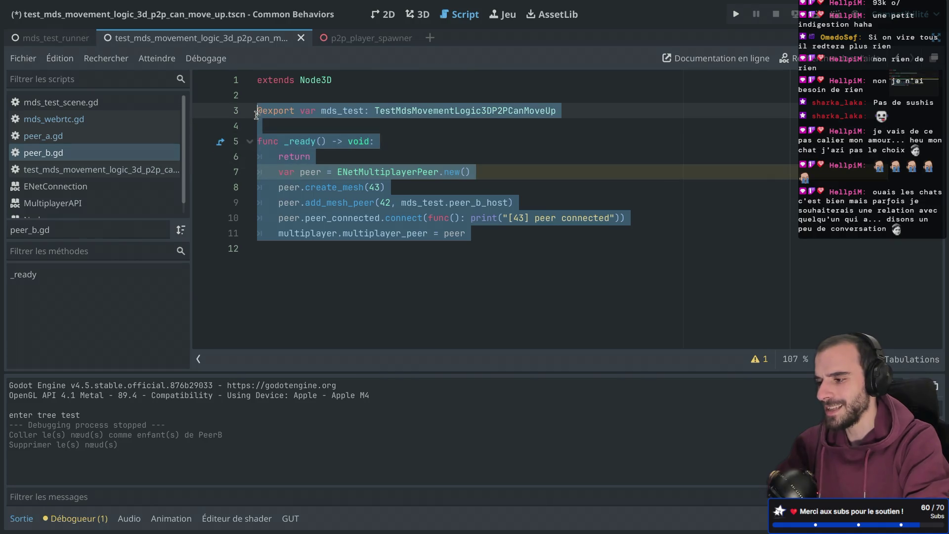
key(BackSpace)
key(ctrl+s)
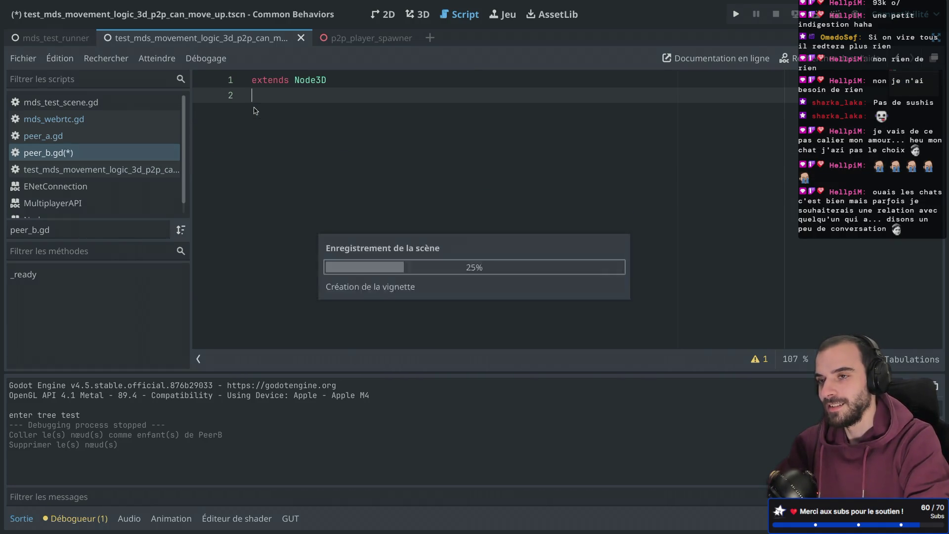
key(ctrl+shift+F11)
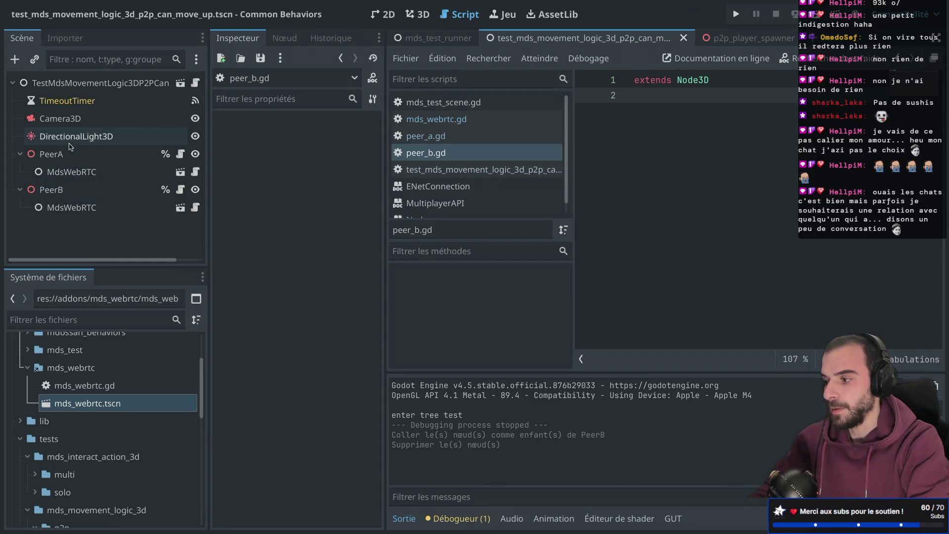
Step: Set PeerB's MdsWebRTC Player ID to 43 and save the scene
click(96, 213)
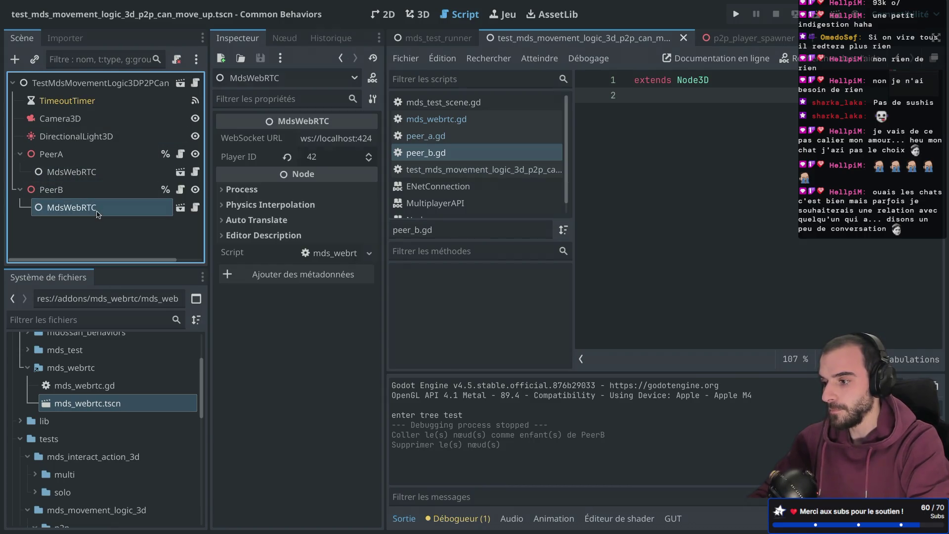
click(319, 160)
key(BackSpace)
text(3)
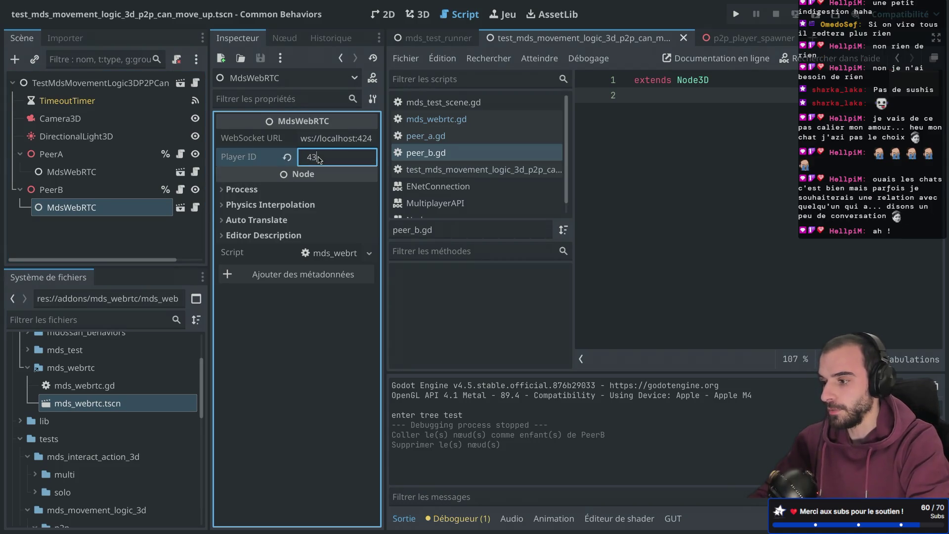
key(Return)
key(ctrl+s)
Step: Run the test scene and verify the signaling server logs 'New client 43'
click(819, 19)
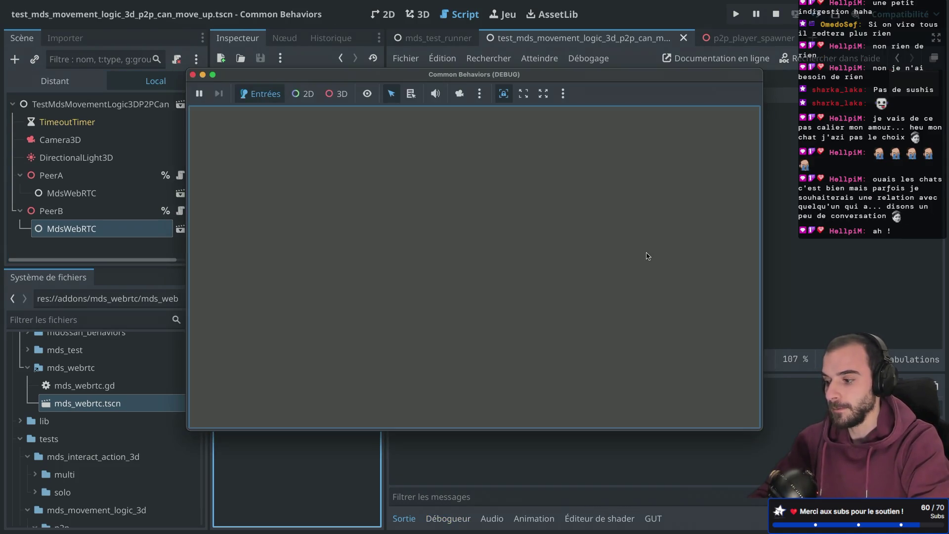
key(ctrl+Left)
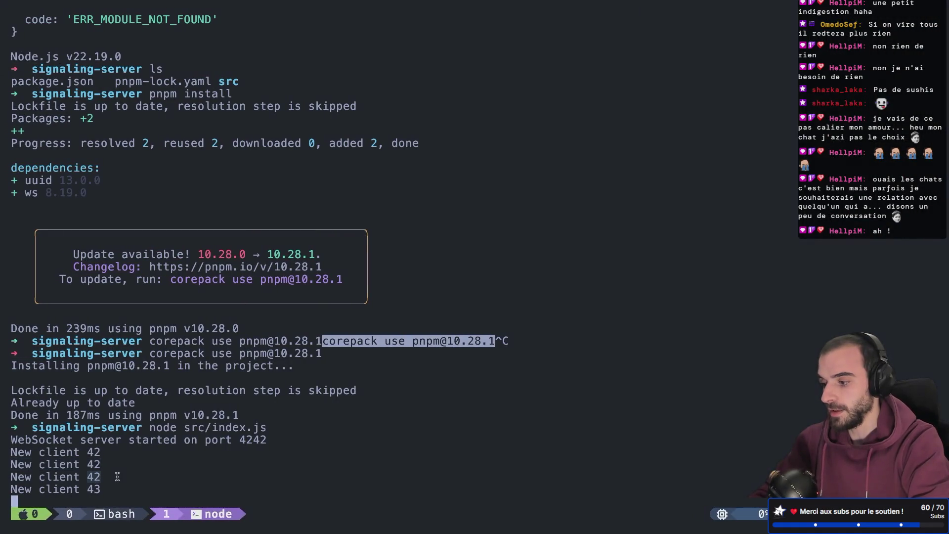
drag(69, 489, 128, 488)
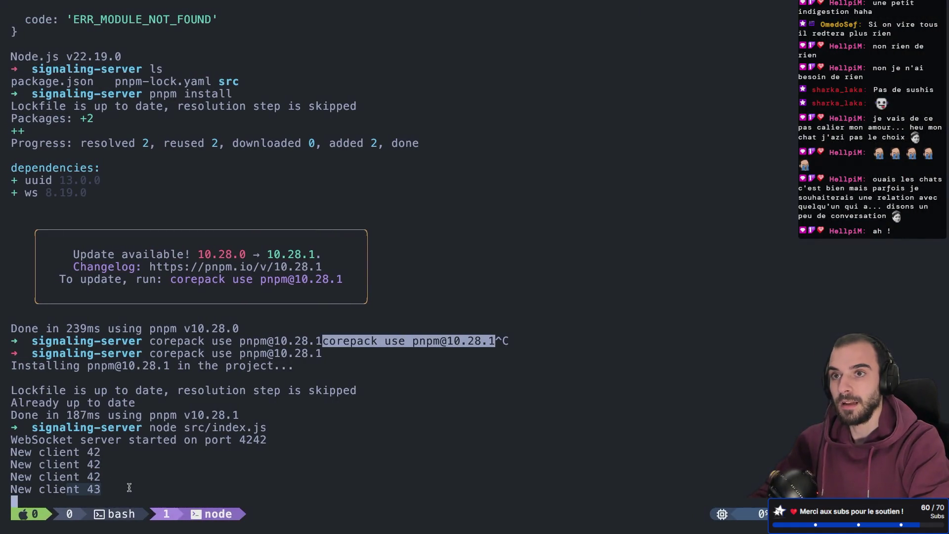
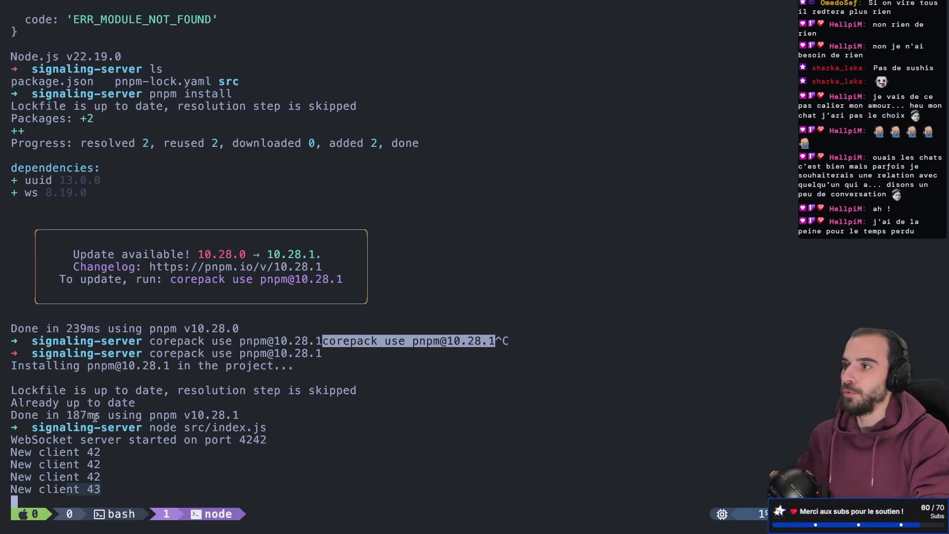
Step: Stop the running signaling server and list the project folder's files
mouse_move(49, 474)
mouse_down()
mouse_move(104, 475)
mouse_move(124, 488)
mouse_up()
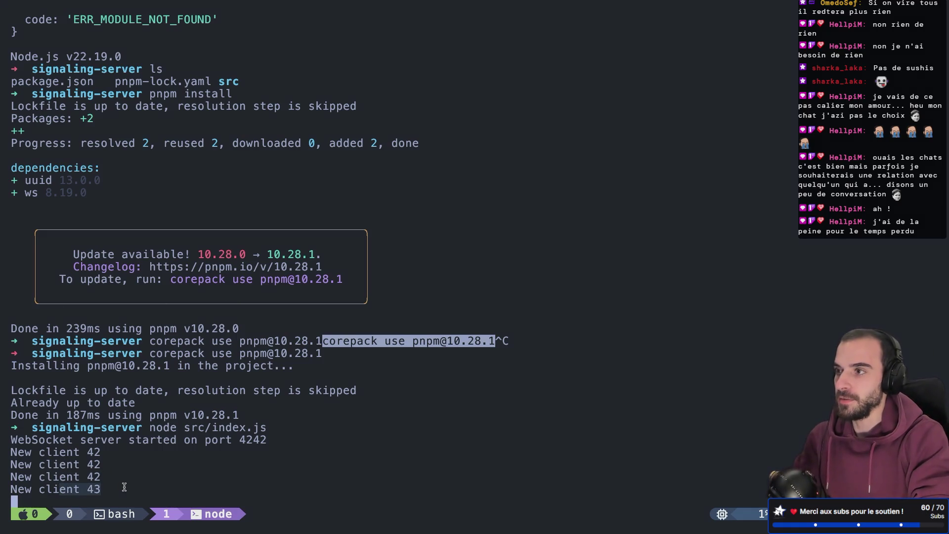
click(212, 385)
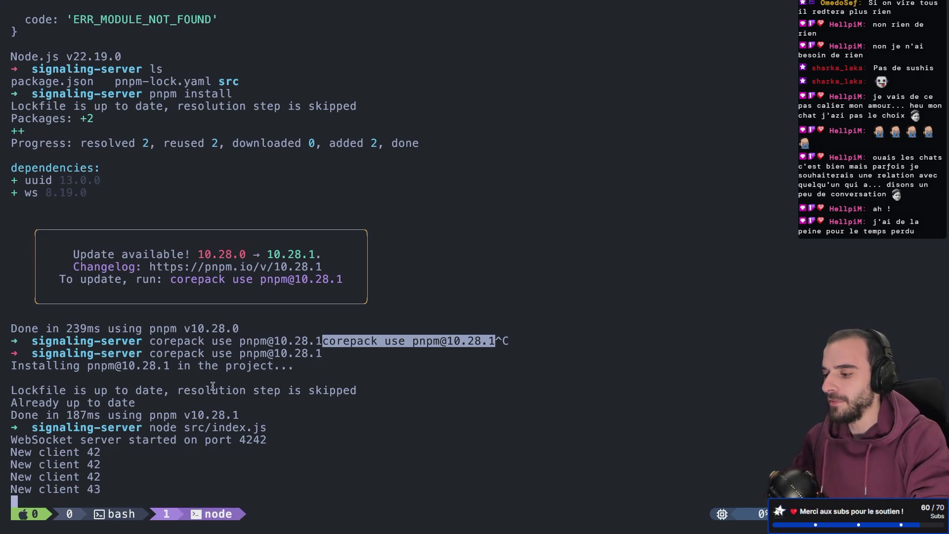
key(ctrl+c)
text(ls)
key(Return)
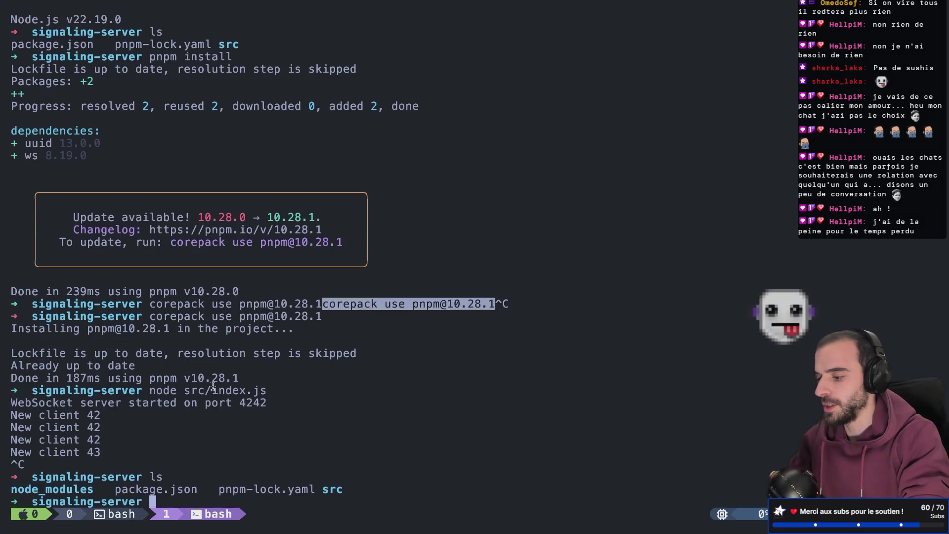
Step: Clear the terminal and open Neovim on the project with nvim ., moving into src
key(ctrl+l)
text(nvim .)
key(Return)
key(j)
key(j)
key(Return)
Step: Open src/index.js and search it for /console
key(j)
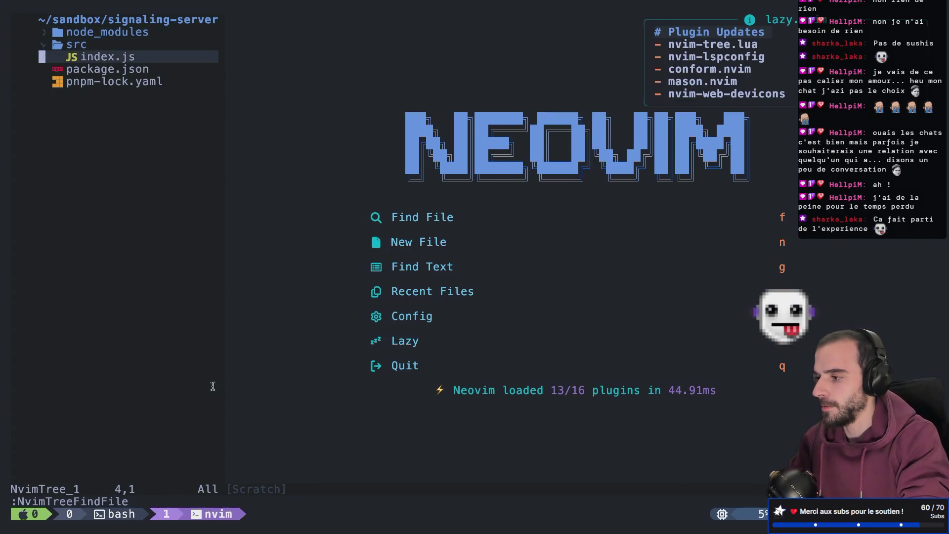
key(Return)
key(ctrl+d)
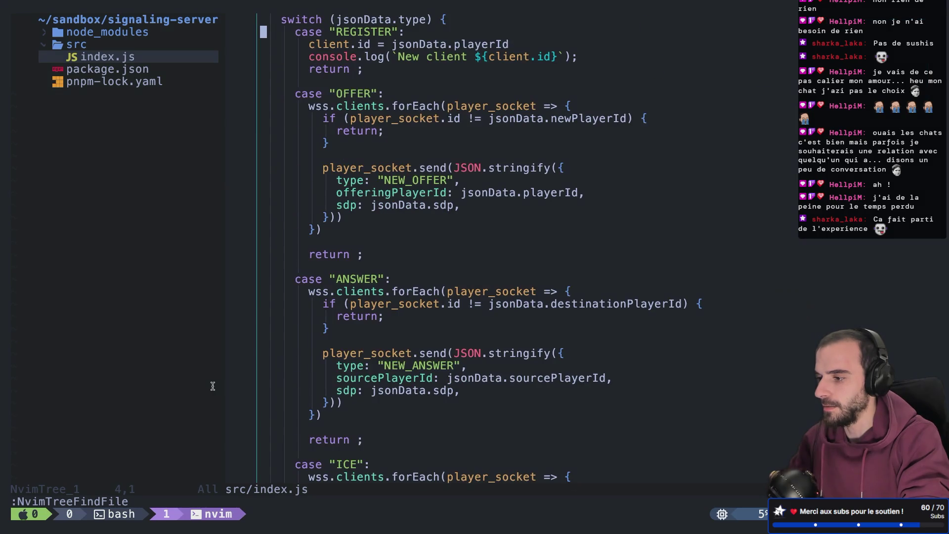
text(/console)
key(Return)
key(n)
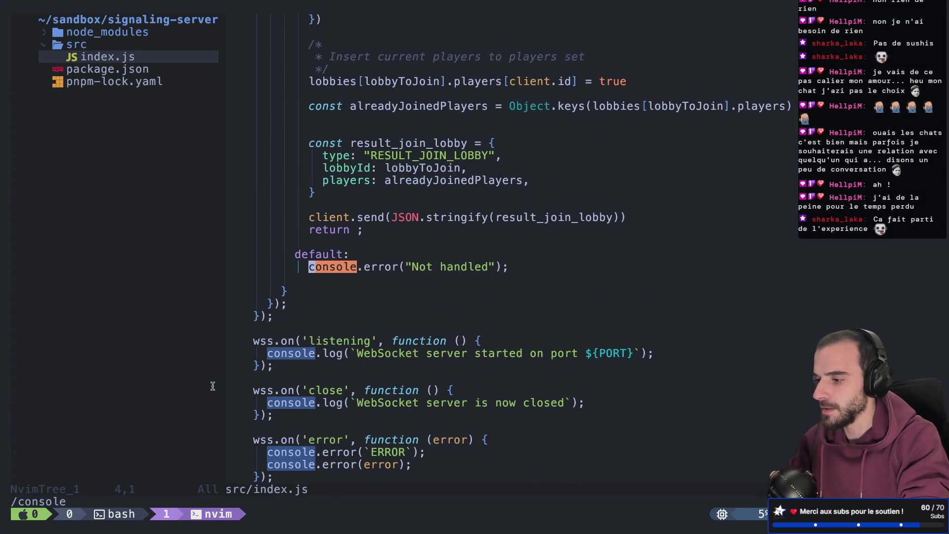
Step: Step through each remaining console call match in index.js
key(n)
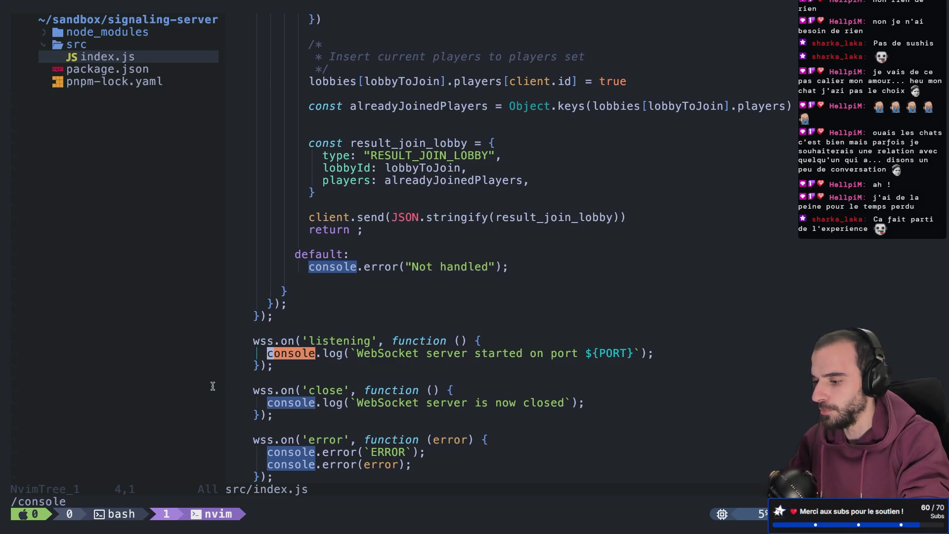
key(n)
key(n)
key(n)
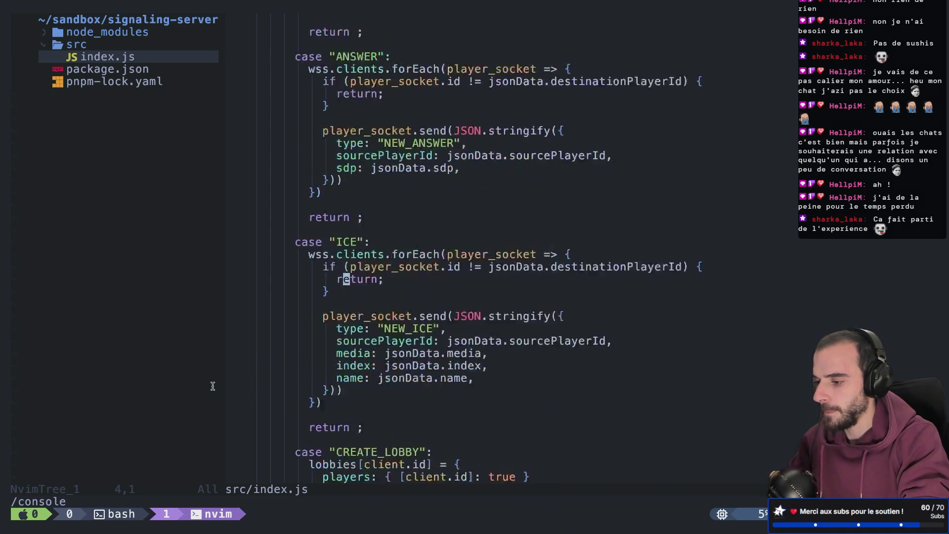
key(n)
key(n)
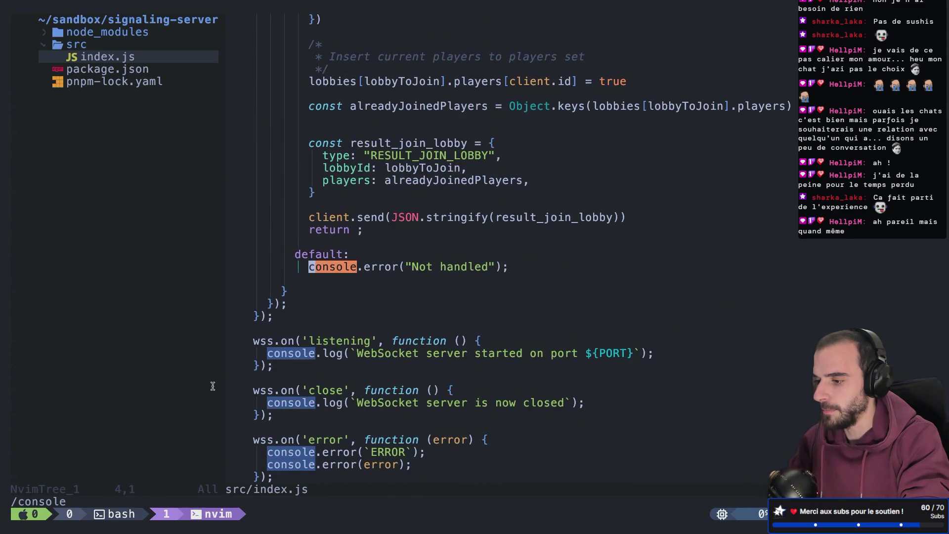
key(n)
key(n)
key(n)
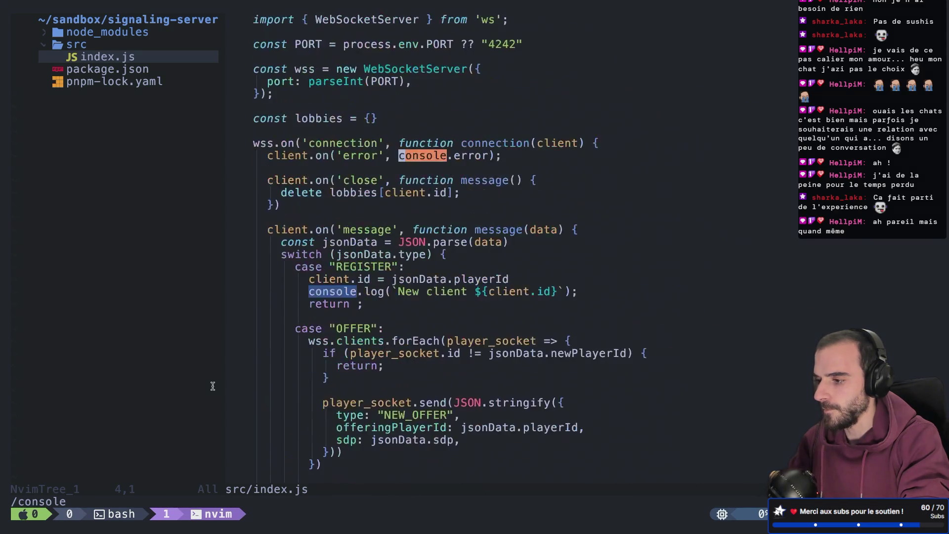
key(n)
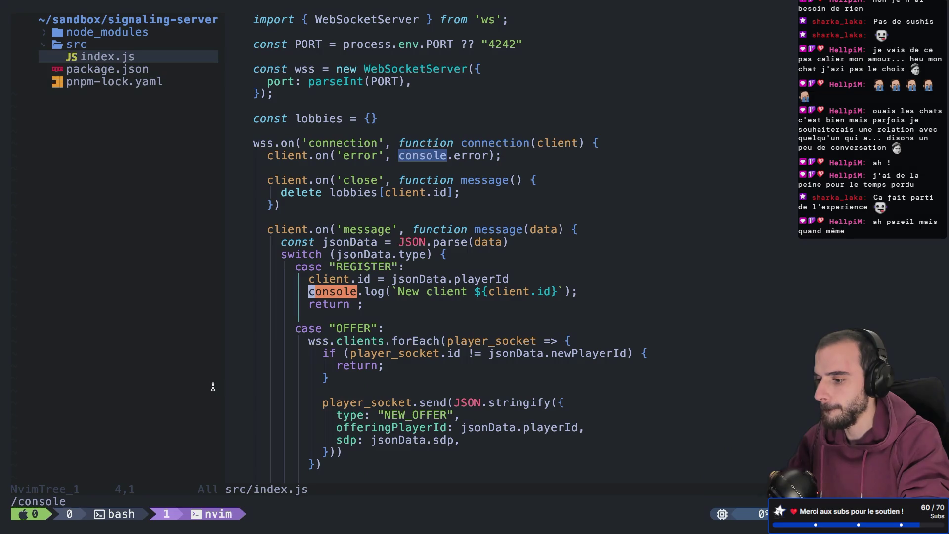
key(n)
key(n)
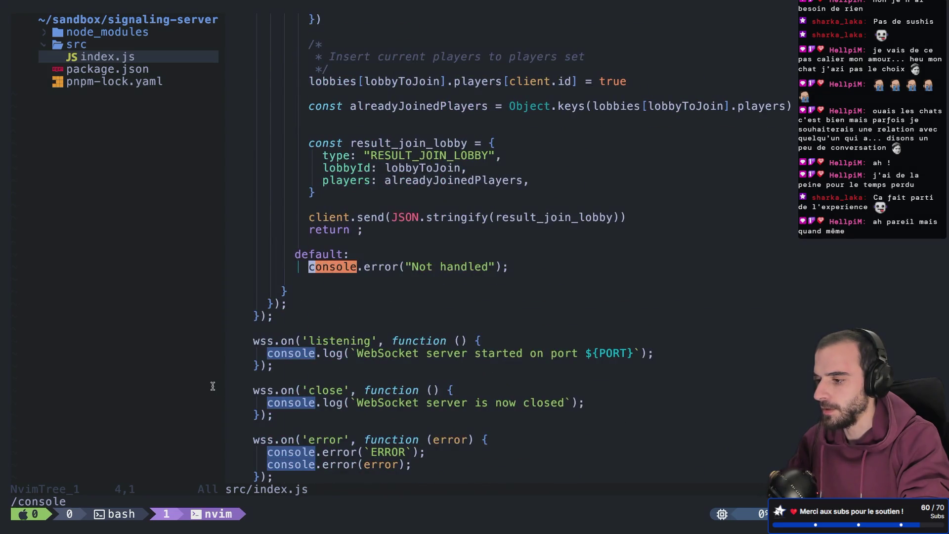
key(n)
key(n)
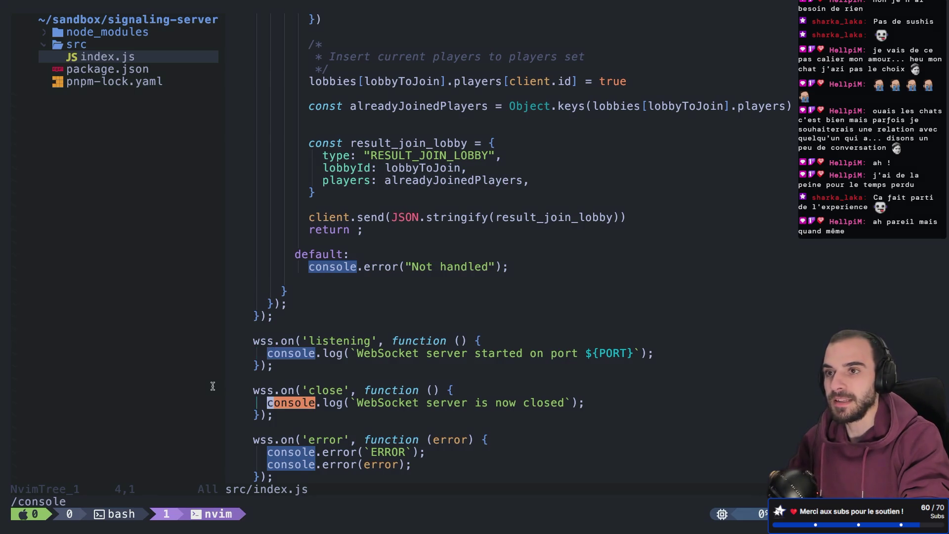
key(n)
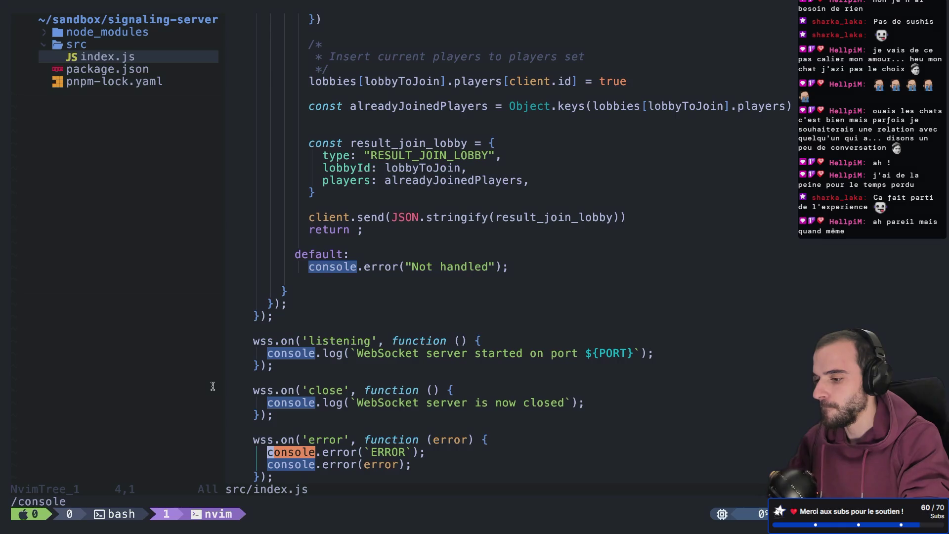
key(n)
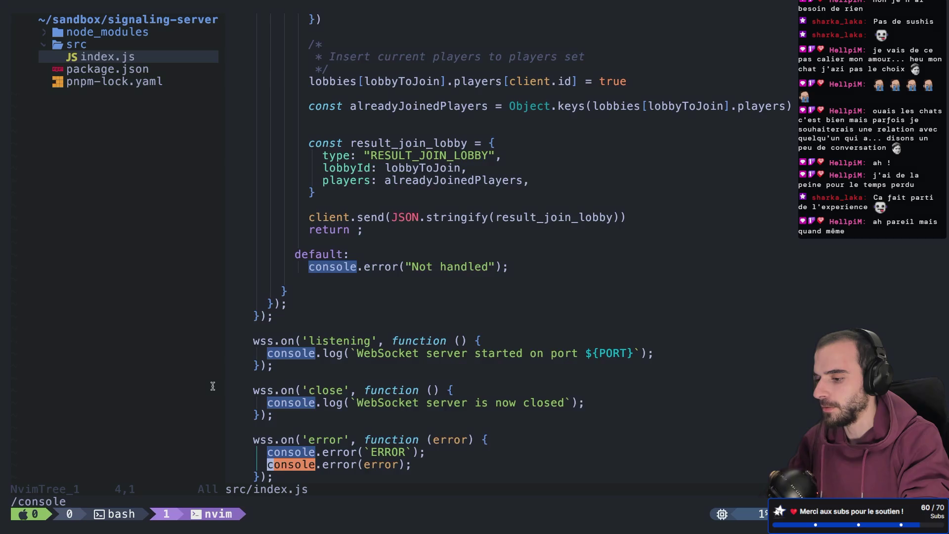
Step: Save all files with :wqa and rerun node src/index.js
text(n)
text(:wqa)
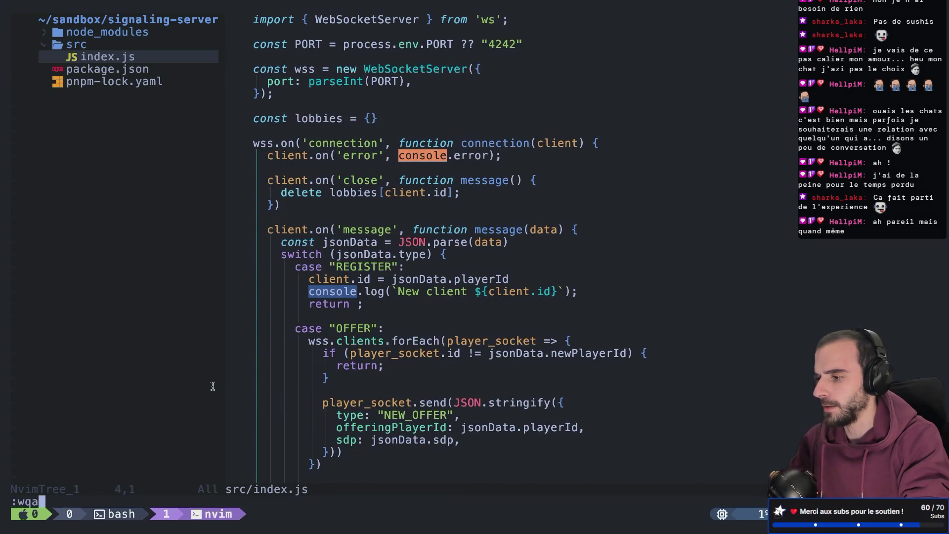
key(Return)
key(Up)
key(Up)
key(Up)
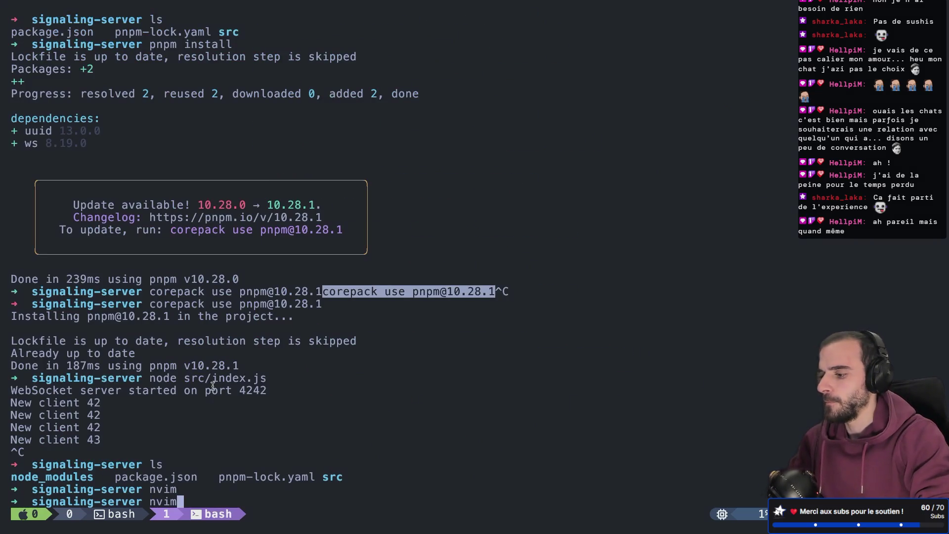
key(Return)
key(alt+Tab)
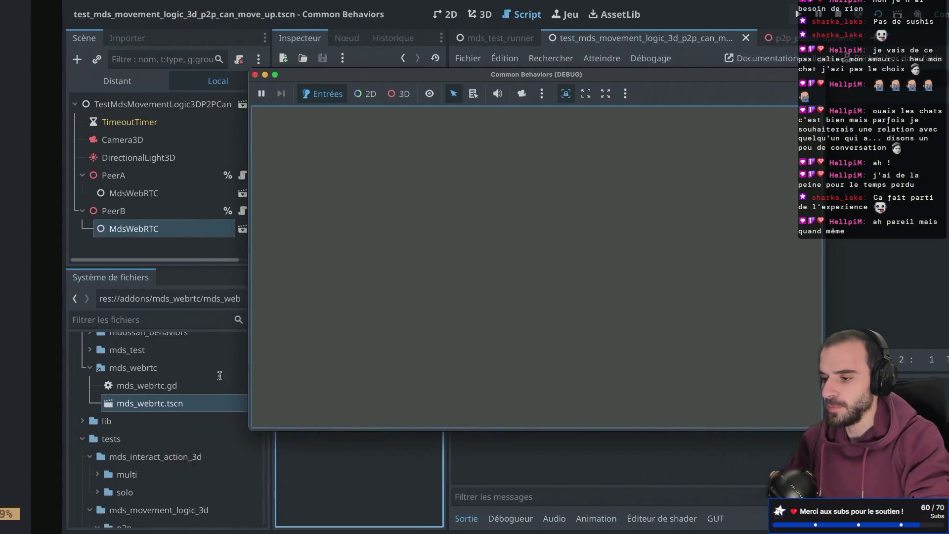
Step: Close the game debug window and open mds_webrtc.gd from PeerA's MdsWebRTC node
click(193, 75)
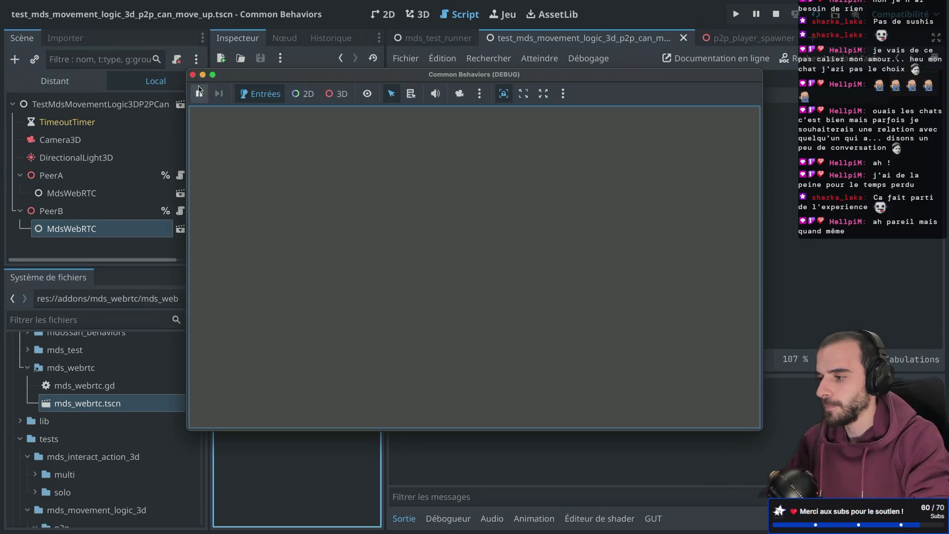
click(193, 75)
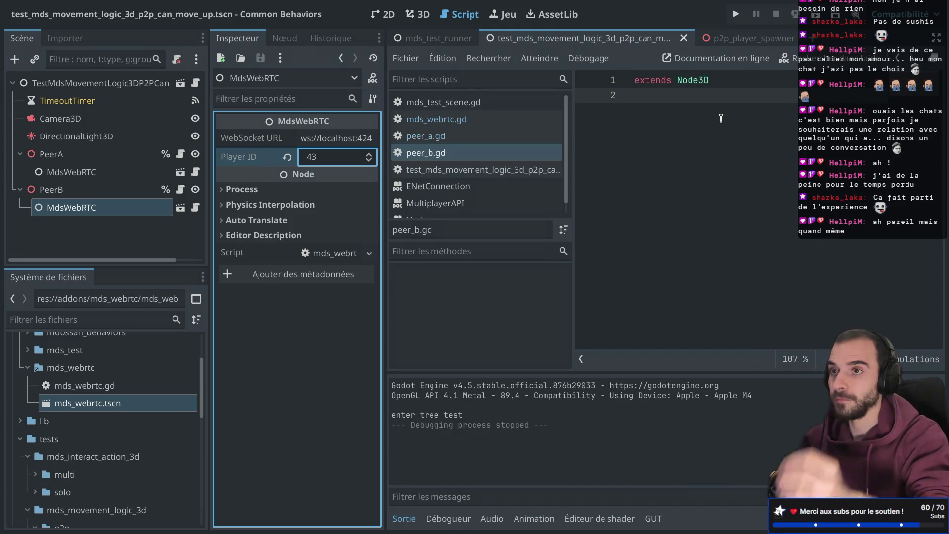
click(127, 175)
click(195, 172)
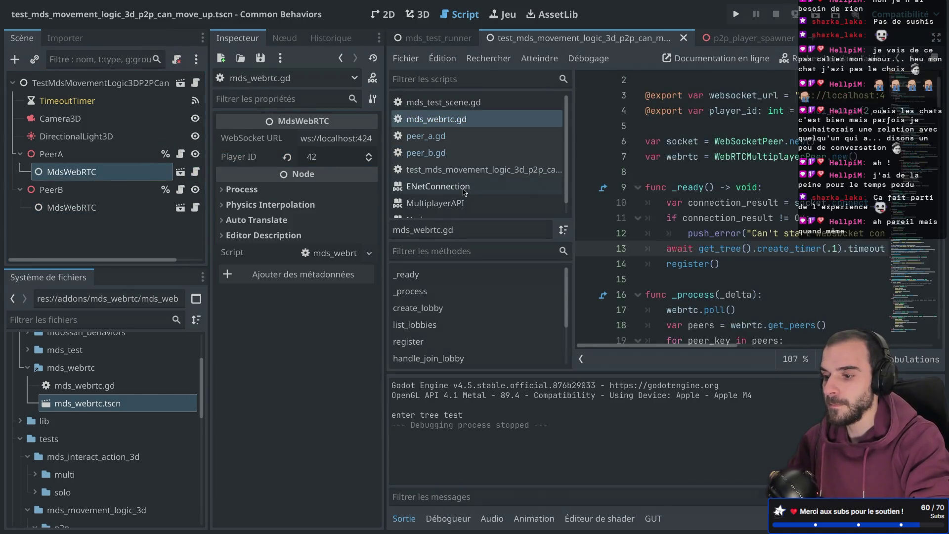
Step: Review mds_webrtc.gd in distraction-free mode, locating create_lobby, then restore the docks
key(ctrl+shift+F11)
scroll(332, 191, down, 2)
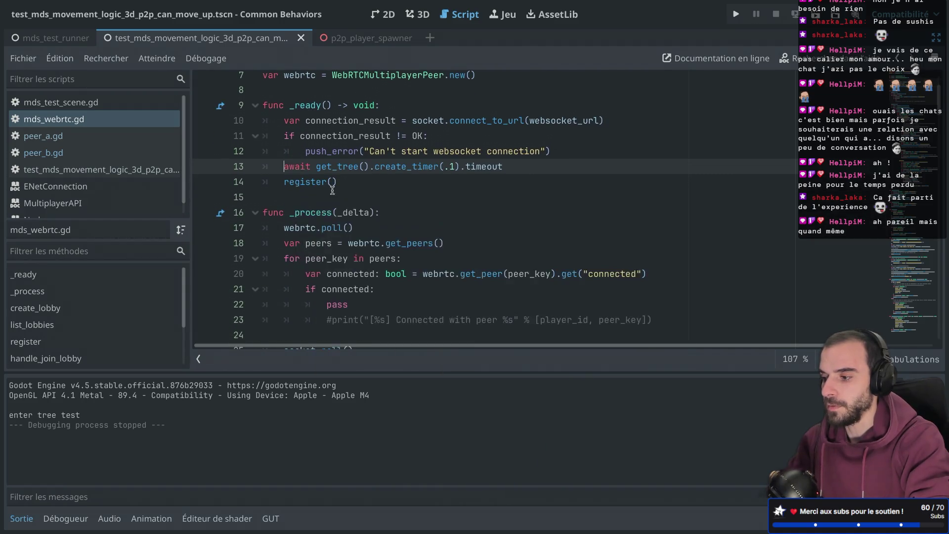
scroll(332, 190, down, 20)
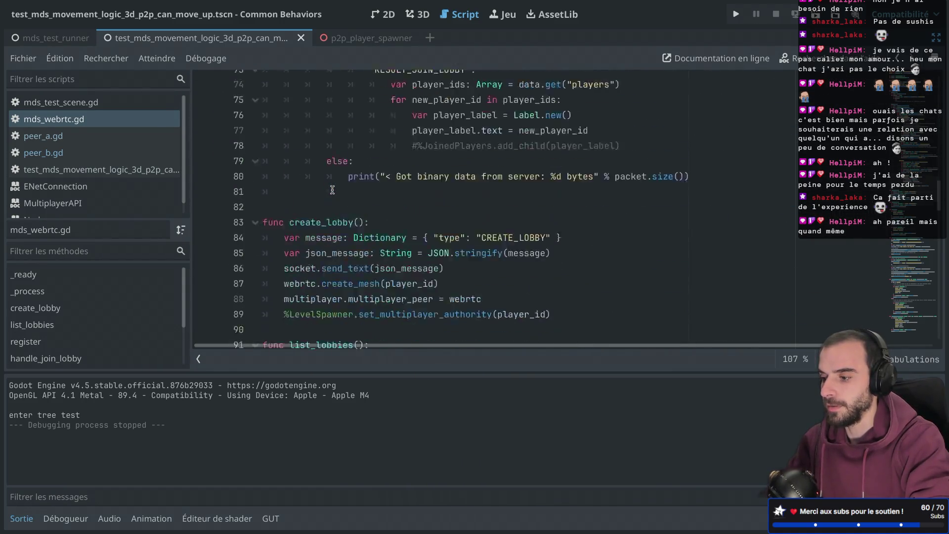
scroll(332, 190, down, 4)
scroll(332, 190, up, 2)
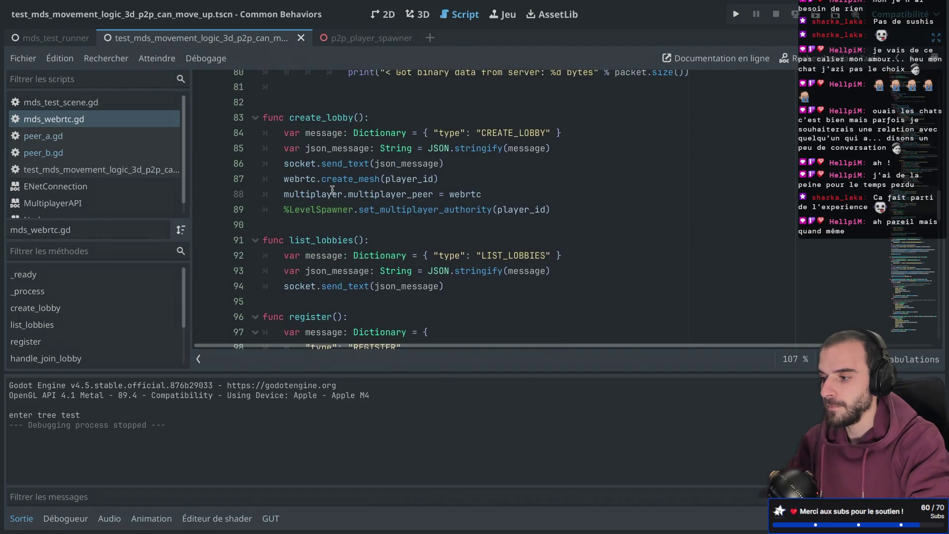
scroll(332, 190, up, 2)
double_click(319, 145)
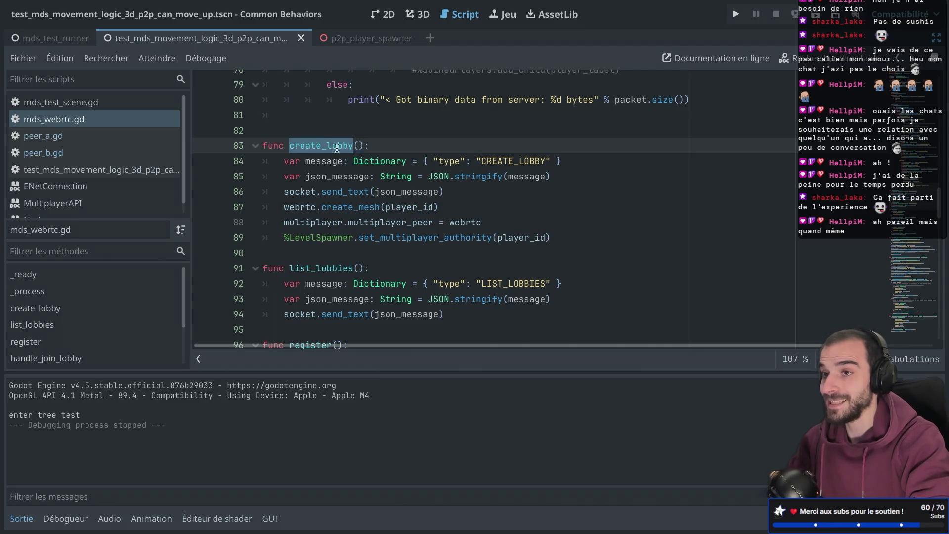
key(ctrl+super+d)
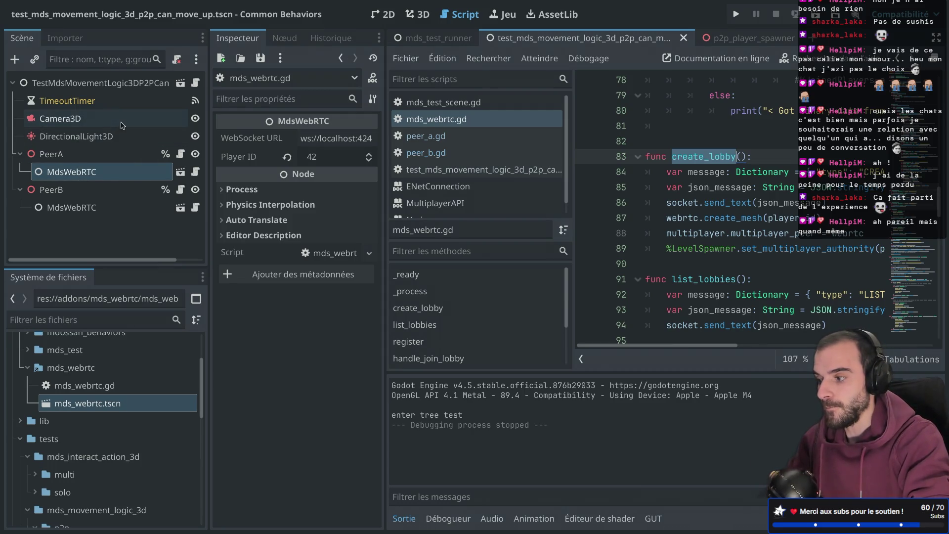
click(195, 84)
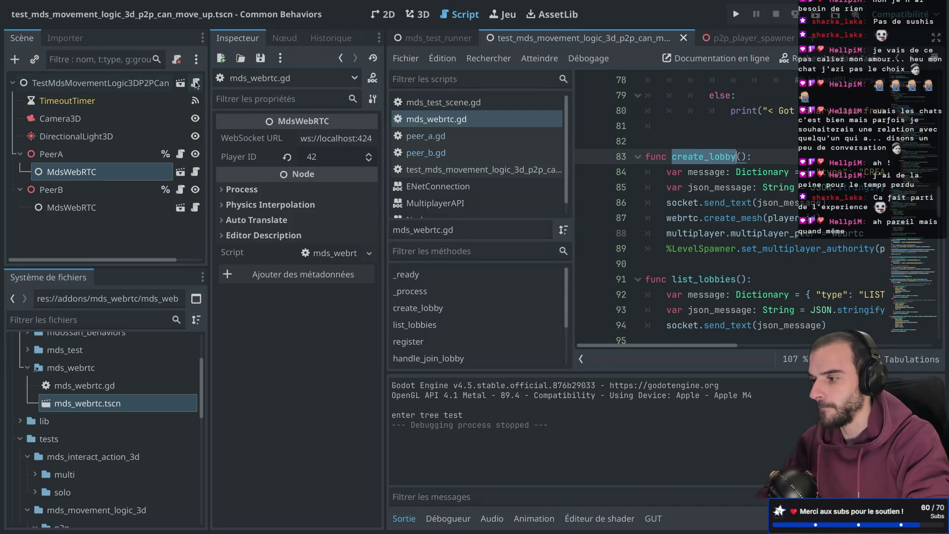
Step: Add 'var peer_a_webrtc: MdsWebRTC =' as line 5 below the export line
click(707, 128)
key(Return)
key(Return)
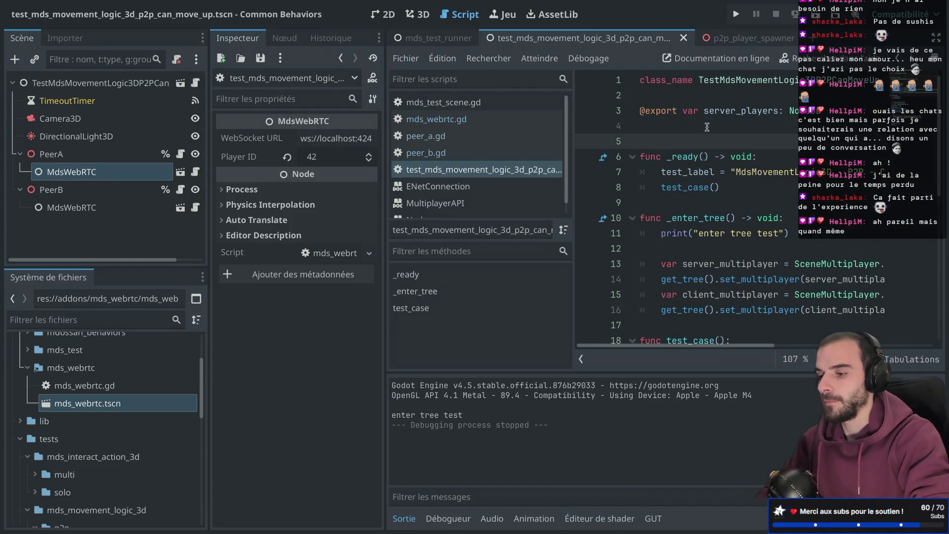
key(Up)
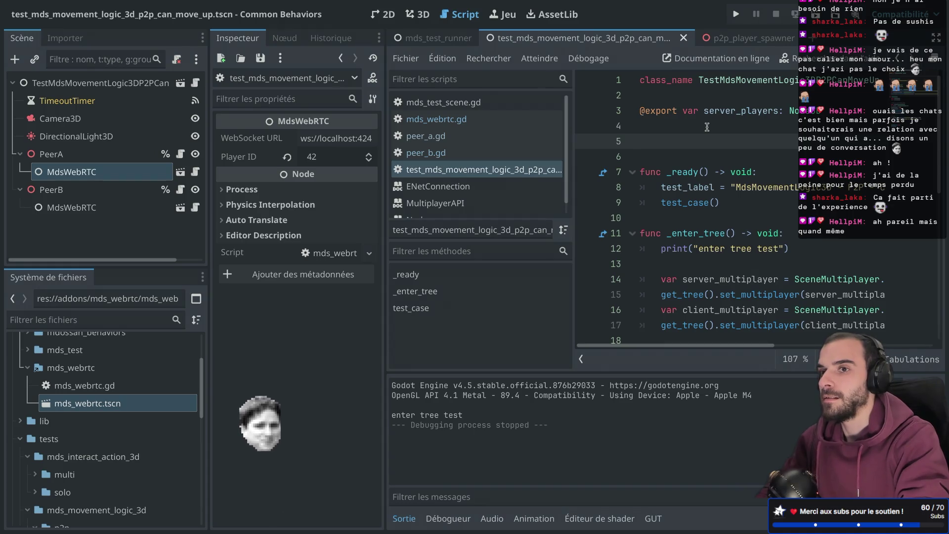
text(var)
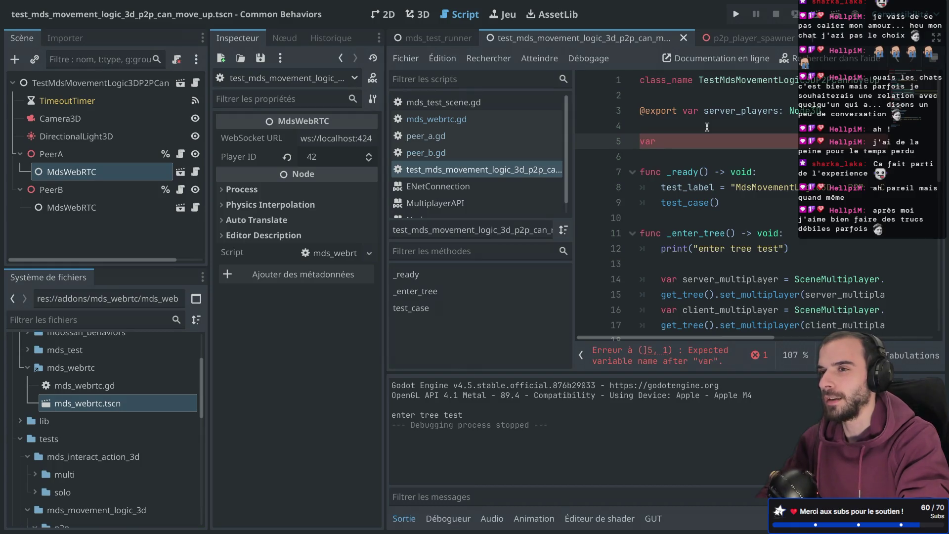
text(peer_a)
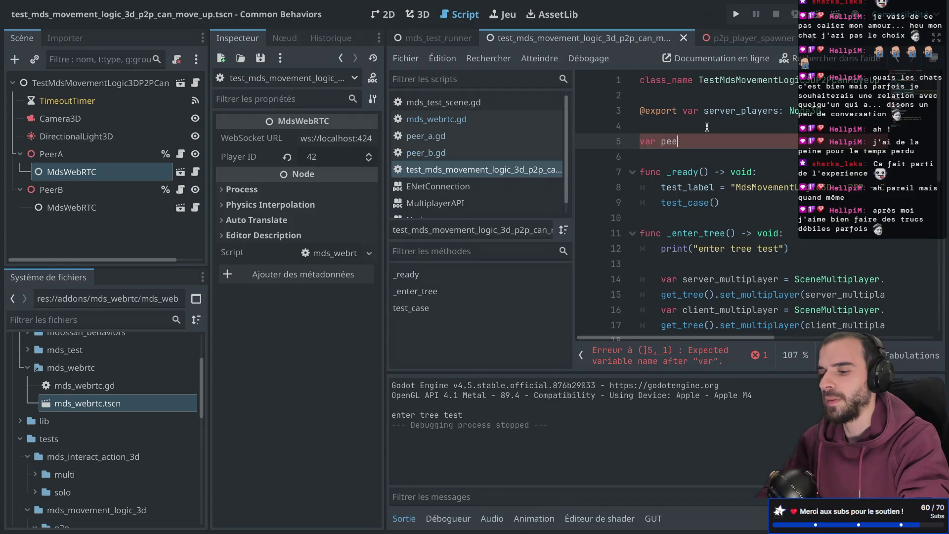
text(_webrt)
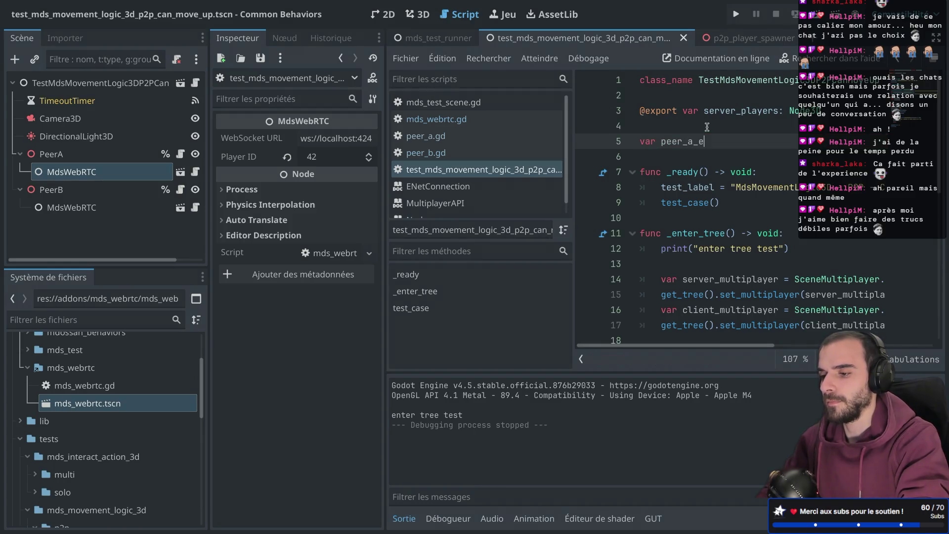
text(c: )
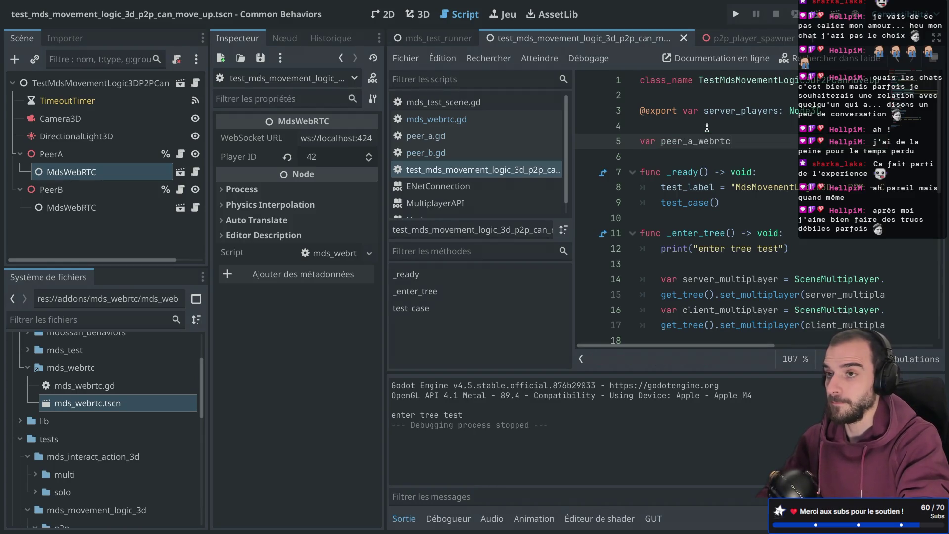
text(MdsWe)
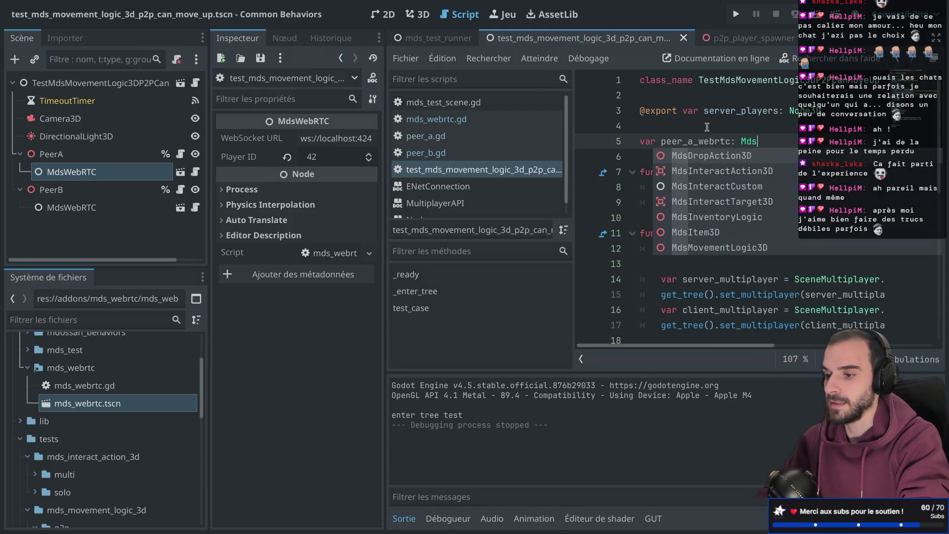
key(Return)
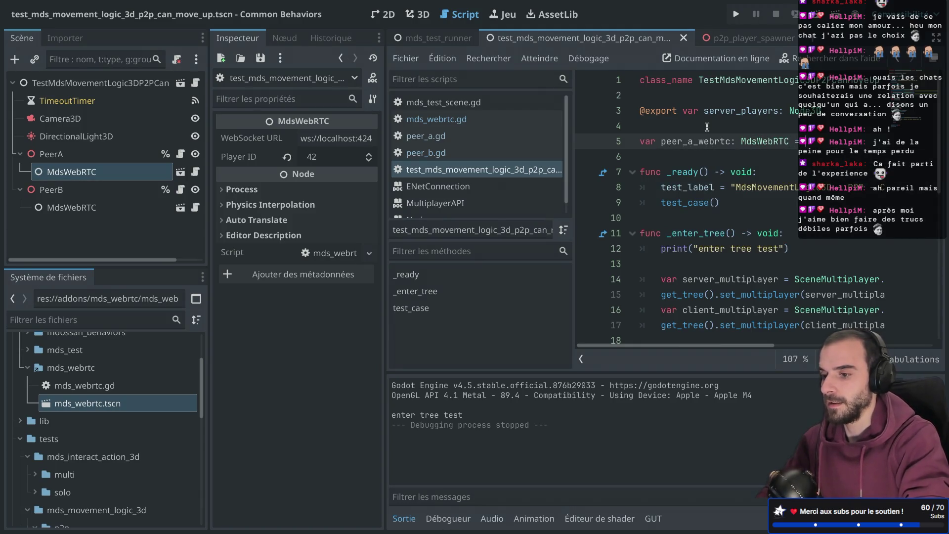
text(=)
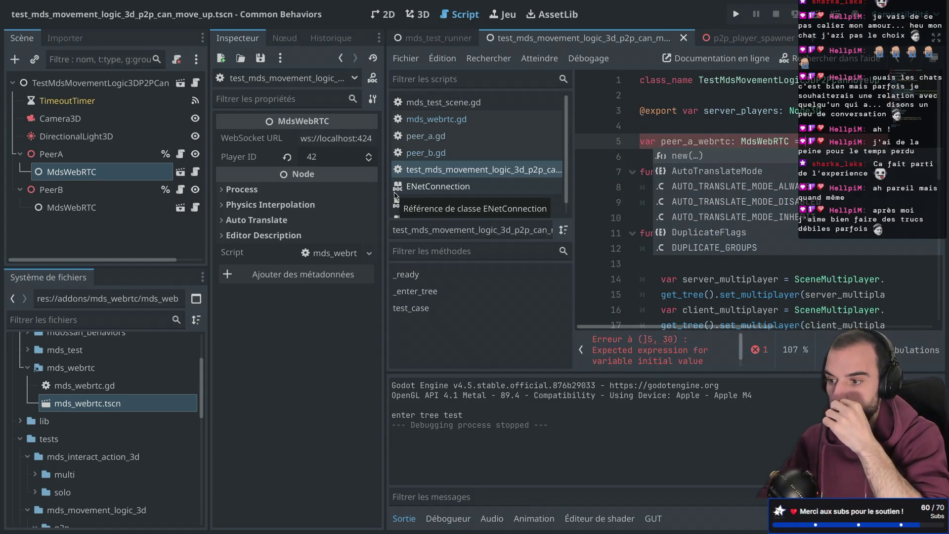
key(Escape)
key(Up)
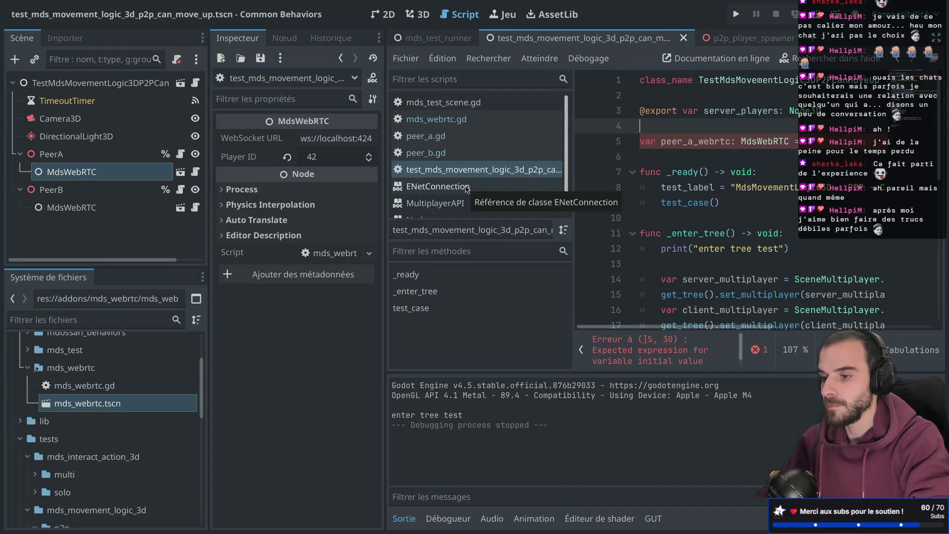
Step: Drag the PeerA/MdsWebRTC node path into the script and join it onto line 5
scroll(712, 141, down, 2)
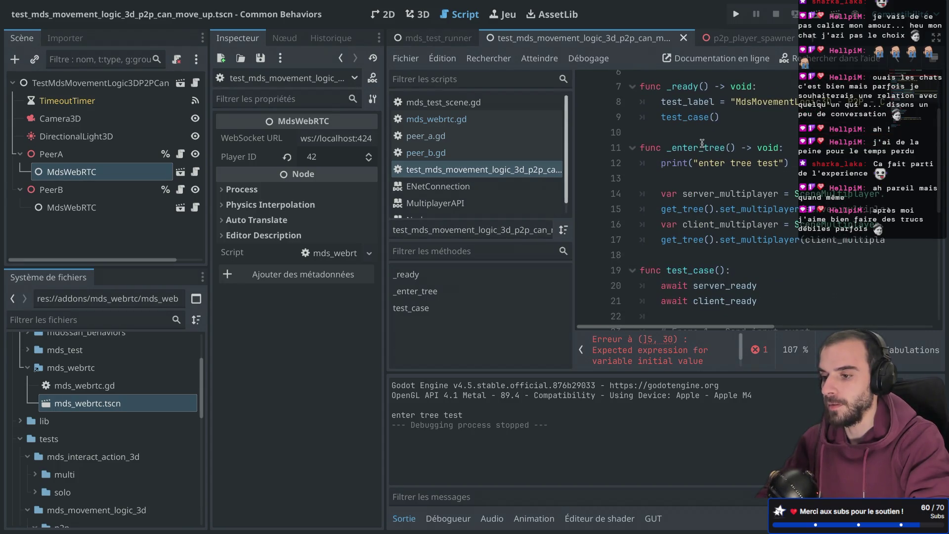
mouse_move(701, 144)
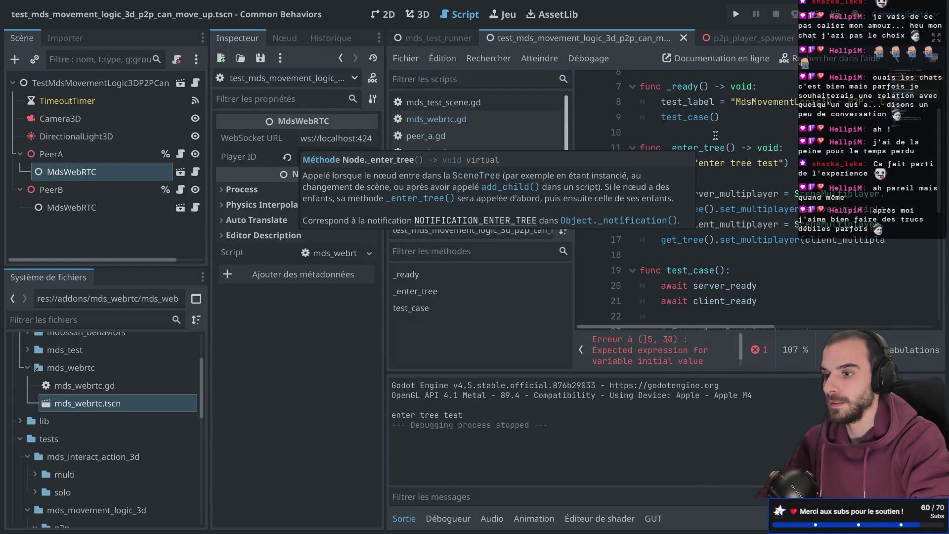
scroll(732, 135, up, 1)
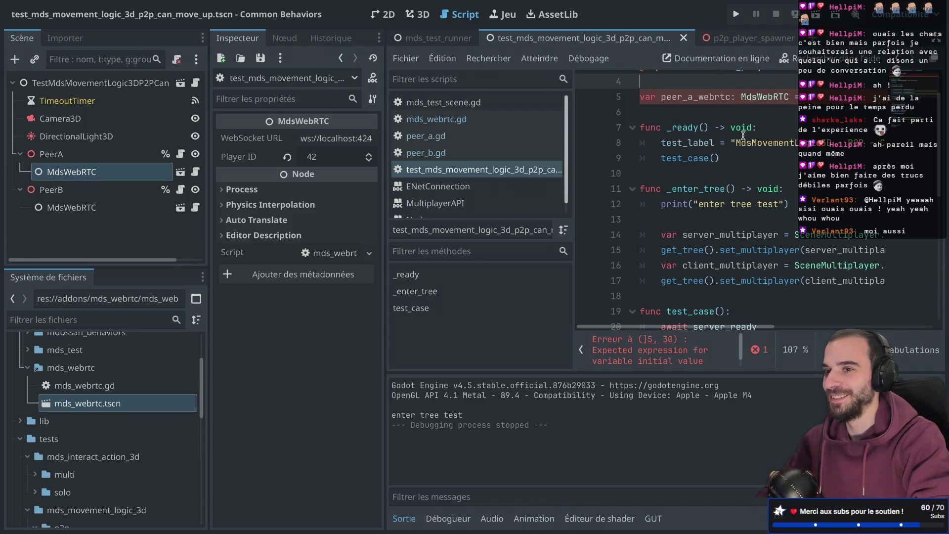
scroll(731, 148, up, 3)
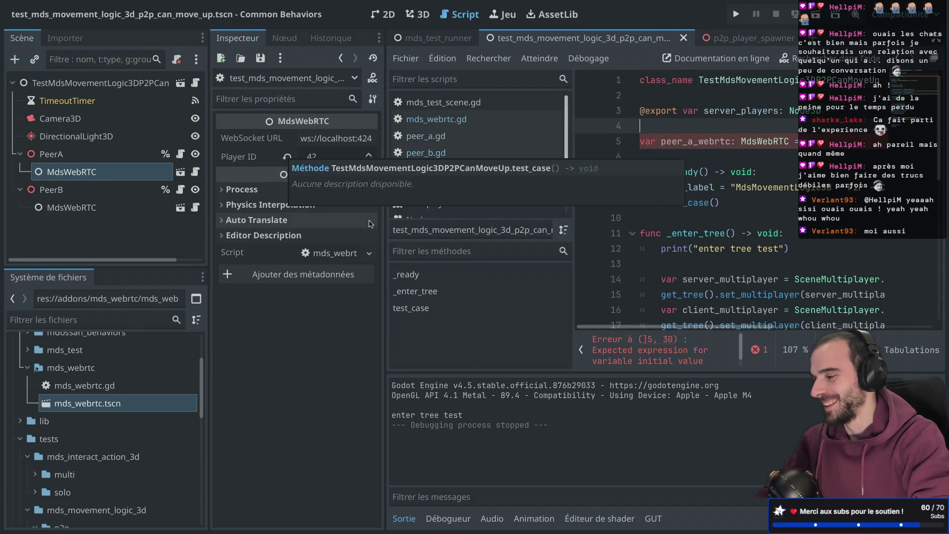
mouse_move(113, 173)
mouse_down()
mouse_move(326, 180)
mouse_move(673, 160)
mouse_up()
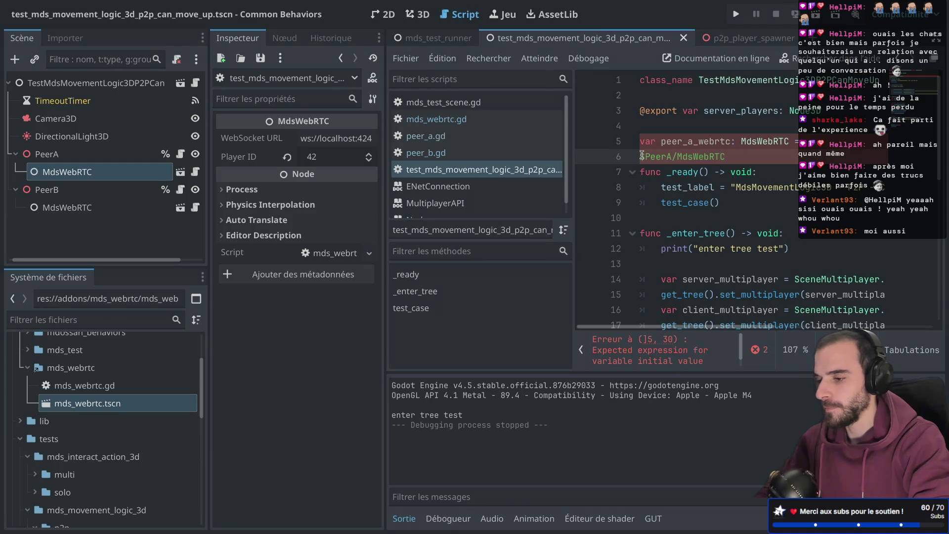
key(ctrl+super+d)
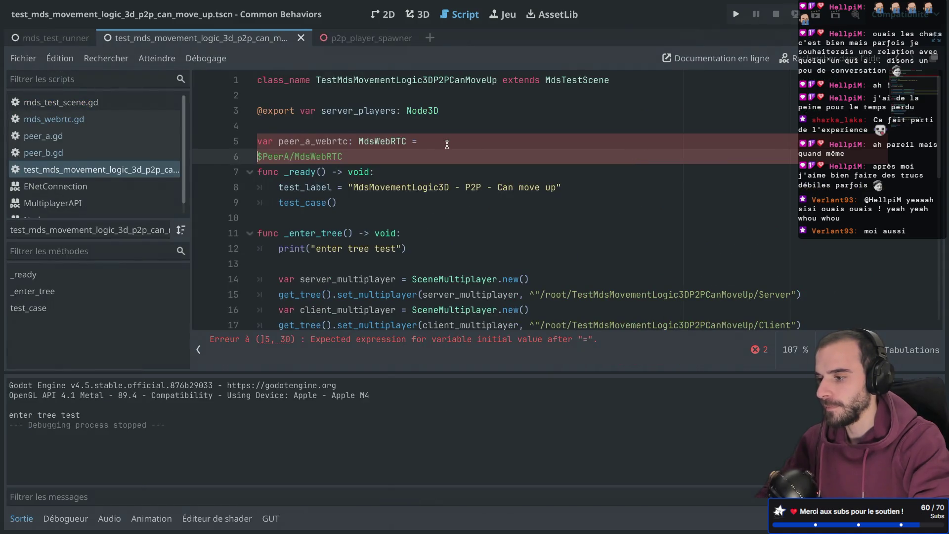
key(ctrl+super+d)
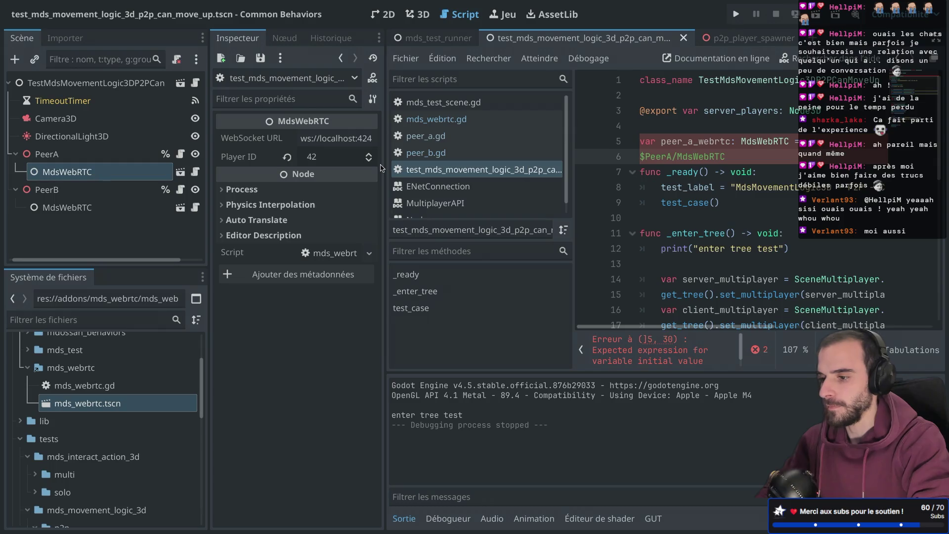
key(BackSpace)
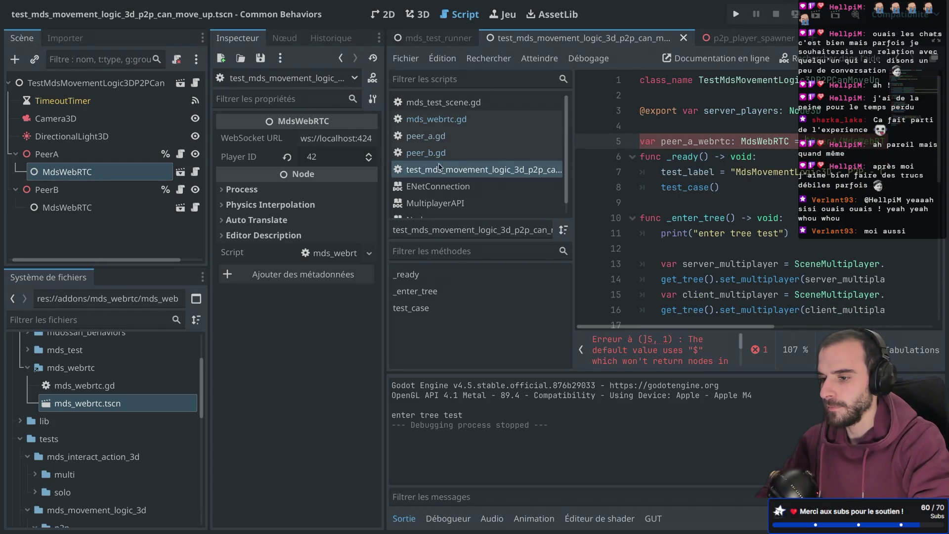
key(ctrl+super+d)
click(538, 147)
key(Return)
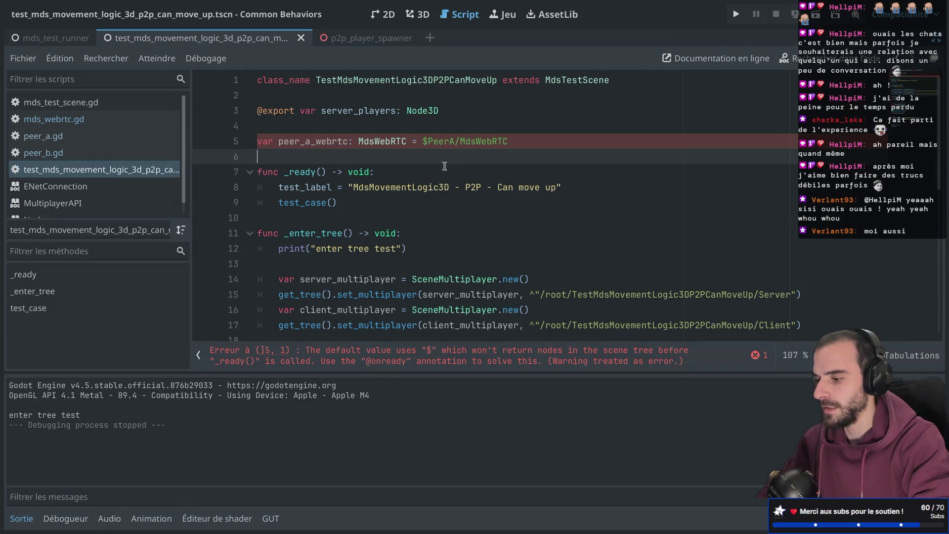
scroll(444, 166, down, 1)
scroll(451, 158, up, 1)
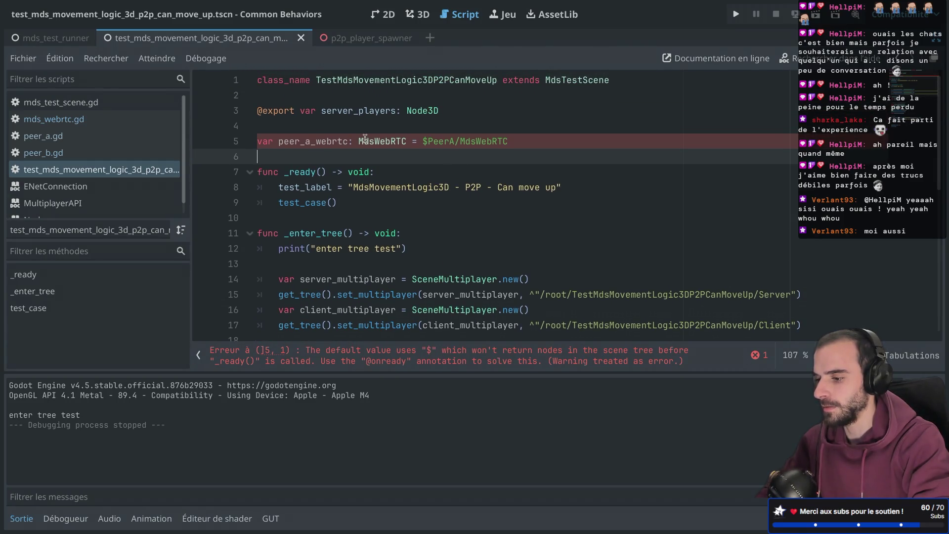
click(258, 140)
text(@on)
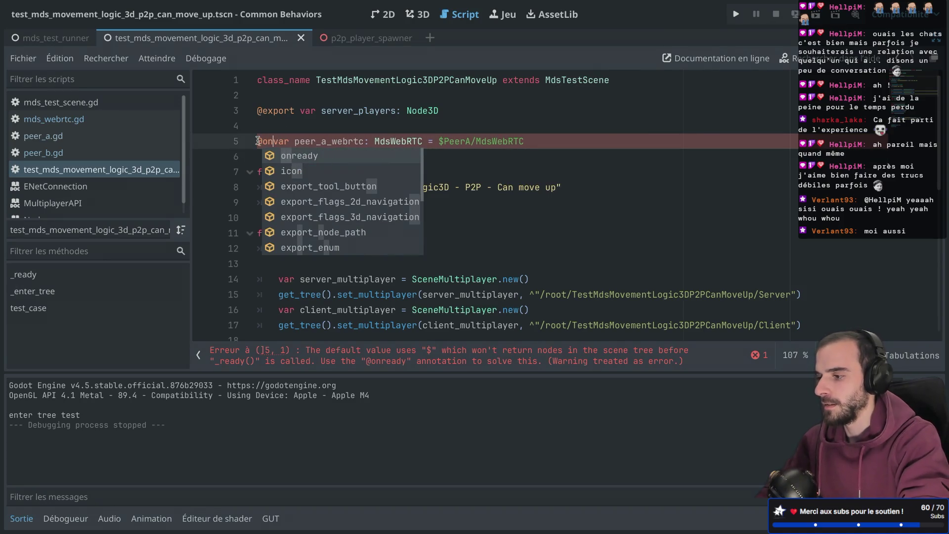
key(Tab)
text(var)
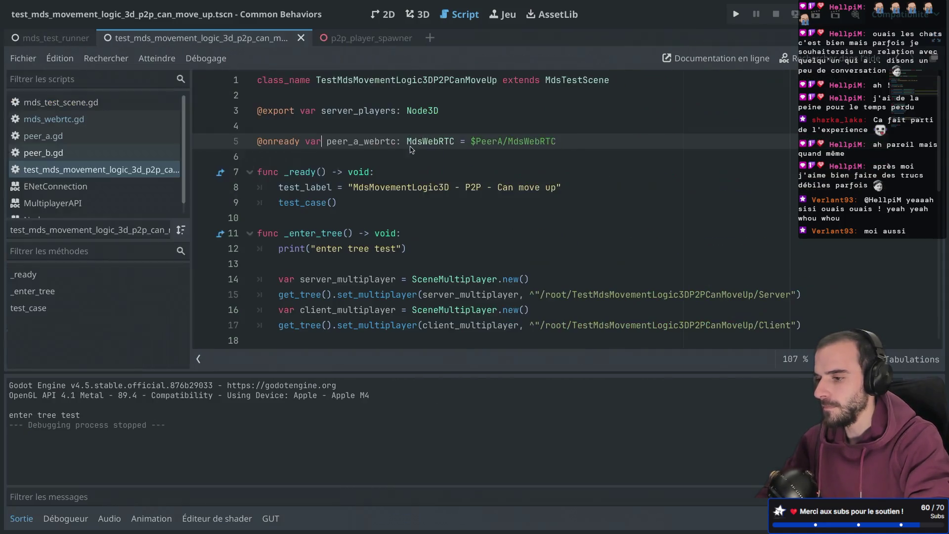
drag(334, 152, 290, 132)
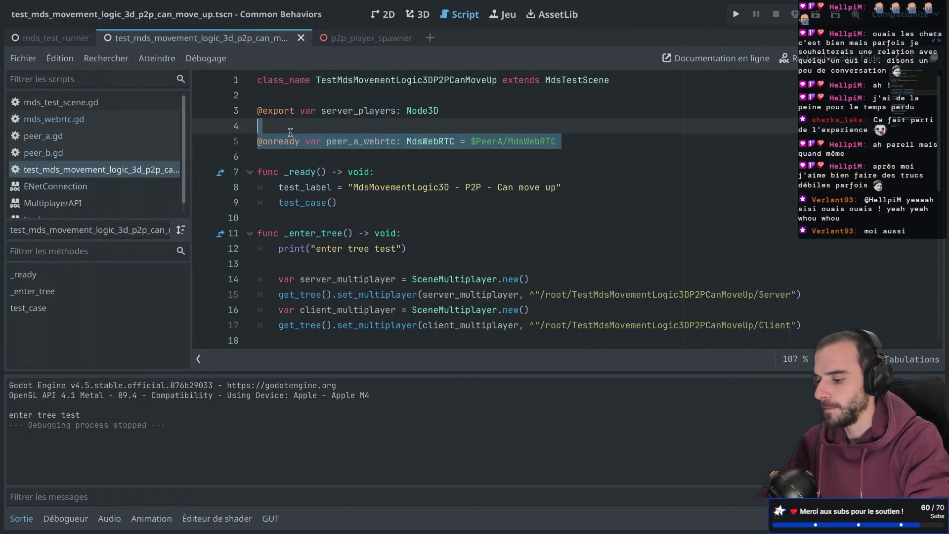
Step: Duplicate the peer_a_webrtc declaration and change its path to $PeerB/MdsWebRTC
key(ctrl+c)
key(Right)
key(ctrl+v)
click(278, 158)
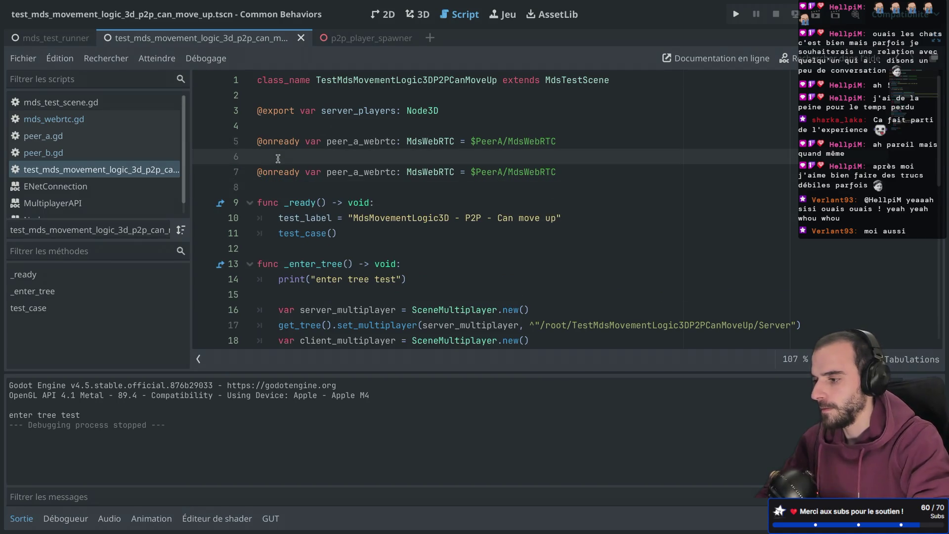
key(Delete)
click(501, 157)
key(BackSpace)
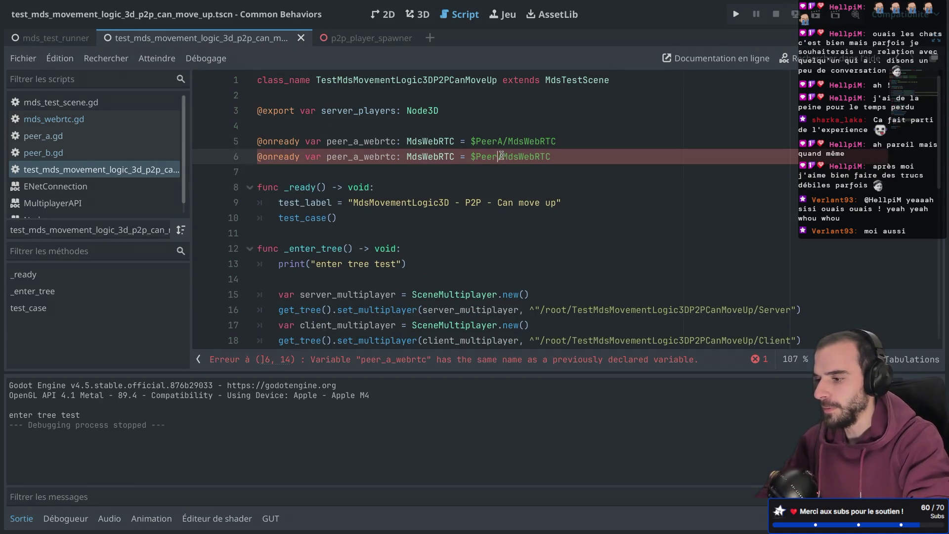
text(B)
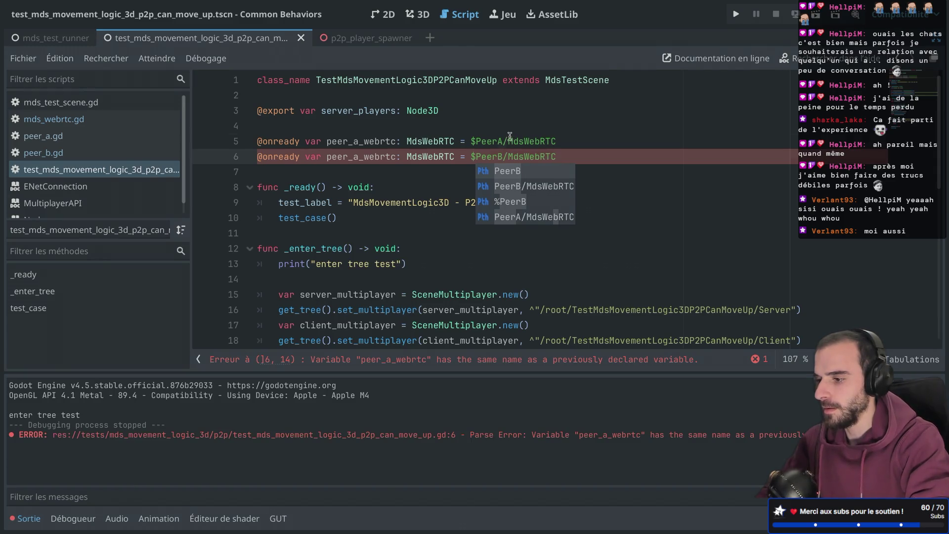
Step: Rename the duplicated variable to peer_b_webrtc
key(ctrl+super+d)
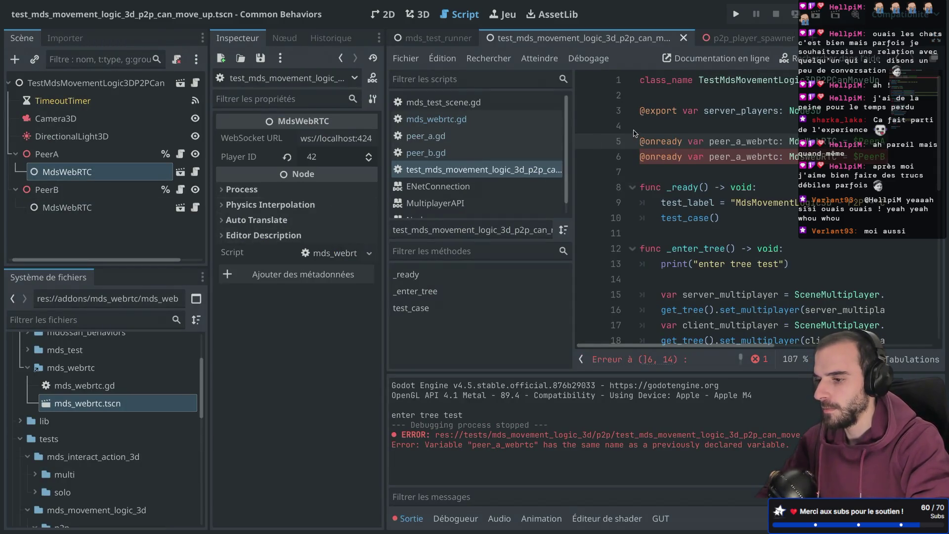
key(ctrl+super+d)
click(362, 156)
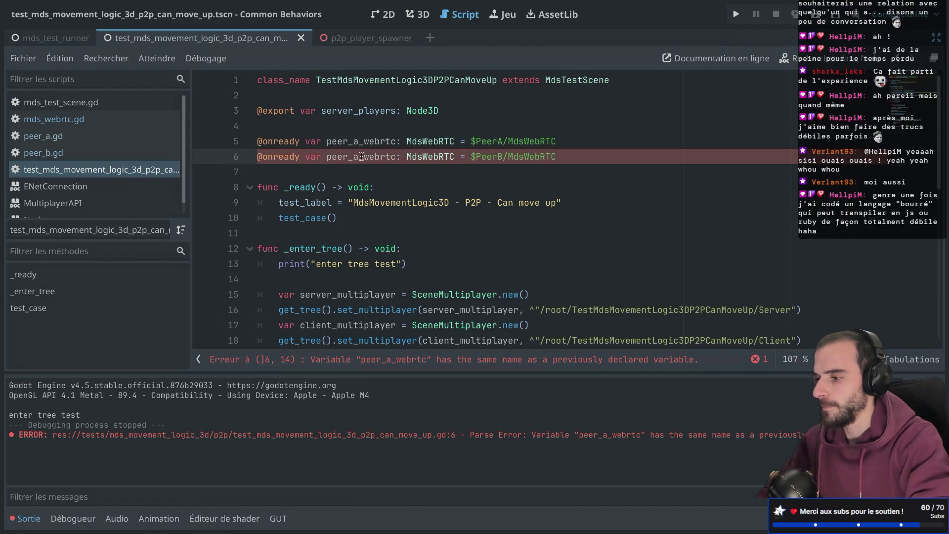
key(BackSpace)
text(b)
key(Up)
key(Up)
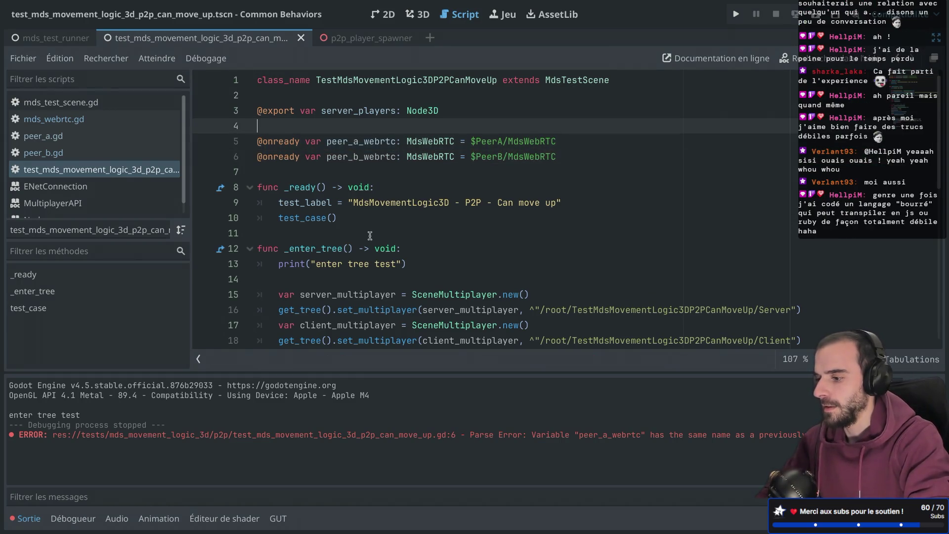
Step: Remove empty line 14 and delete print("enter tree test") from _enter_tree
scroll(370, 235, down, 3)
drag(284, 118, 380, 146)
click(381, 180)
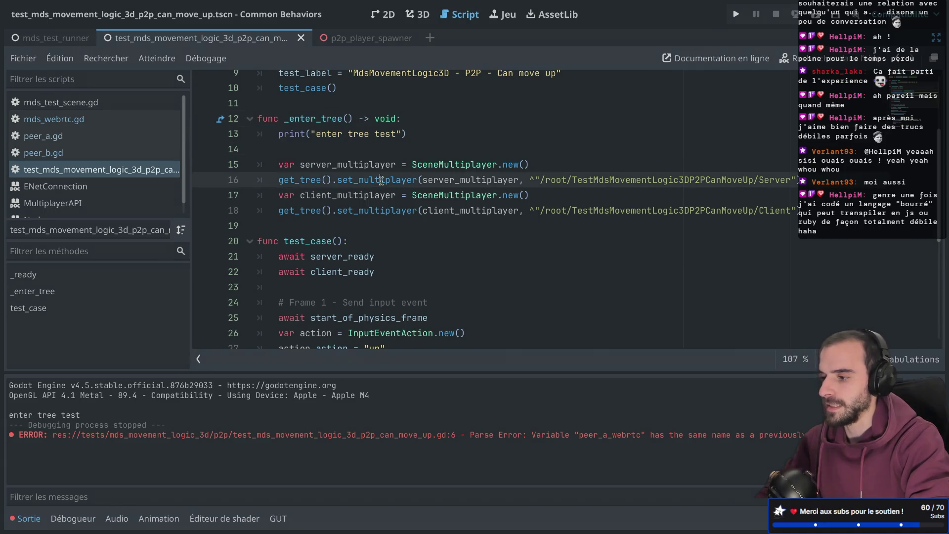
mouse_move(382, 181)
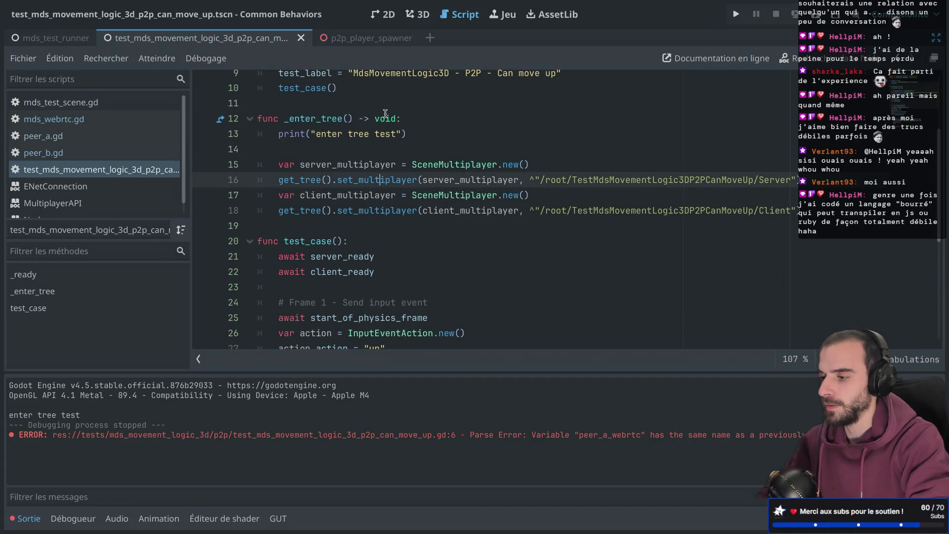
scroll(385, 113, up, 3)
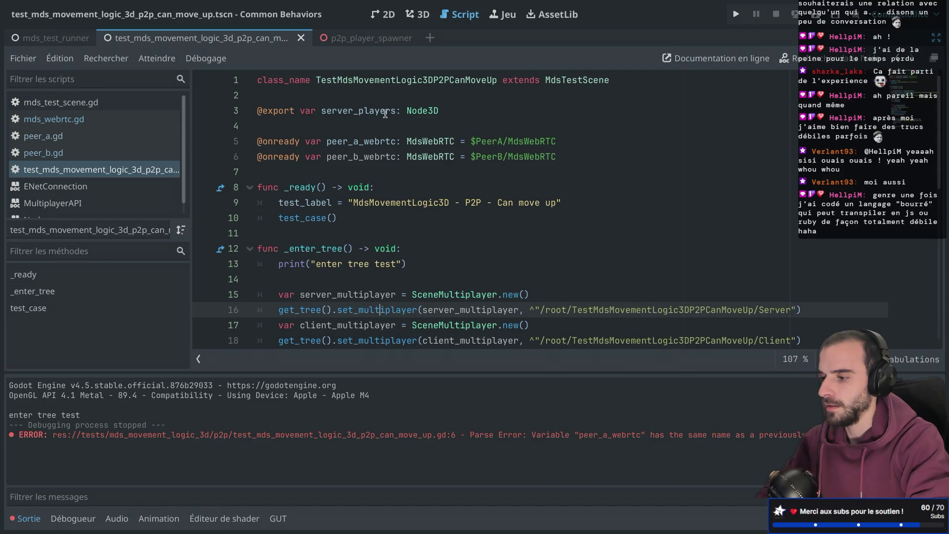
scroll(385, 113, down, 2)
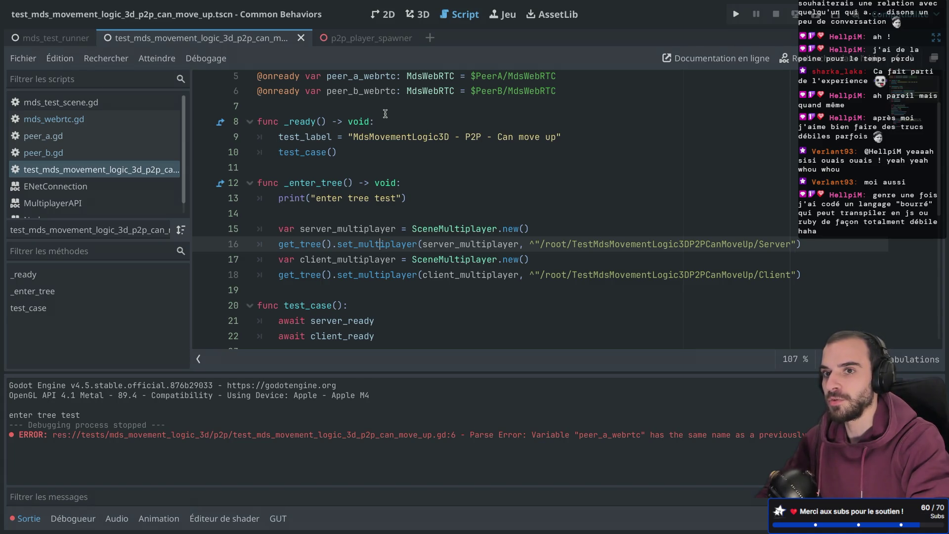
scroll(384, 163, down, 2)
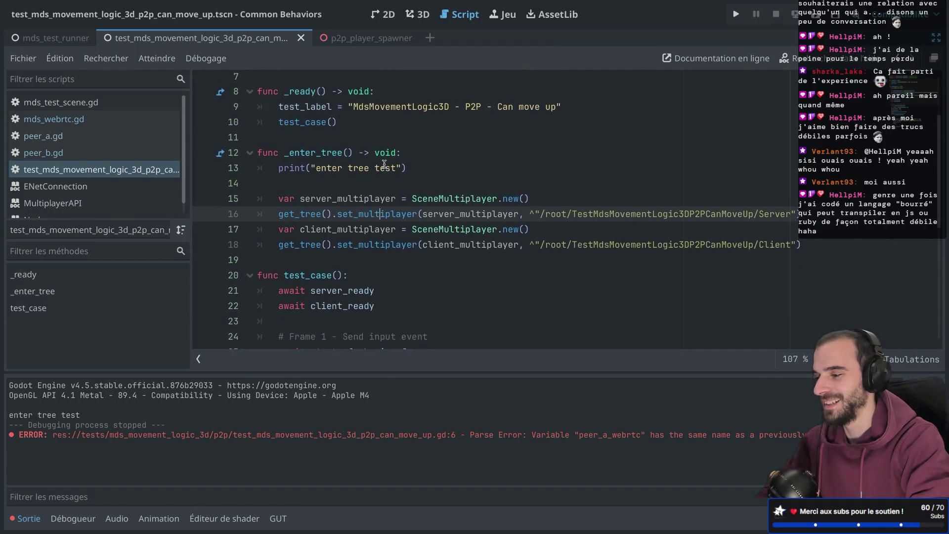
scroll(384, 163, up, 2)
click(291, 211)
key(BackSpace)
key(BackSpace)
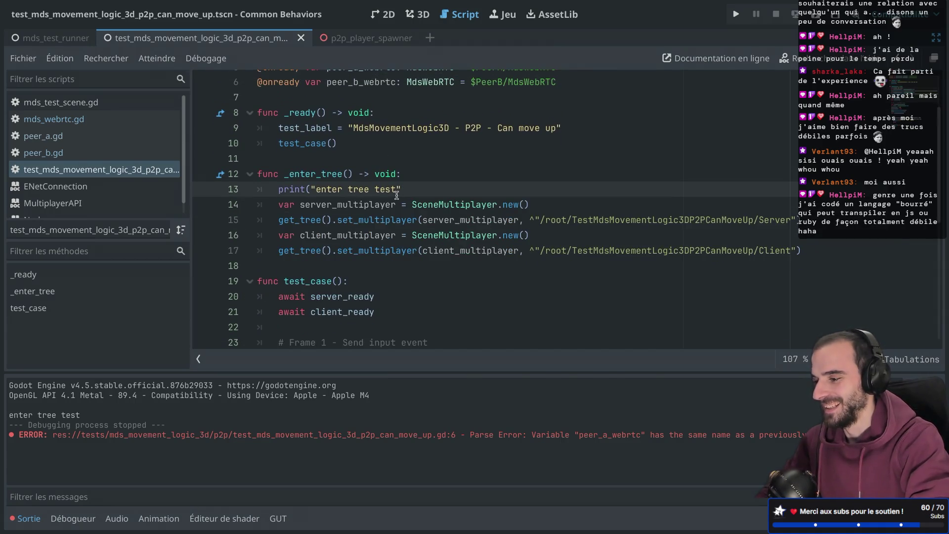
drag(416, 187, 414, 175)
key(BackSpace)
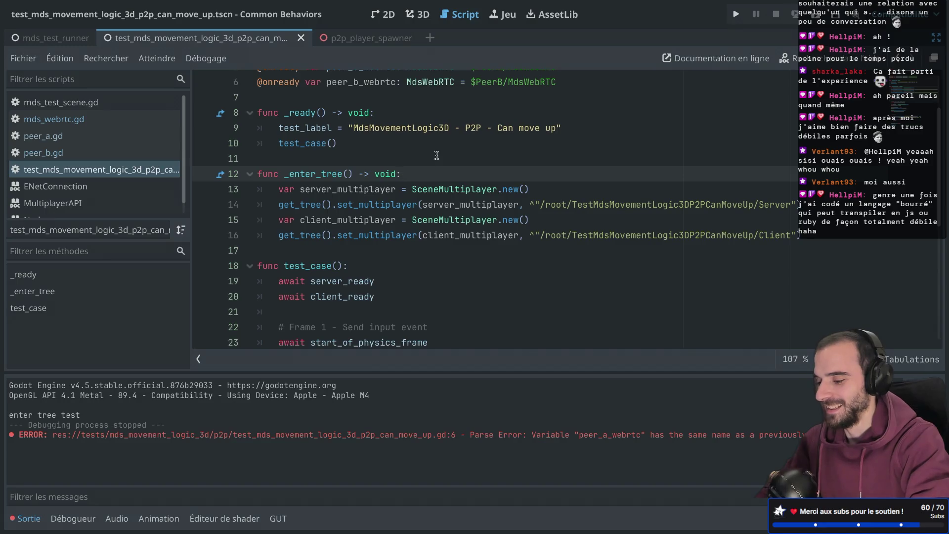
Step: Scroll through the test script and inspect the _ready function on line 8
scroll(436, 155, up, 2)
scroll(436, 155, down, 3)
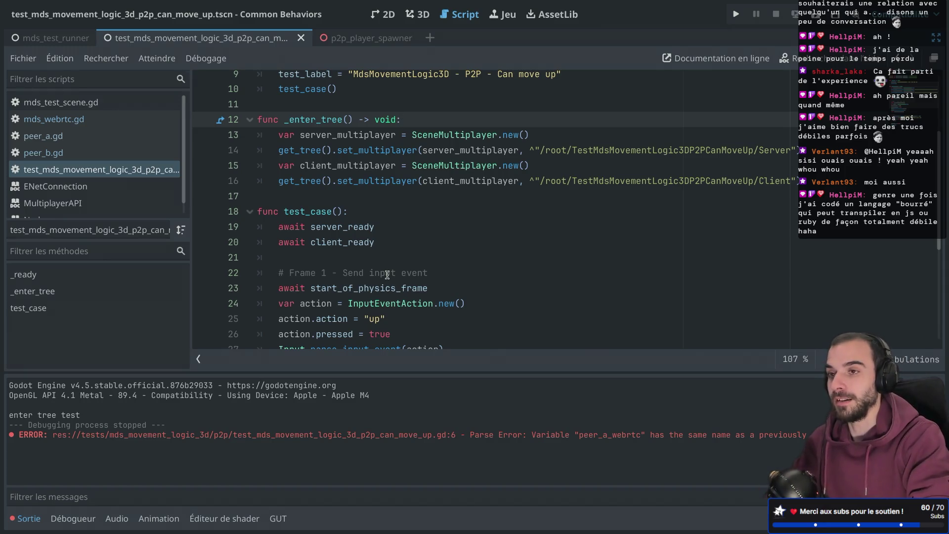
scroll(465, 193, down, 4)
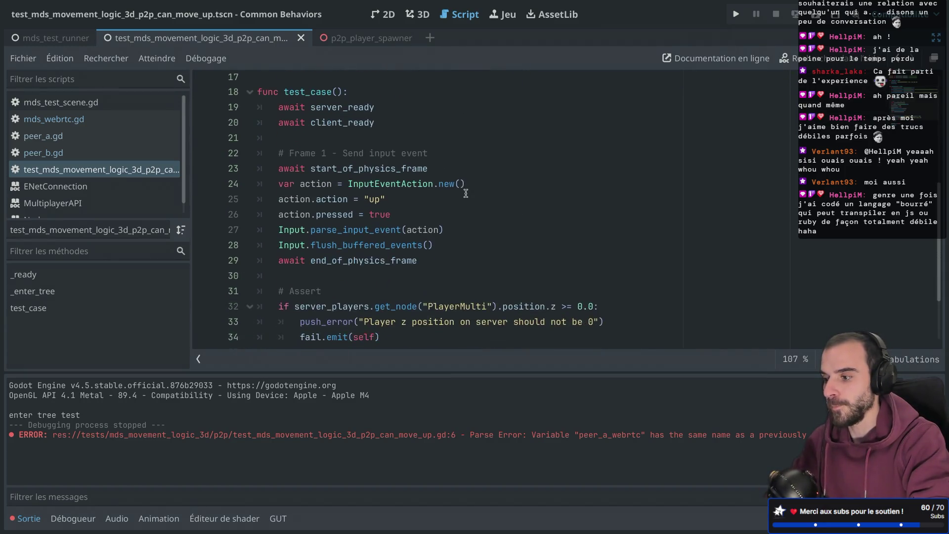
scroll(471, 165, up, 8)
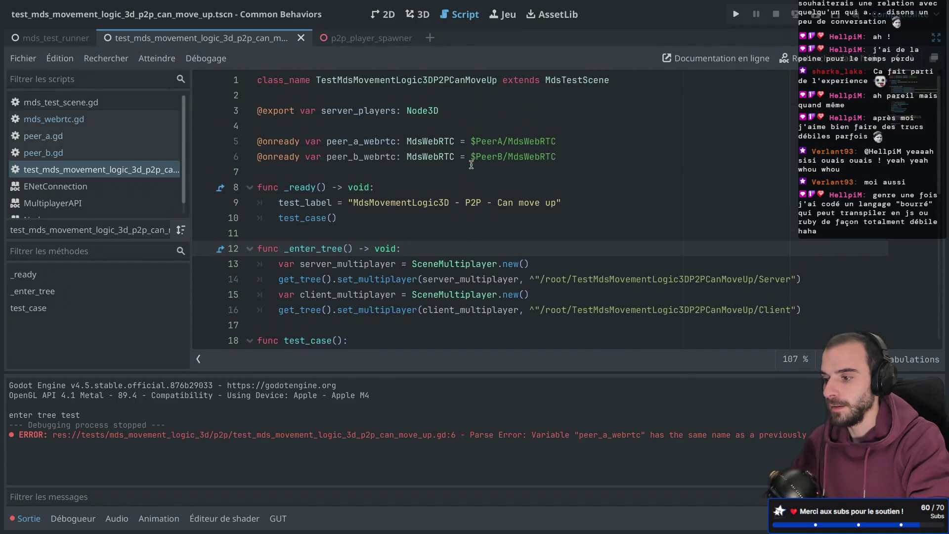
scroll(471, 164, down, 3)
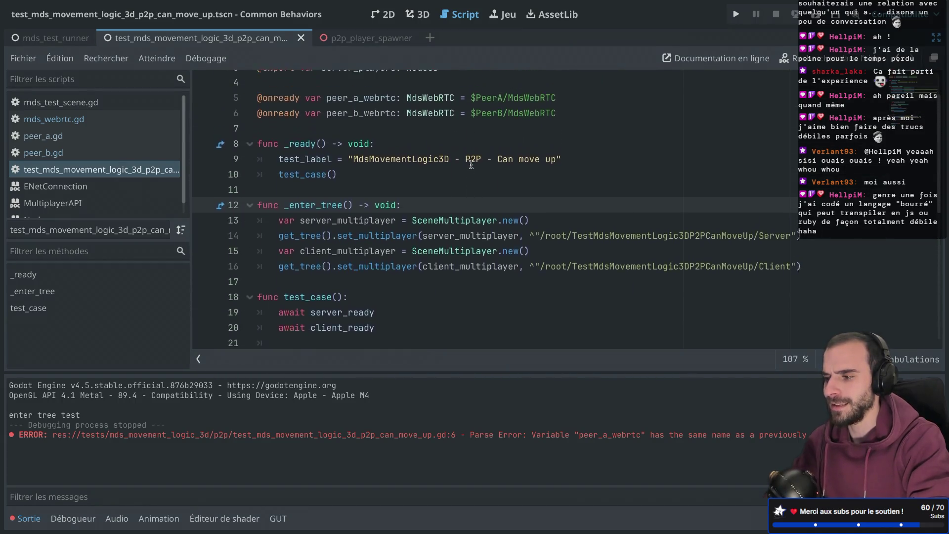
scroll(471, 165, up, 3)
double_click(311, 182)
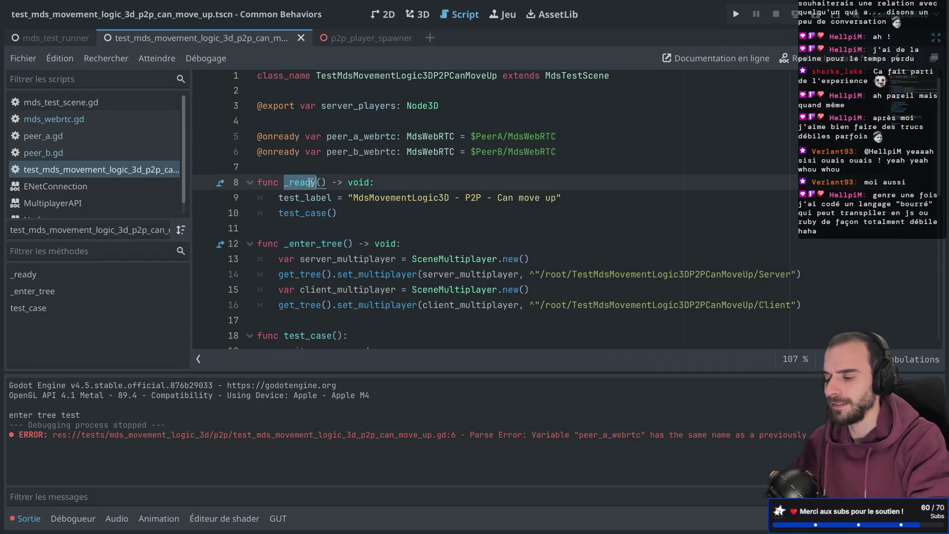
click(414, 173)
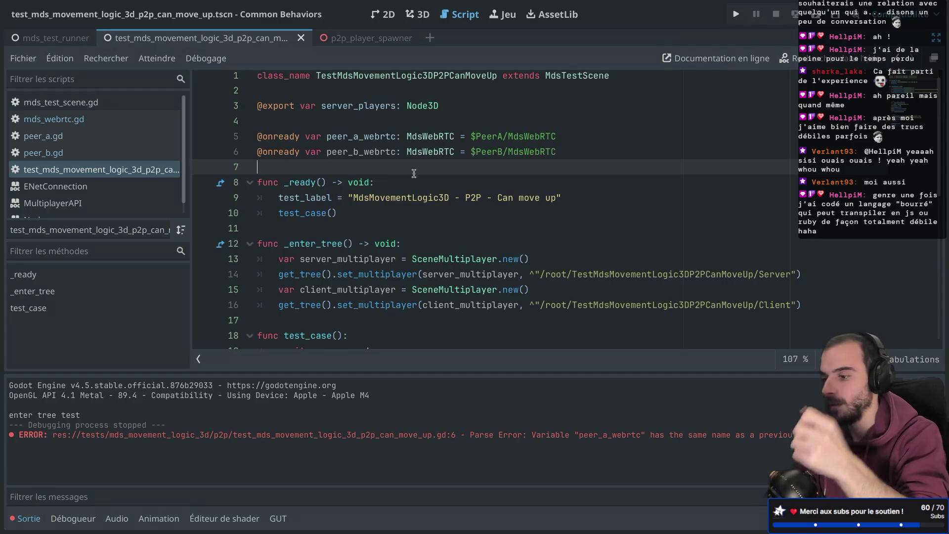
Step: Inspect the server_ready and client_ready signals, then bring the docks back
scroll(414, 173, down, 3)
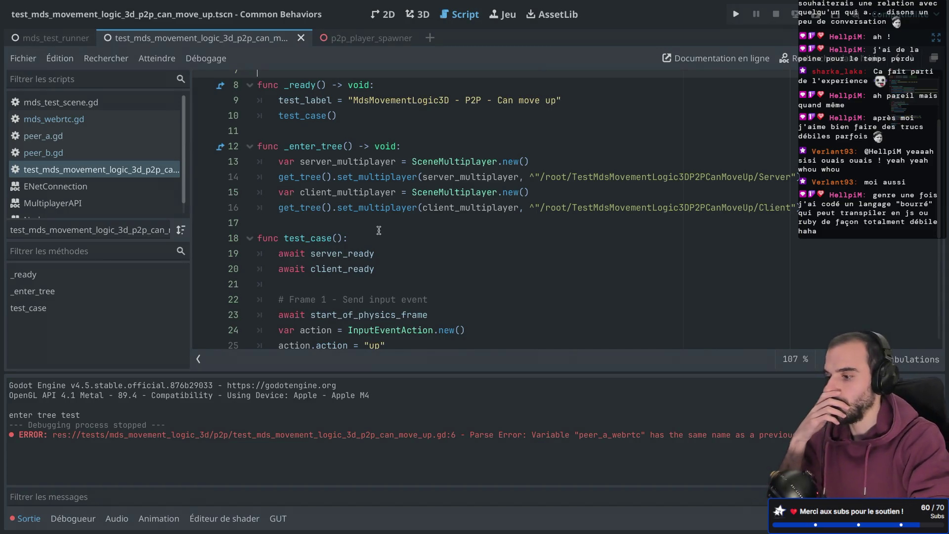
double_click(350, 251)
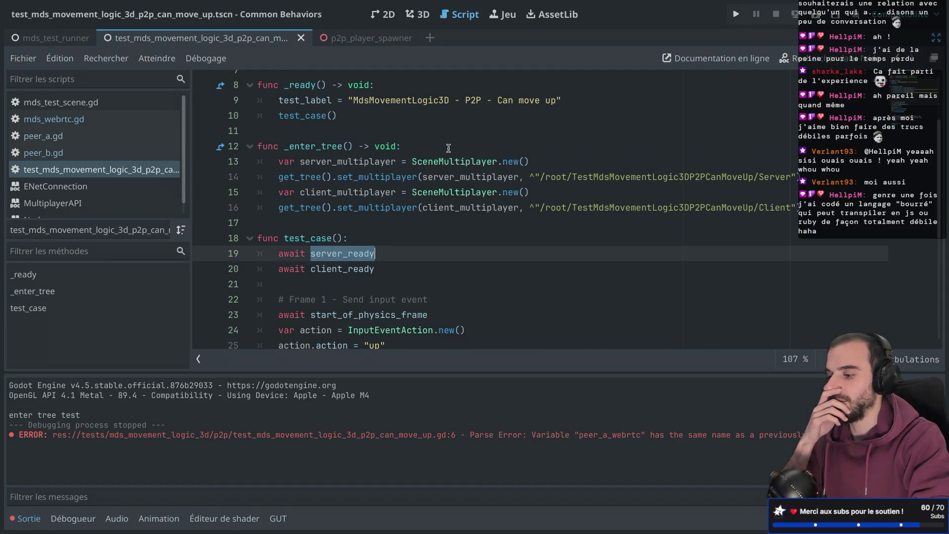
double_click(359, 267)
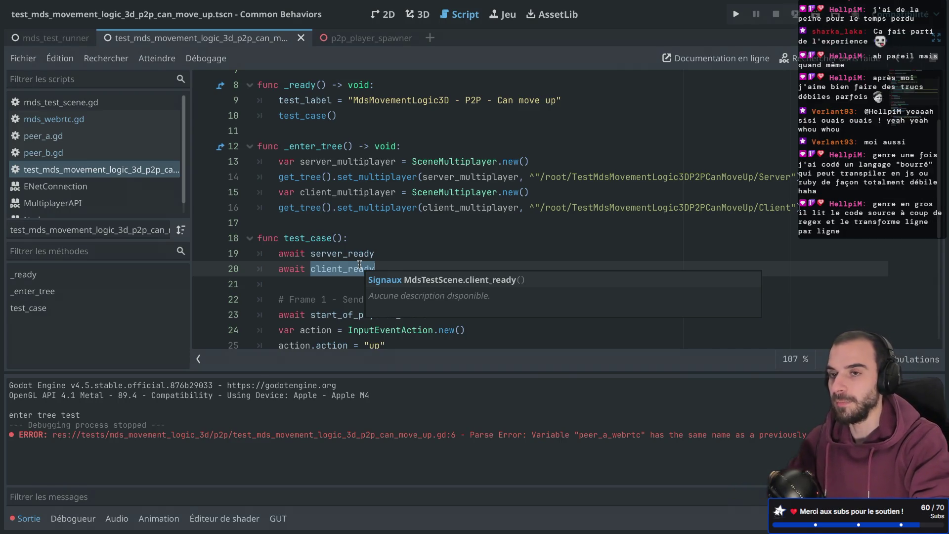
scroll(359, 265, down, 1)
key(ctrl+shift+F11)
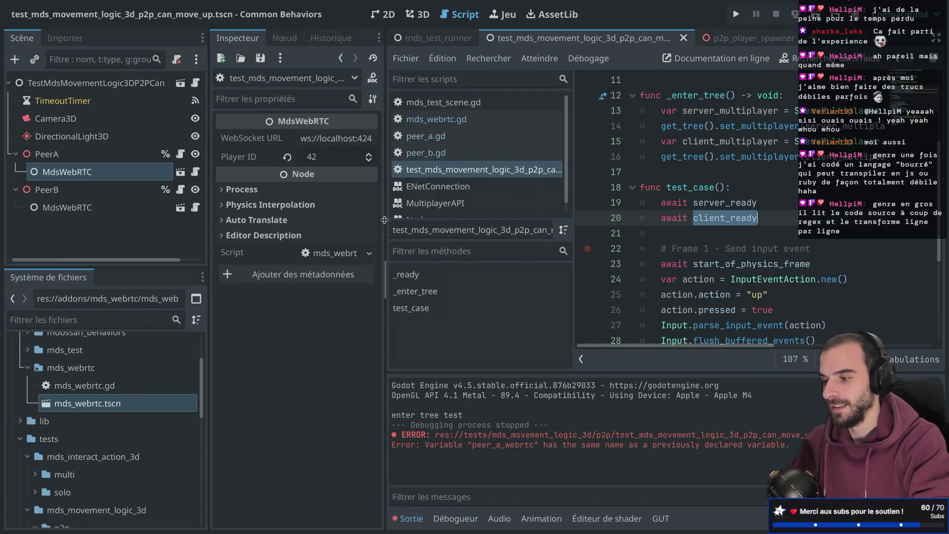
Step: Widen the script editor and review the test_case function with the side panels hidden
drag(384, 219, 378, 220)
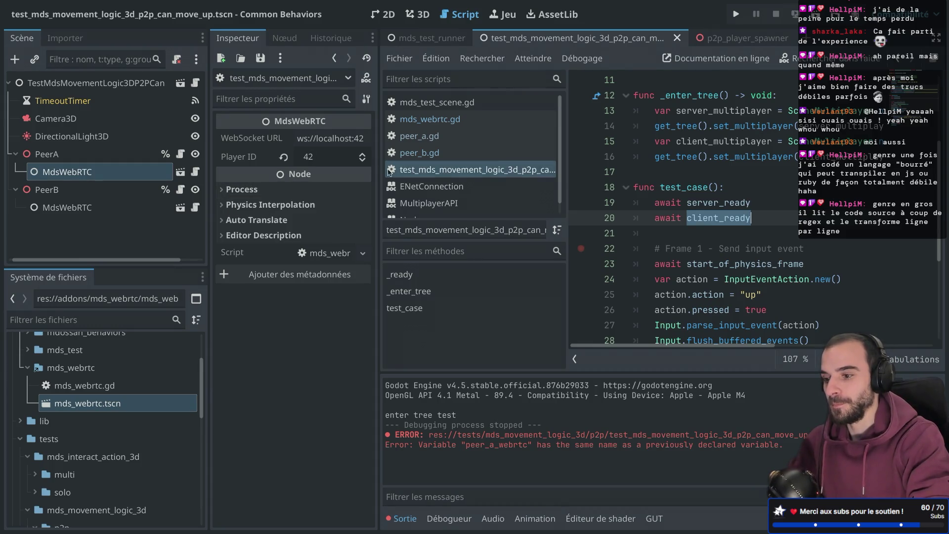
key(ctrl+super+d)
scroll(388, 169, down, 2)
scroll(388, 169, up, 4)
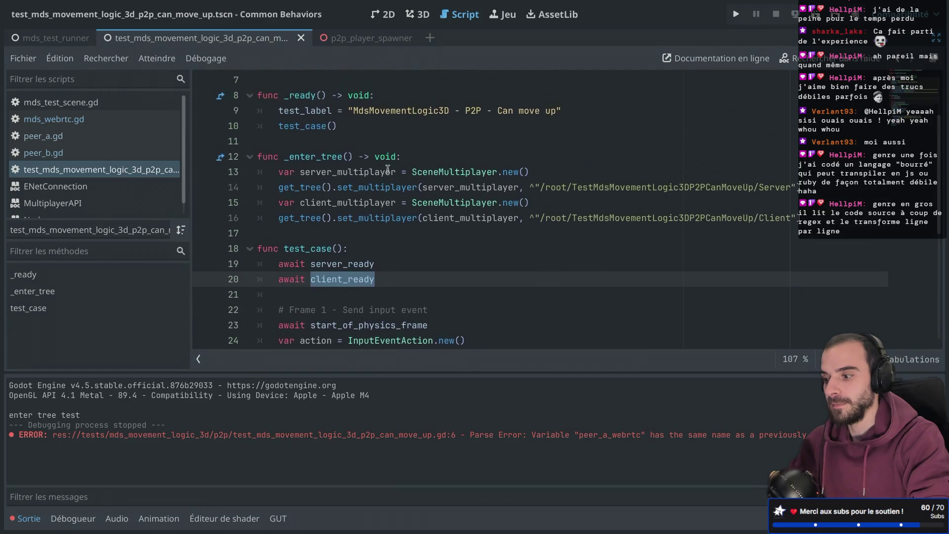
scroll(388, 169, down, 2)
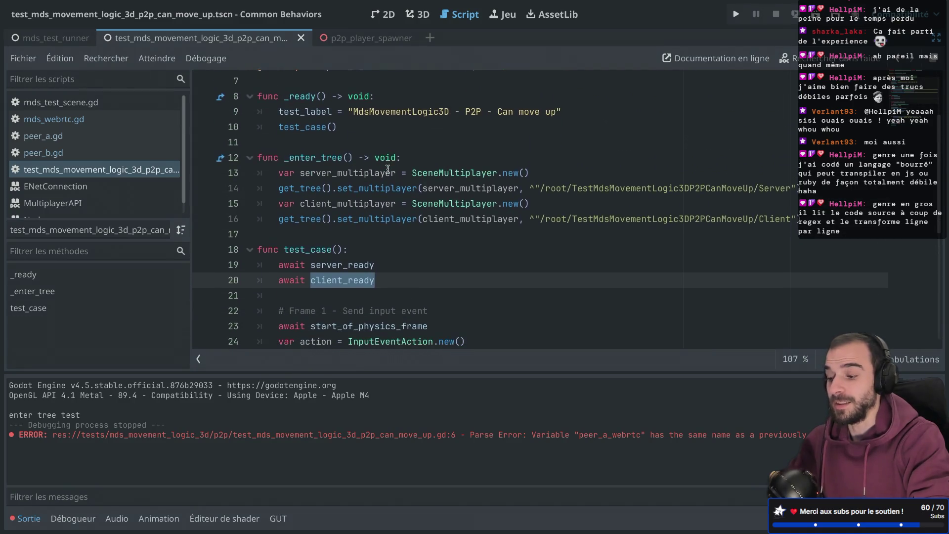
click(364, 248)
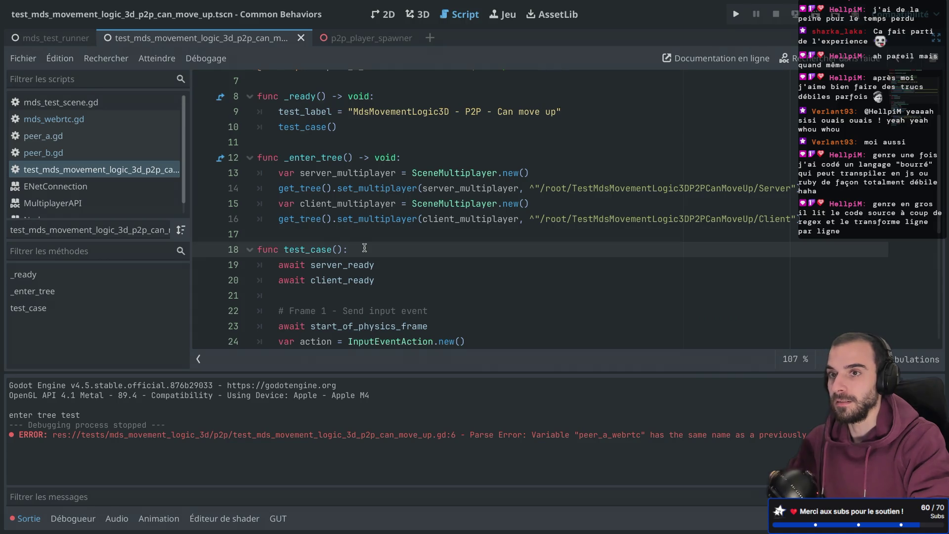
scroll(364, 248, down, 6)
scroll(364, 247, up, 9)
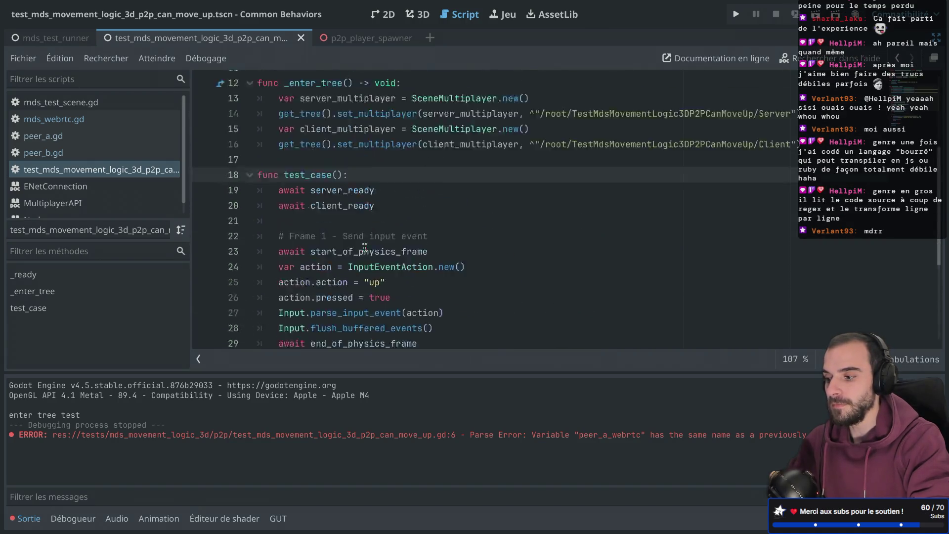
scroll(364, 248, down, 2)
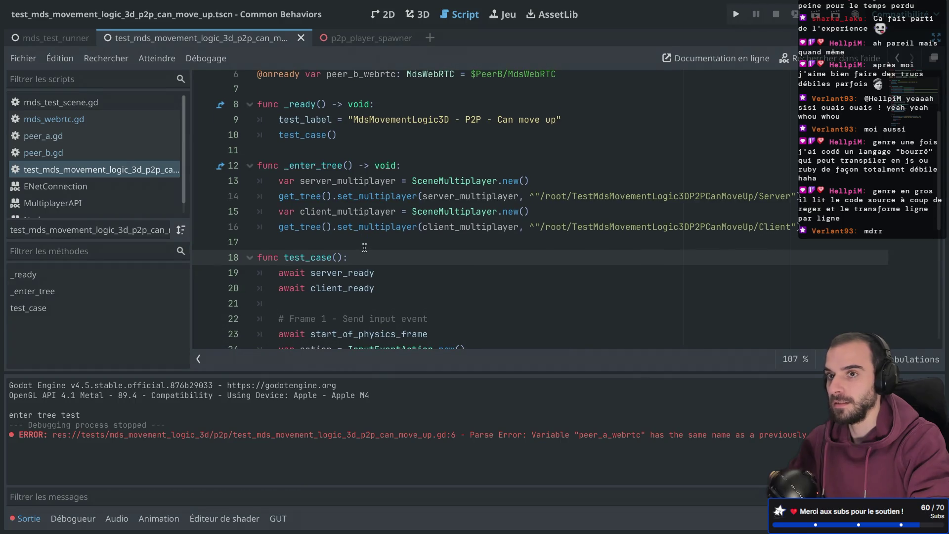
scroll(364, 248, up, 2)
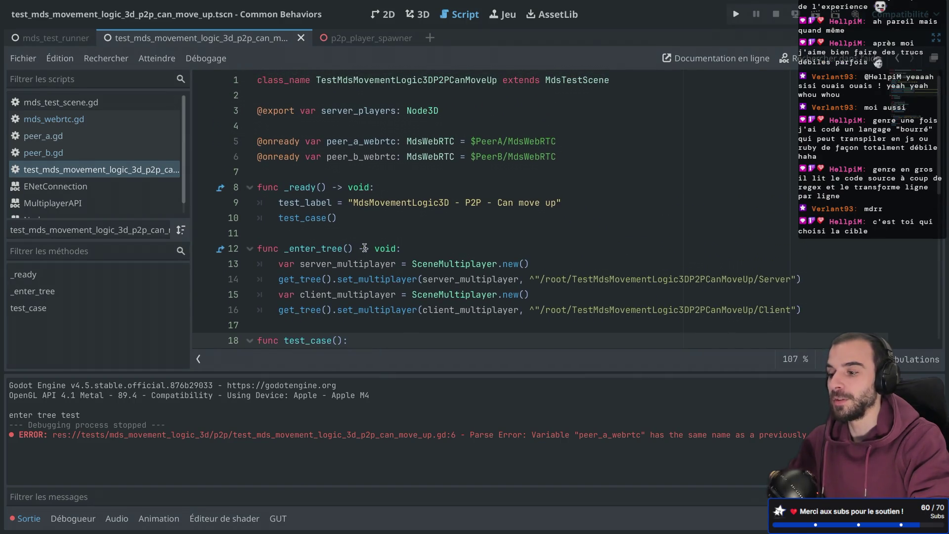
scroll(364, 247, down, 1)
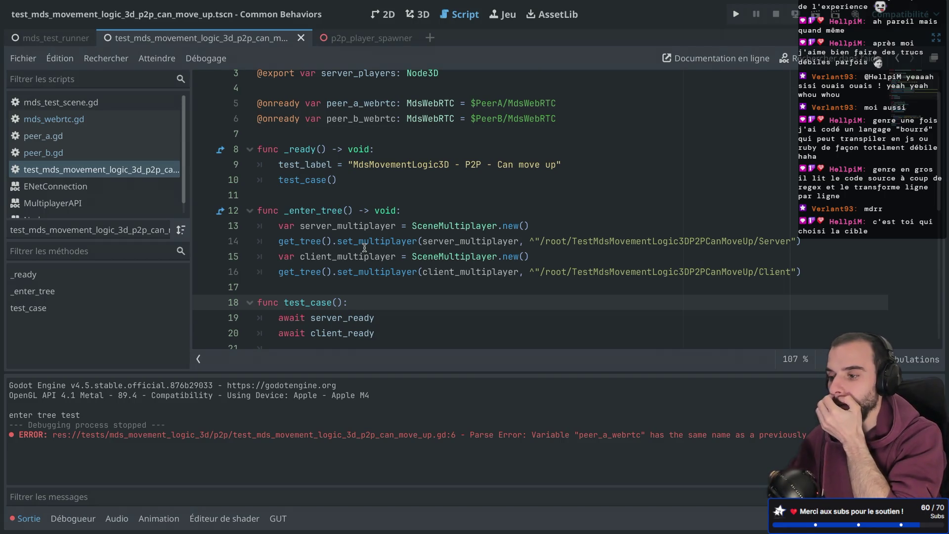
Step: Restore the side panels and open mds_webrtc.gd from PeerA's MdsWebRTC node
key(ctrl+super+d)
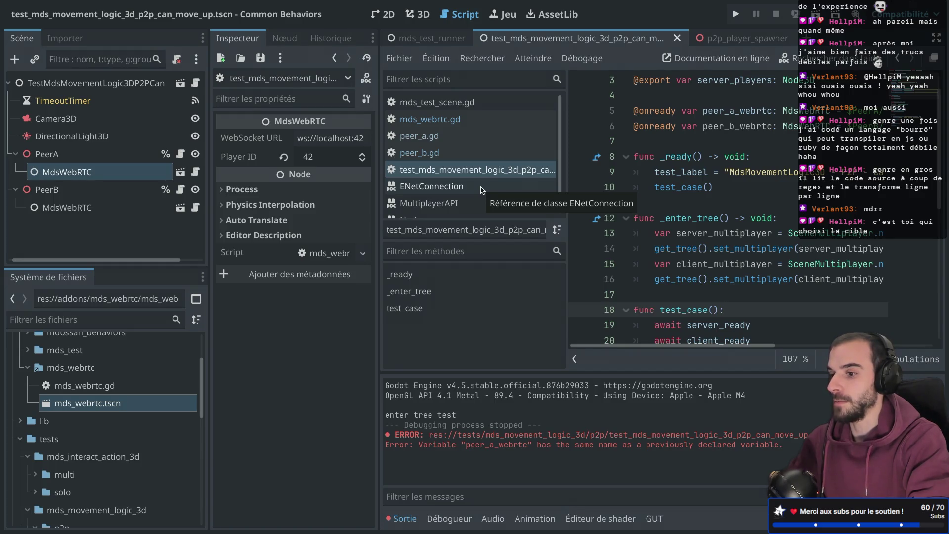
key(ctrl+super+d)
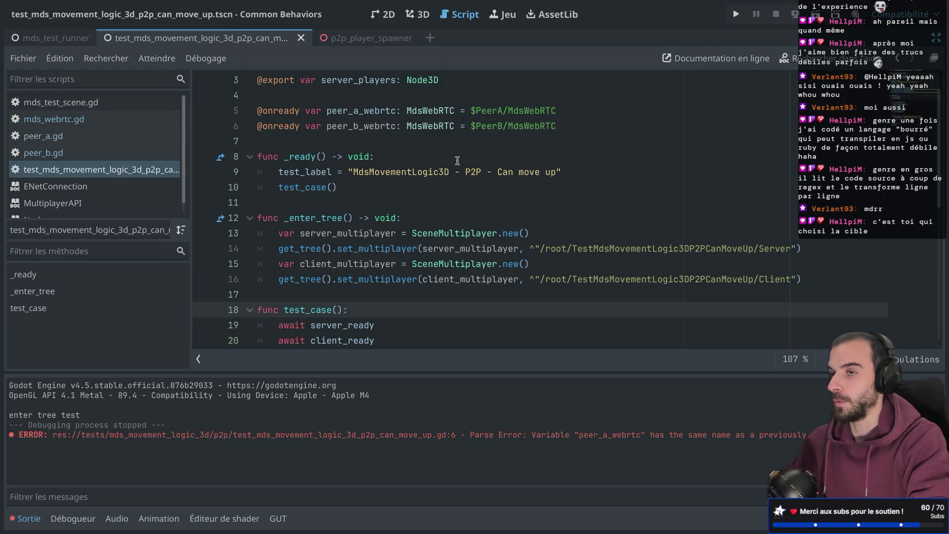
key(ctrl+super+d)
click(195, 172)
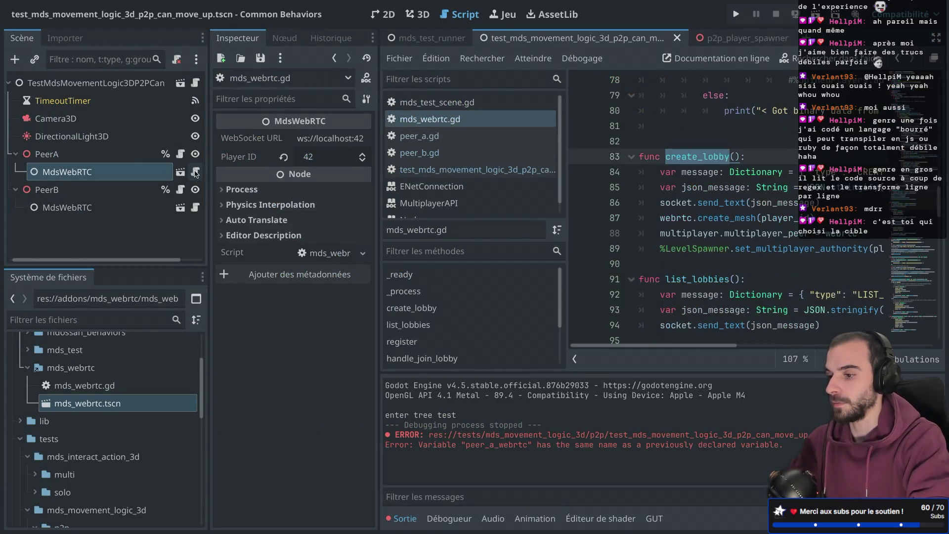
Step: Add print("ready webrtc") at the start of _ready in mds_webrtc.gd
scroll(700, 163, up, 20)
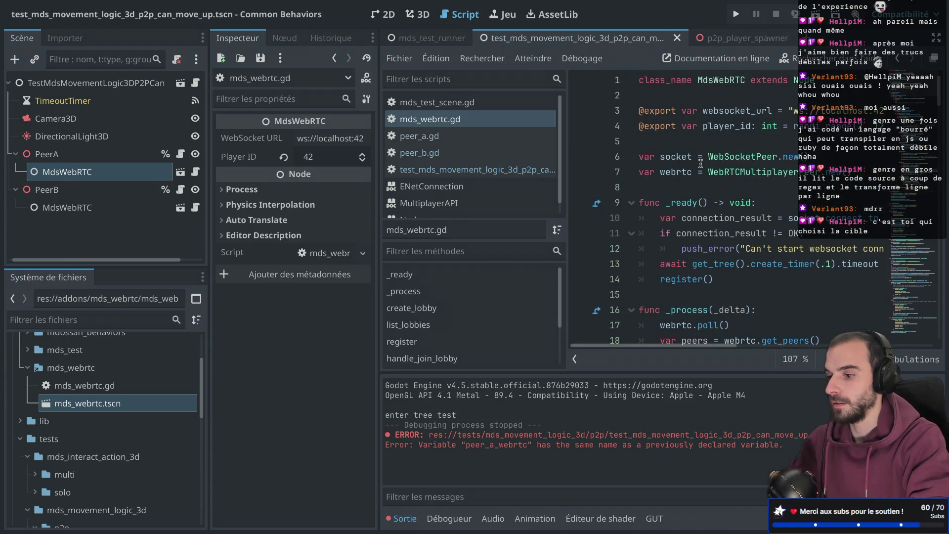
key(ctrl+super+d)
click(412, 200)
key(Return)
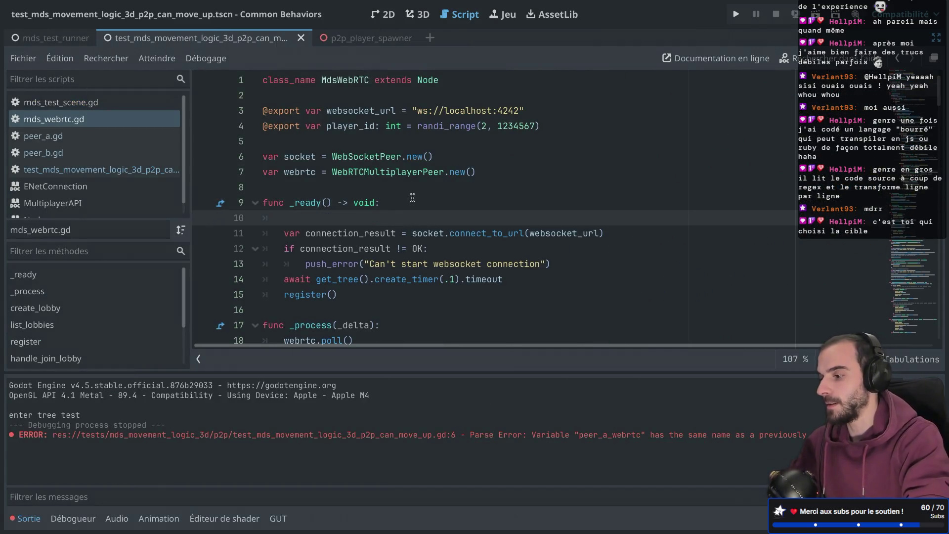
text(print(")
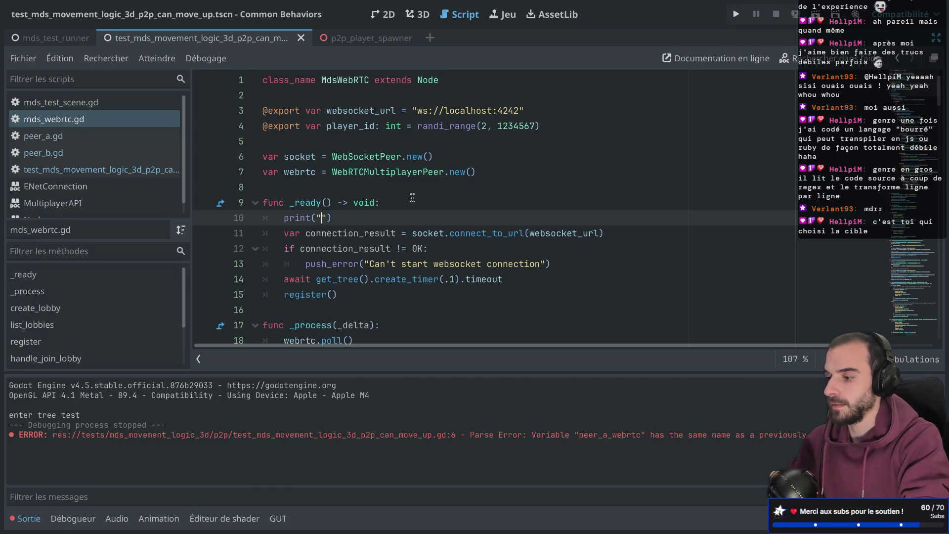
text(ready w)
text(ebrtc)
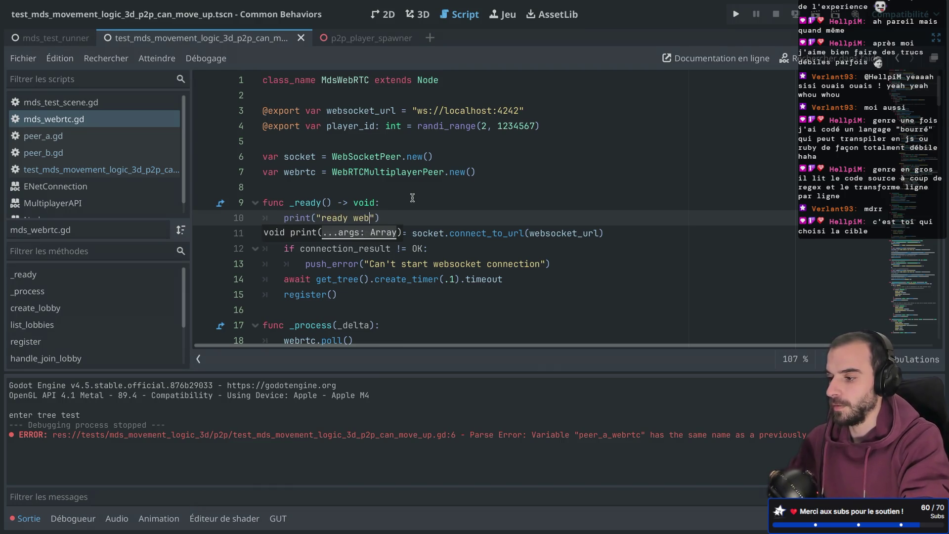
click(406, 213)
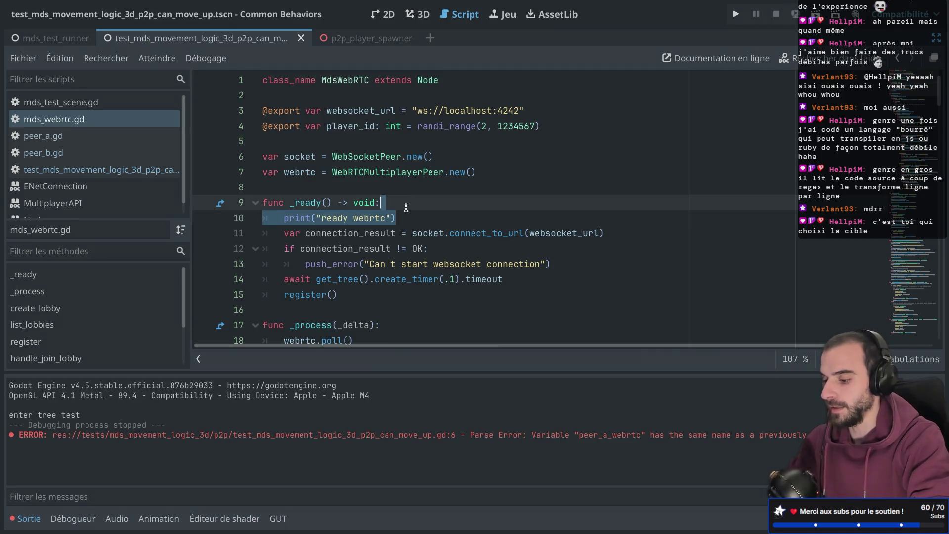
Step: Paste the print into the test script's _ready, changed to print("ready test")
click(135, 173)
click(405, 157)
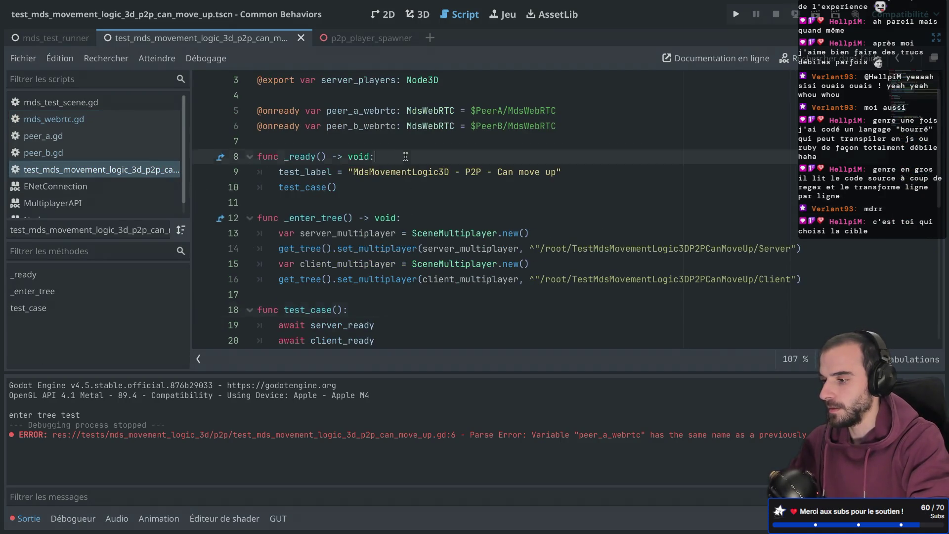
key(Return)
text(print("ready webrtc"))
double_click(358, 177)
text(test)
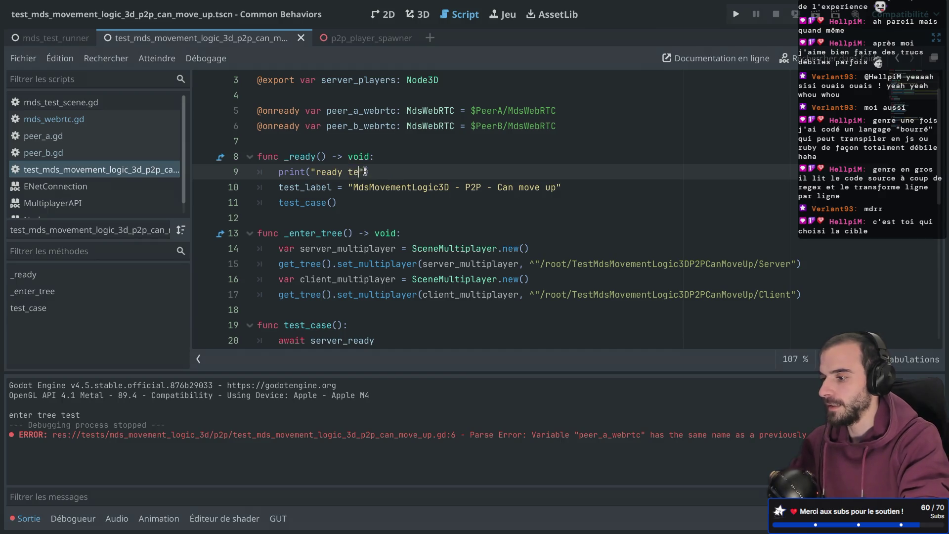
Step: Save and run the project to check the ready prints, then close the game
key(ctrl+s)
key(ctrl+r)
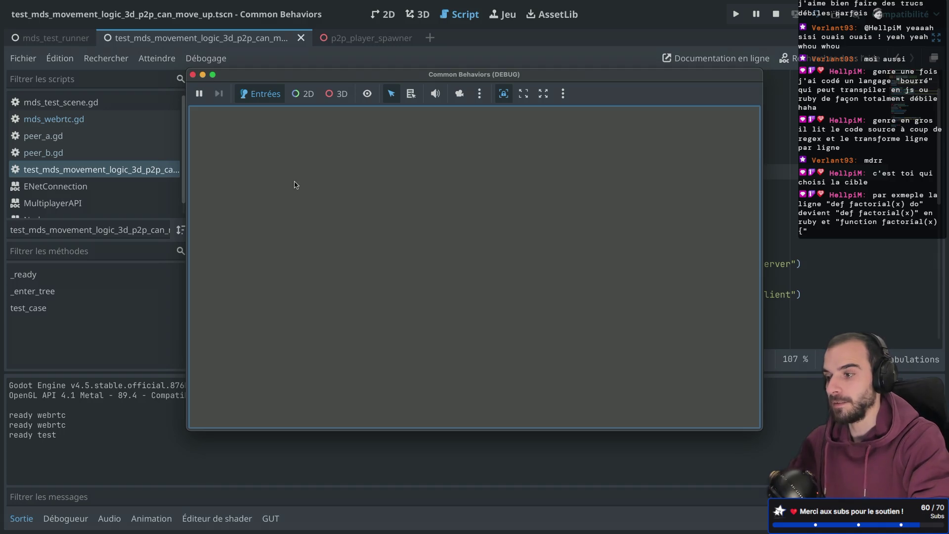
click(192, 75)
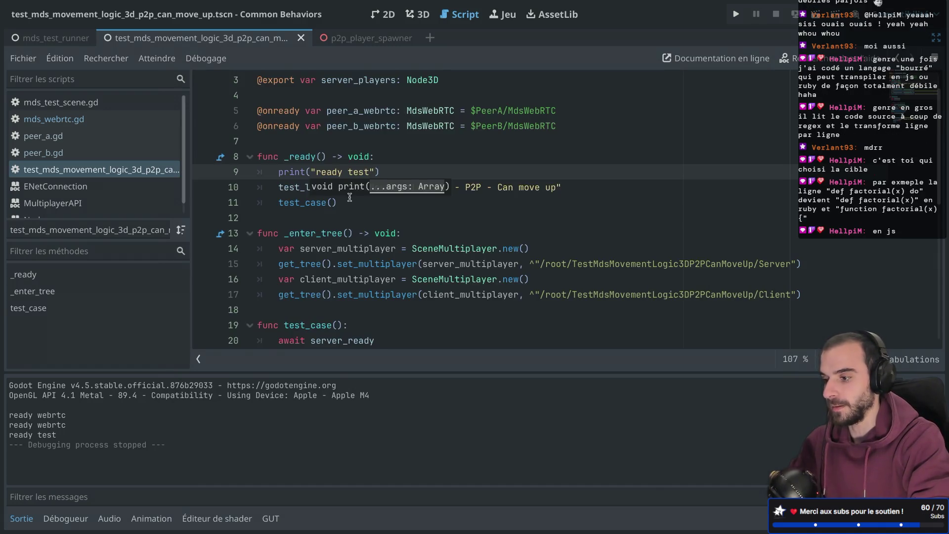
Step: Open mds_webrtc.gd from the script list and review its _ready code
scroll(349, 197, down, 1)
click(54, 120)
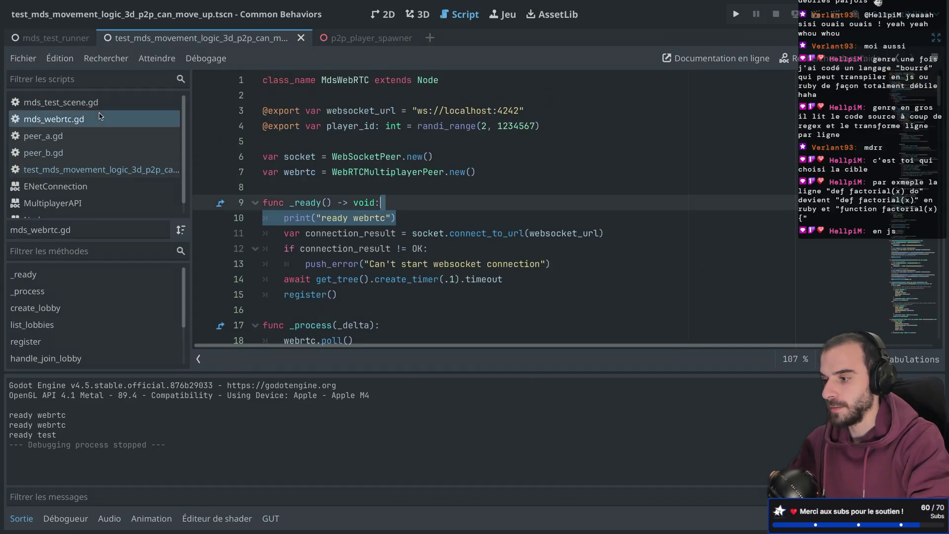
scroll(376, 248, down, 2)
drag(376, 248, 264, 186)
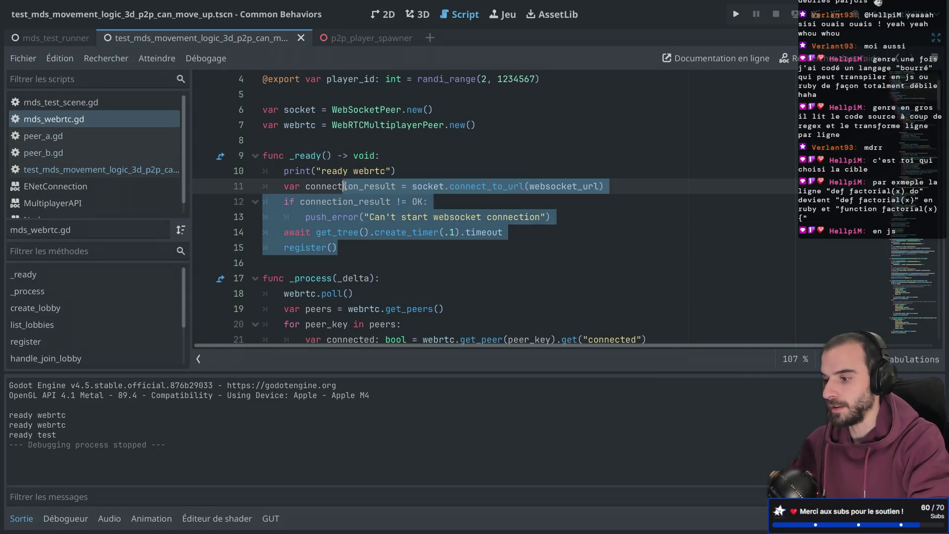
click(468, 155)
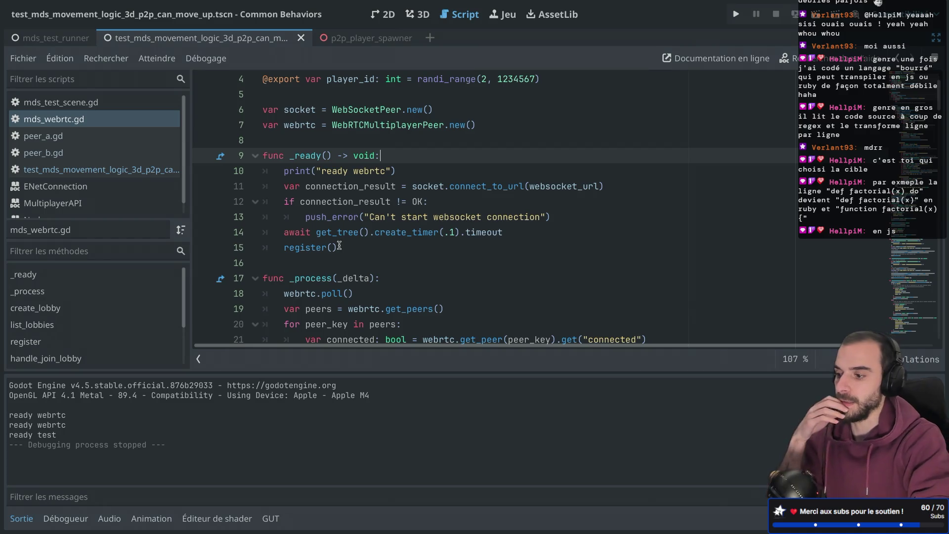
drag(316, 232, 455, 232)
Step: Read the documentation for timeout in the 0.1 s timer await and review the surrounding code
click(492, 232)
mouse_move(492, 230)
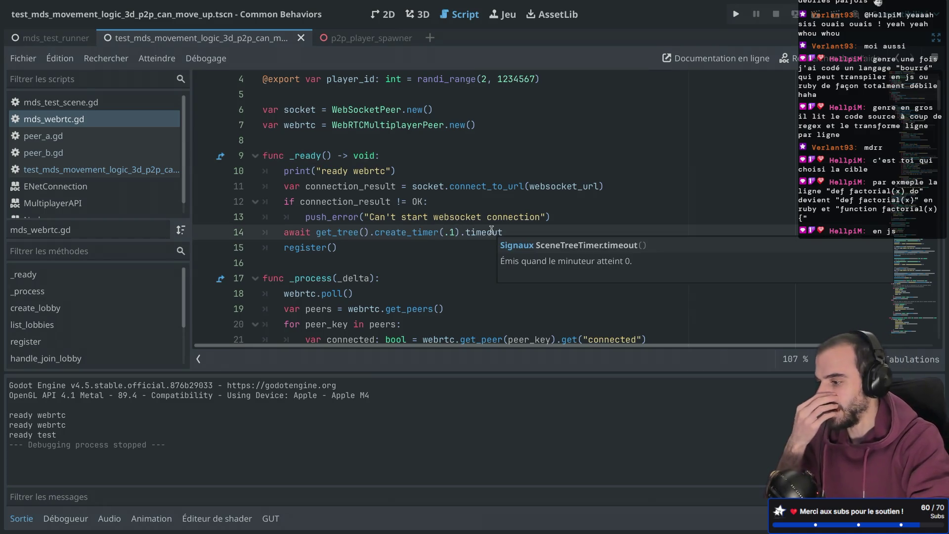
scroll(381, 248, down, 2)
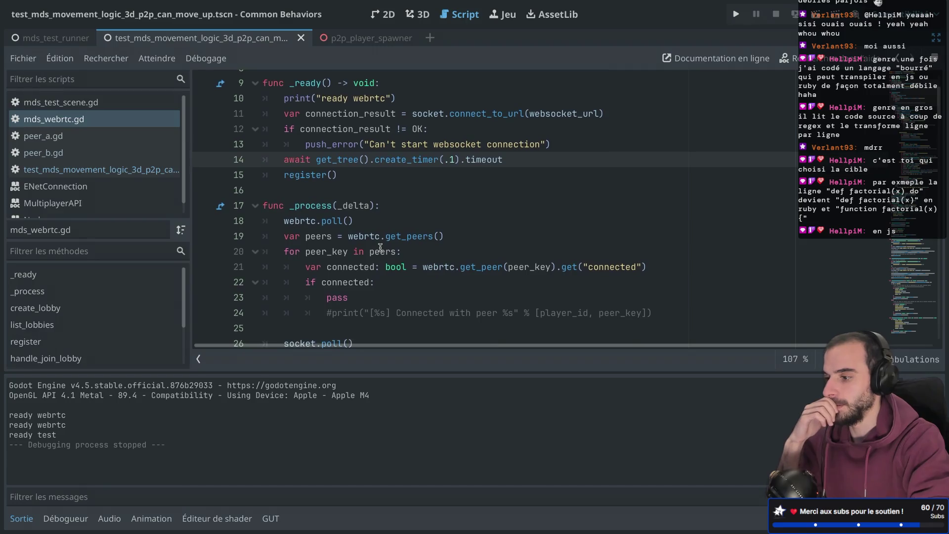
scroll(381, 247, up, 3)
scroll(380, 247, down, 3)
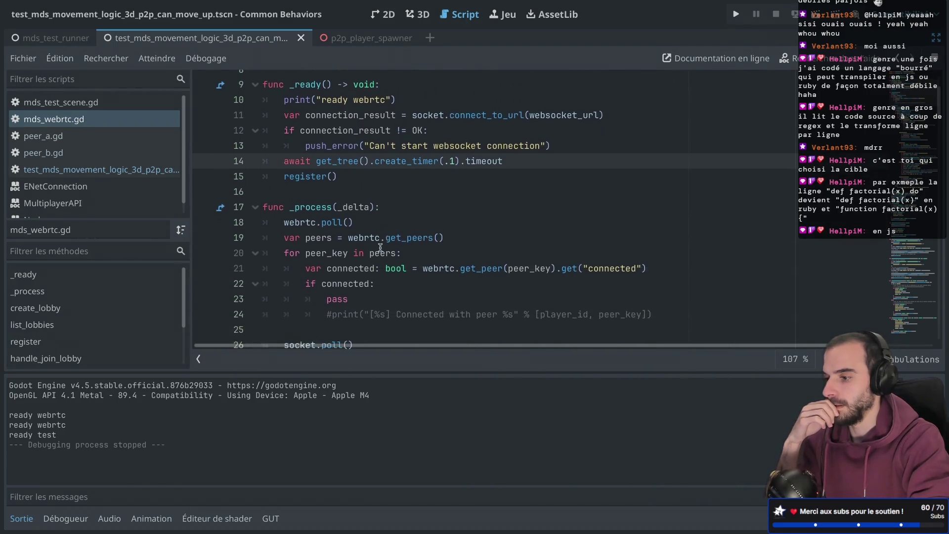
scroll(381, 247, up, 3)
scroll(380, 248, up, 2)
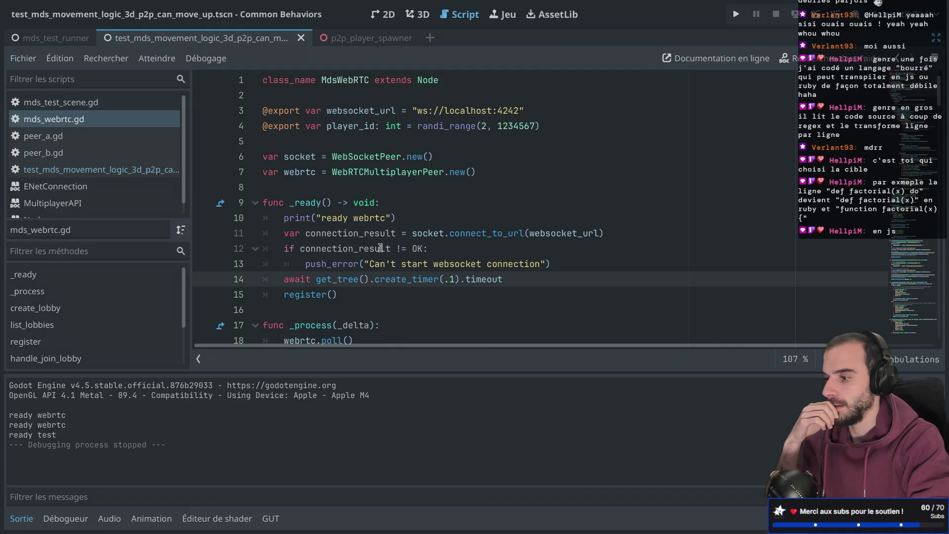
click(574, 120)
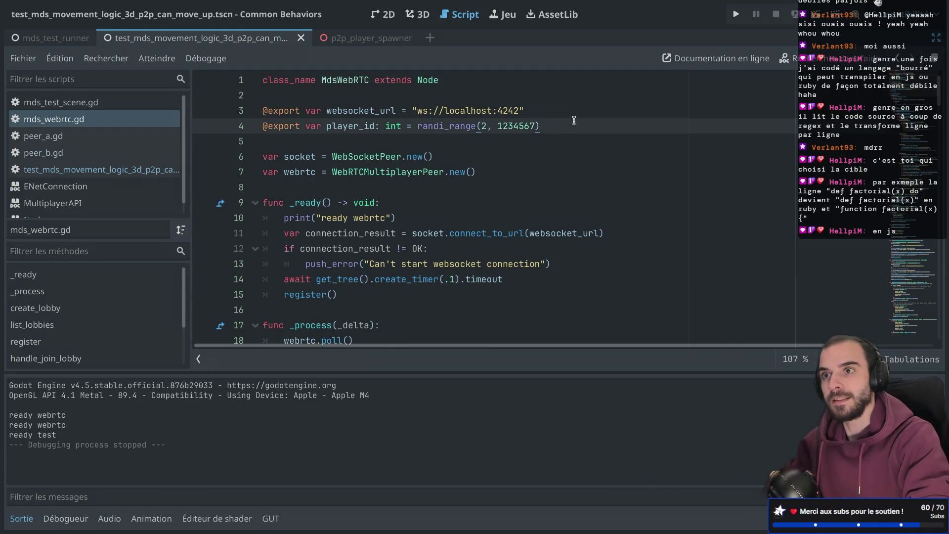
click(475, 85)
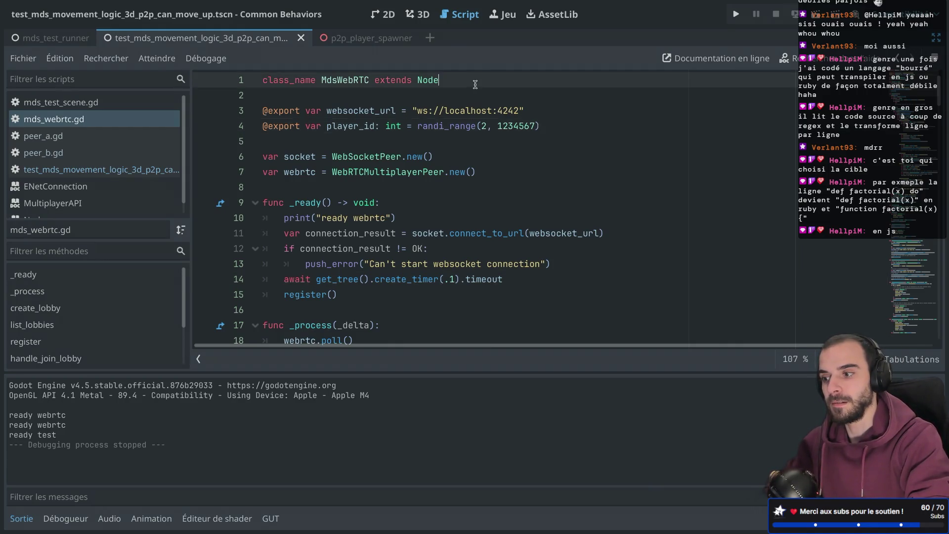
Step: Declare 'signal socket_ready' on line 3 of mds_webrtc.gd and save the script
key(Return)
key(Return)
text(signal )
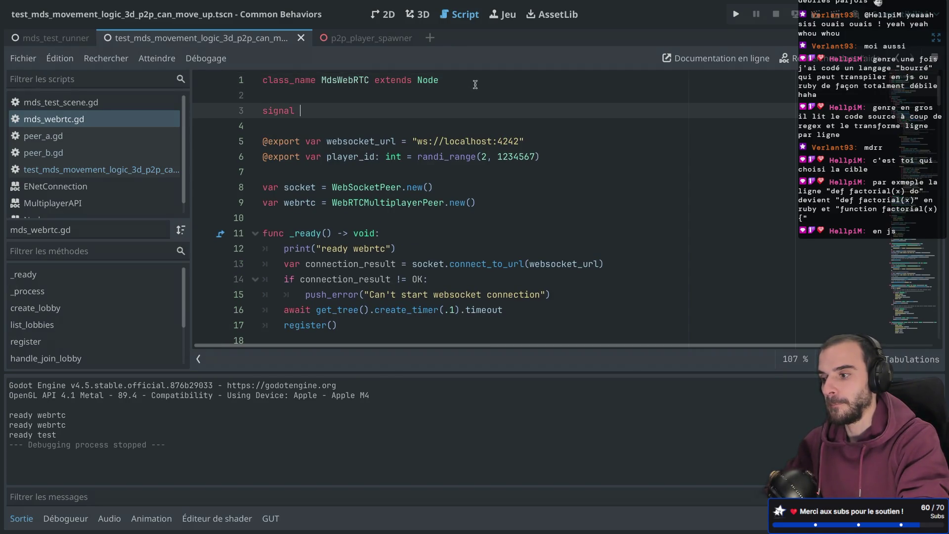
text(socket_)
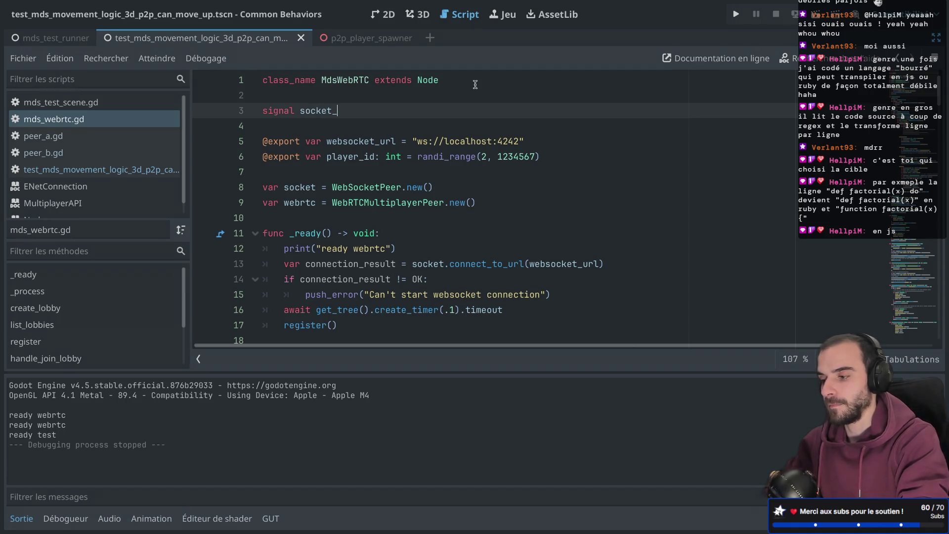
text(ready)
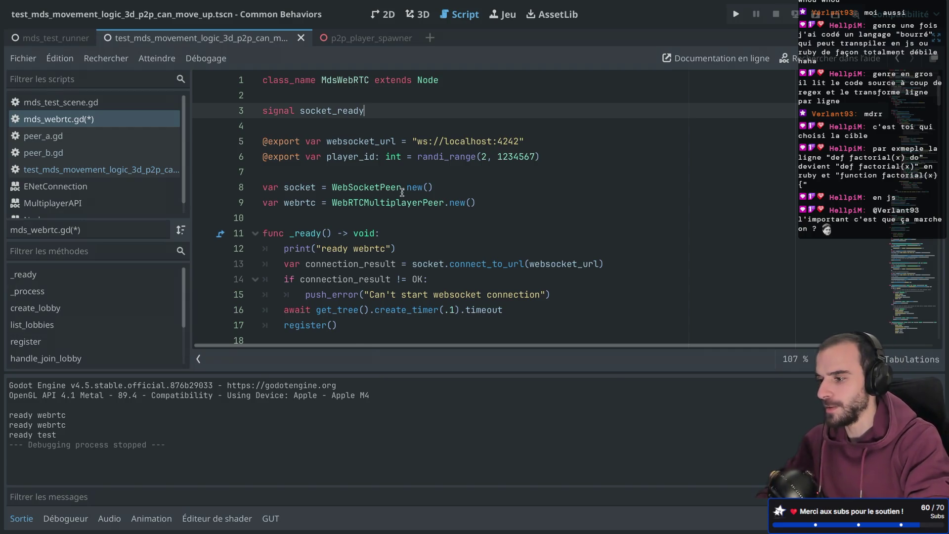
key(ctrl+s)
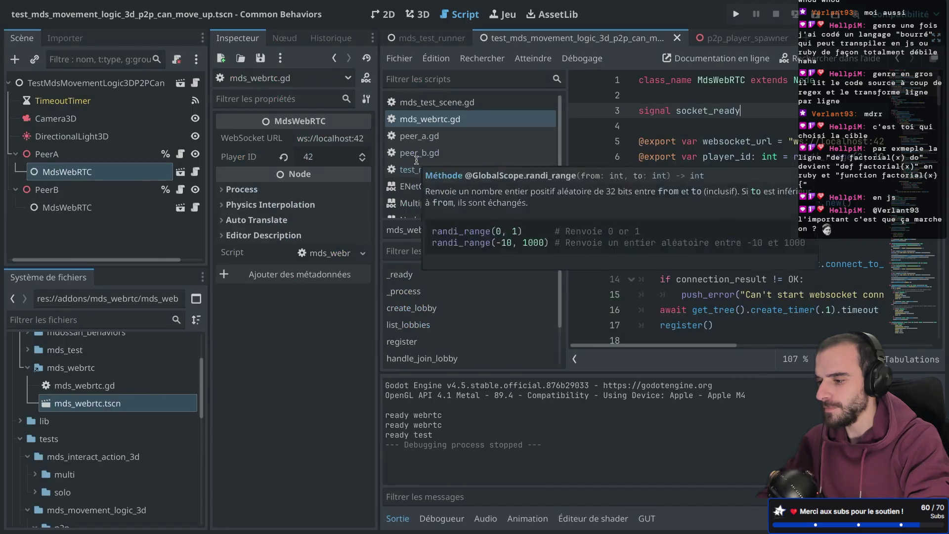
Step: Comment and uncomment the 'ready webrtc' print, save, and return to the movement test script
click(293, 252)
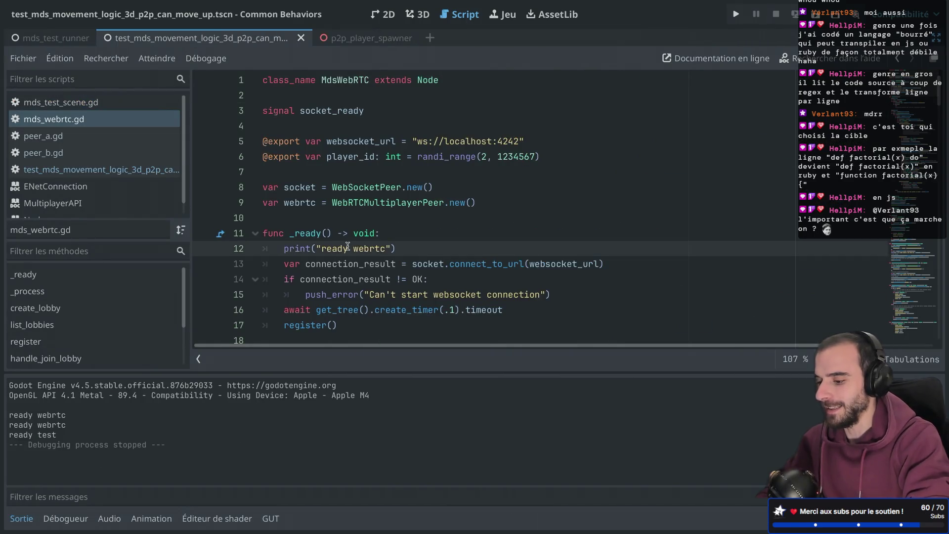
key(ctrl+k)
scroll(375, 230, down, 3)
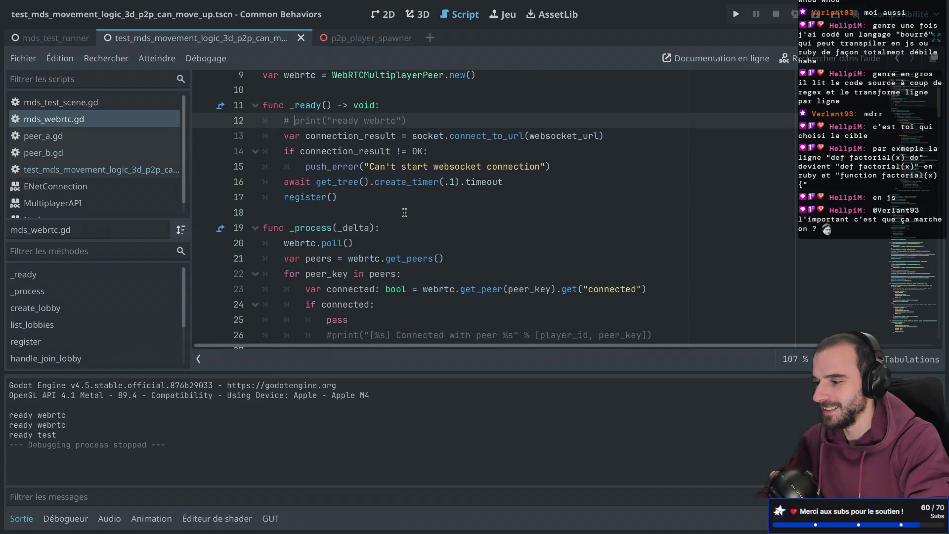
scroll(400, 215, up, 2)
key(ctrl+k)
key(ctrl+s)
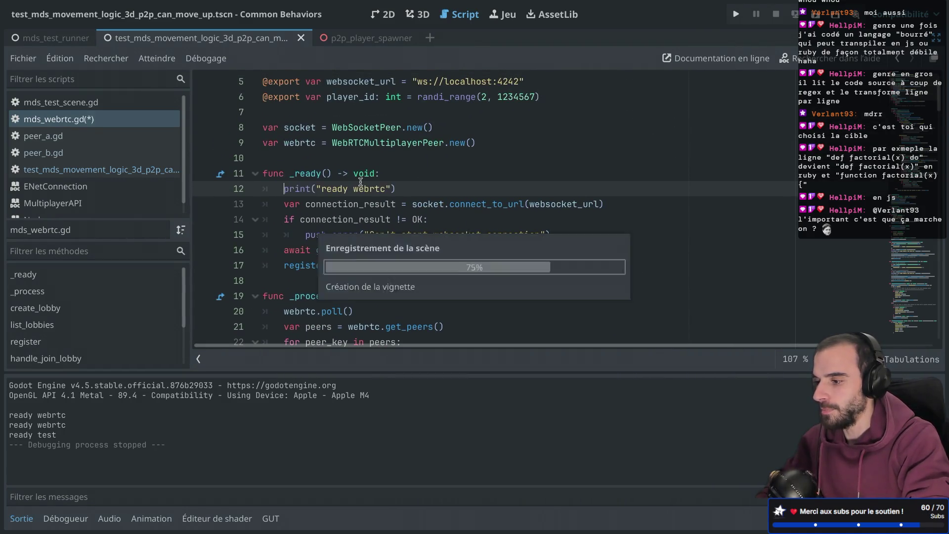
click(195, 83)
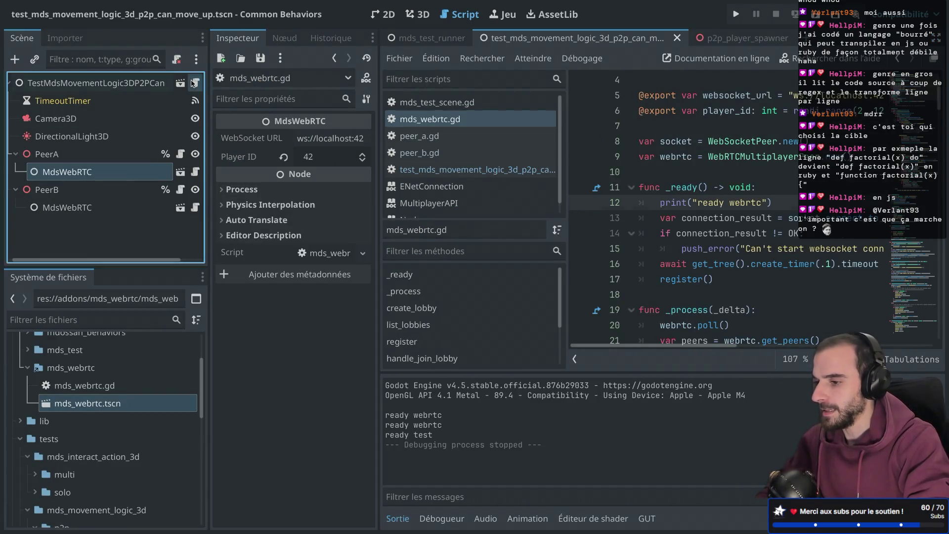
click(401, 143)
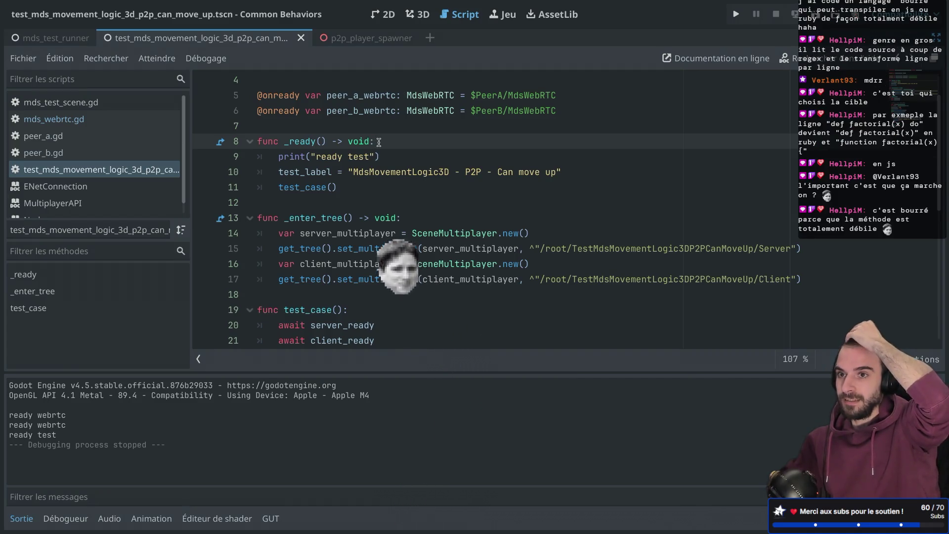
Step: Change the test label to 'MdsMovementLogic3D - WebRTC - Can move up' and save
scroll(378, 142, up, 3)
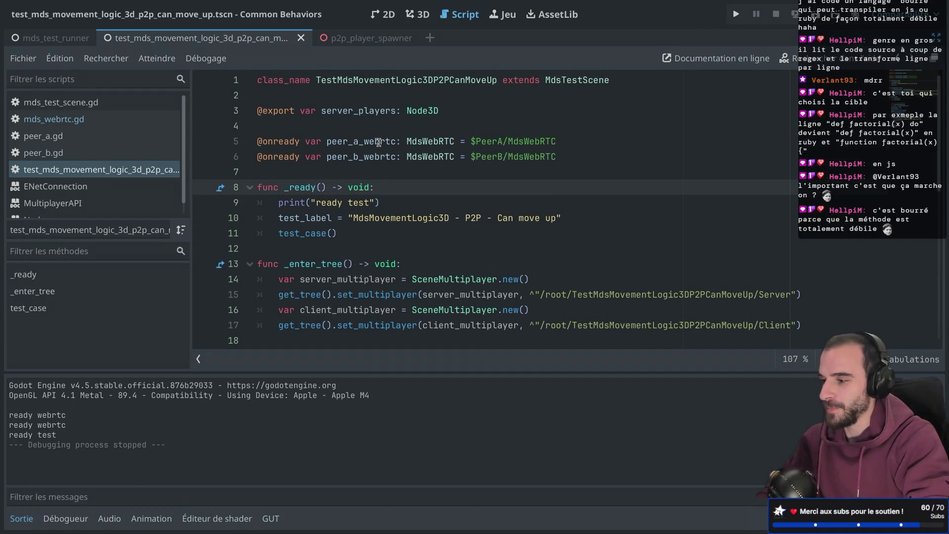
drag(391, 197, 389, 194)
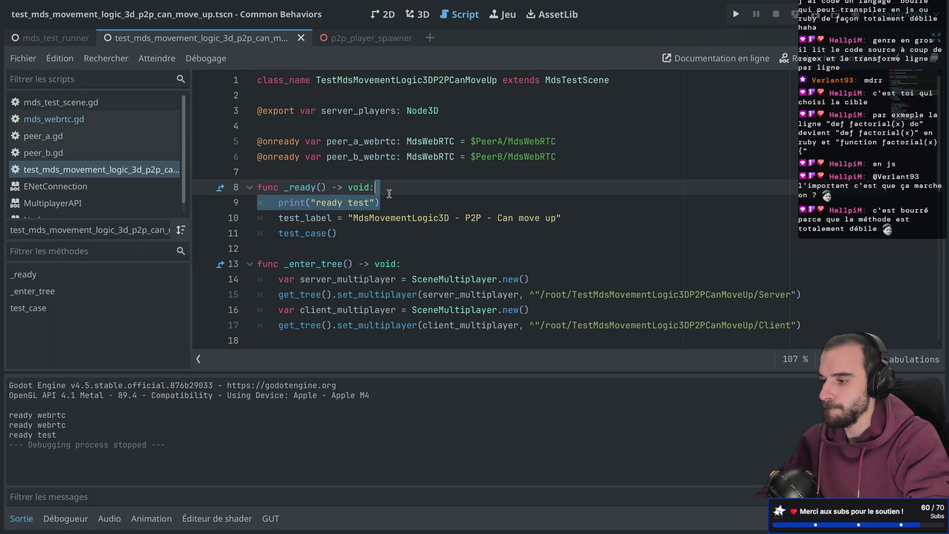
scroll(390, 194, down, 5)
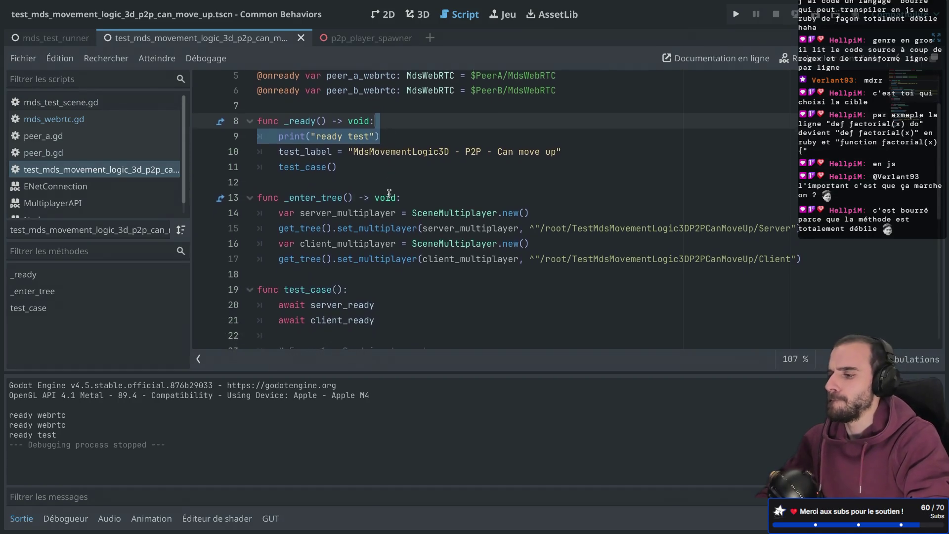
scroll(390, 194, down, 5)
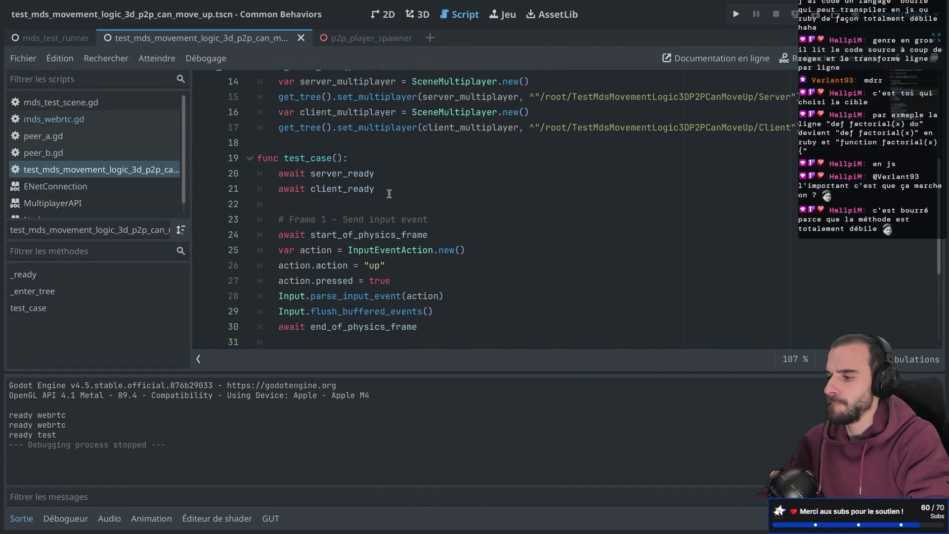
scroll(389, 194, up, 8)
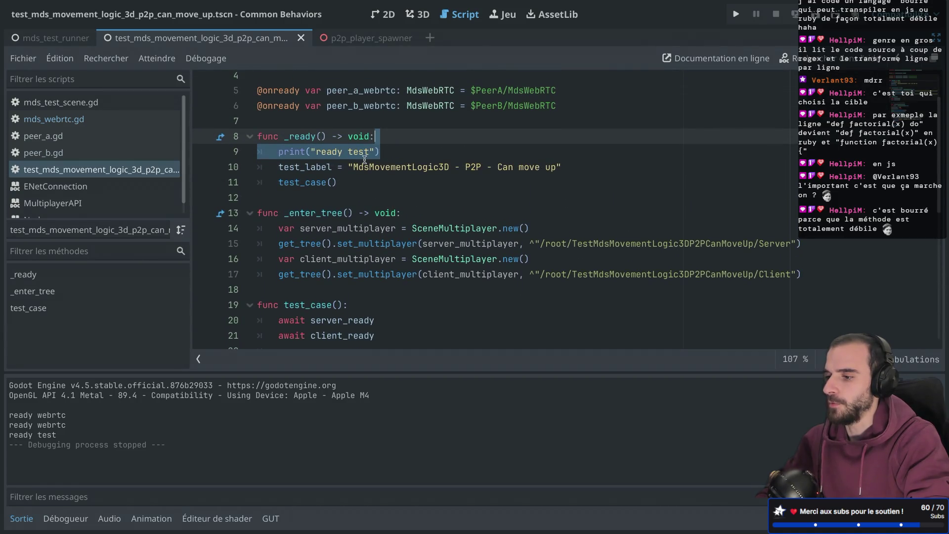
scroll(365, 160, up, 2)
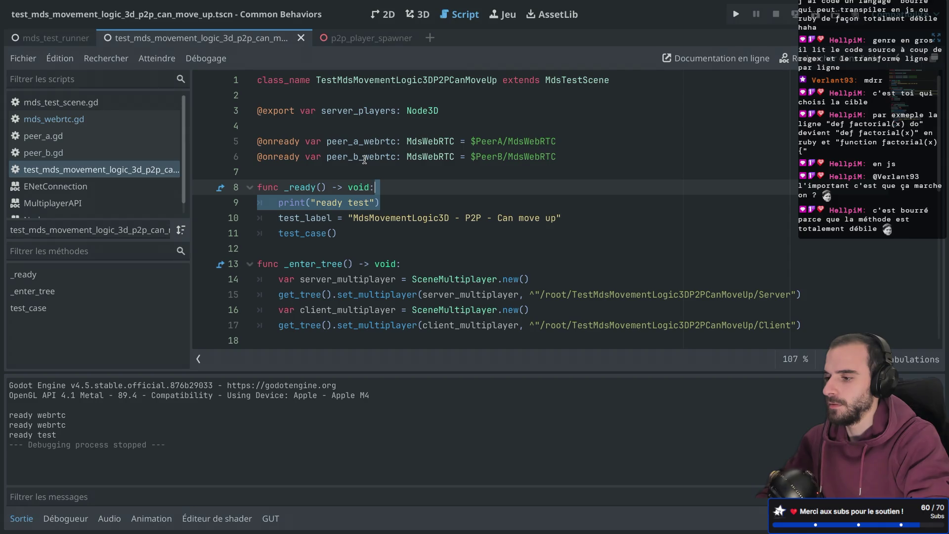
double_click(474, 218)
text(W)
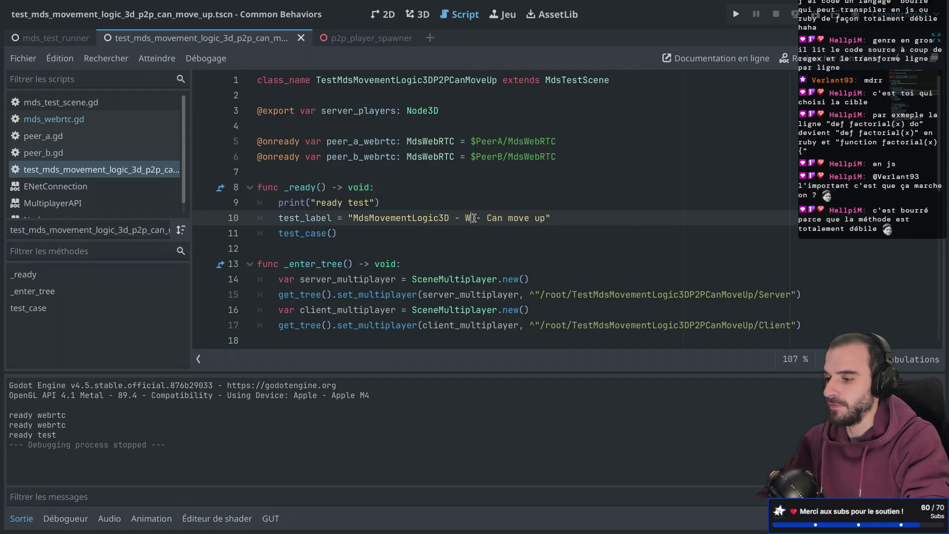
text(ebRTC)
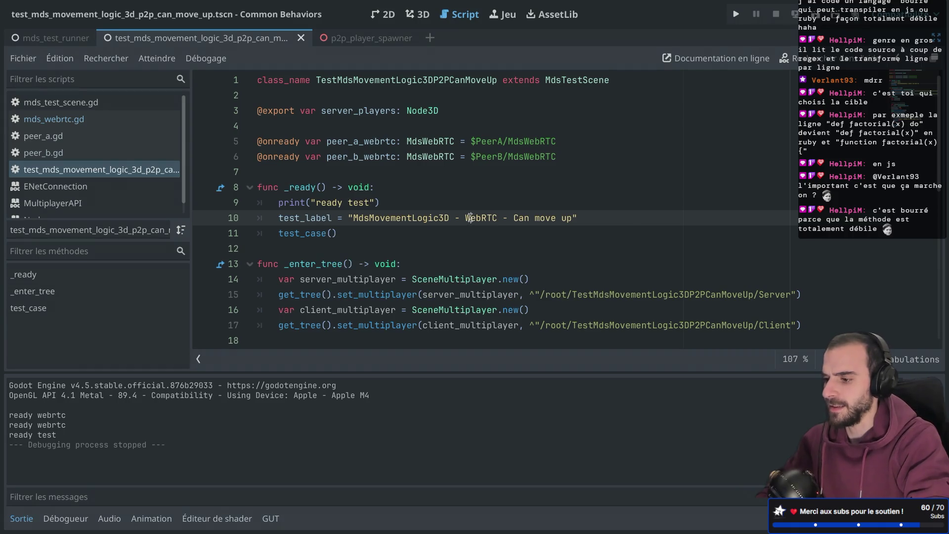
key(ctrl+s)
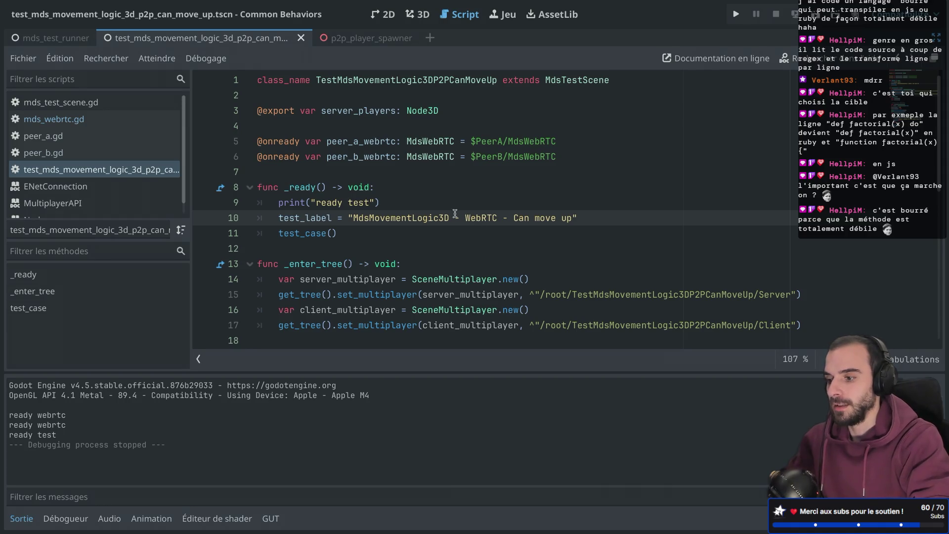
click(455, 212)
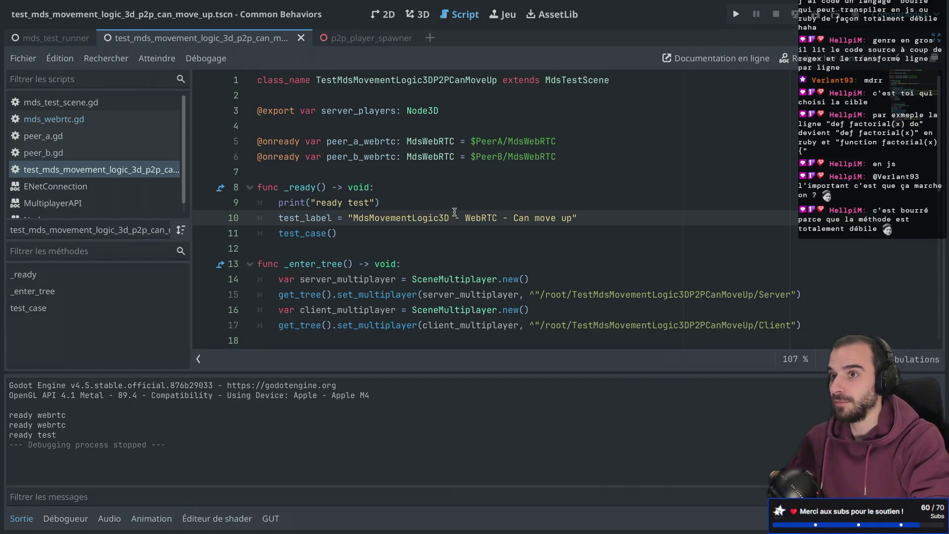
key(ctrl+shift+F11)
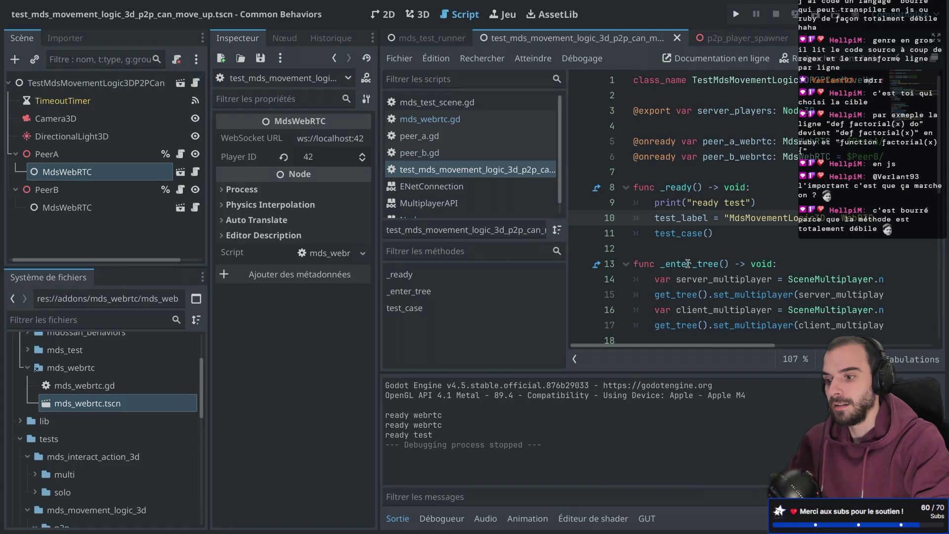
Step: Hide the side docks so the code fills the width, and select Server in line 15's path
key(ctrl+super+d)
click(571, 228)
scroll(571, 228, down, 4)
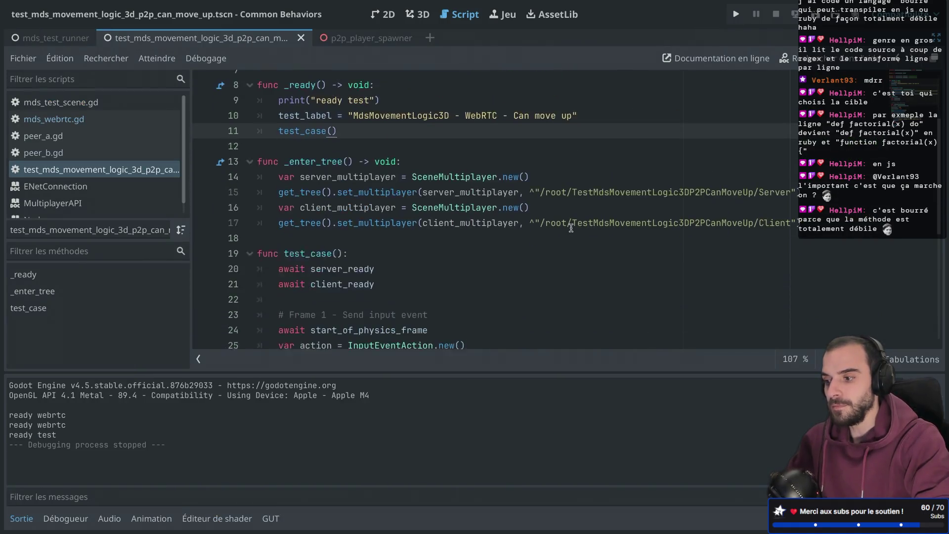
scroll(570, 228, up, 4)
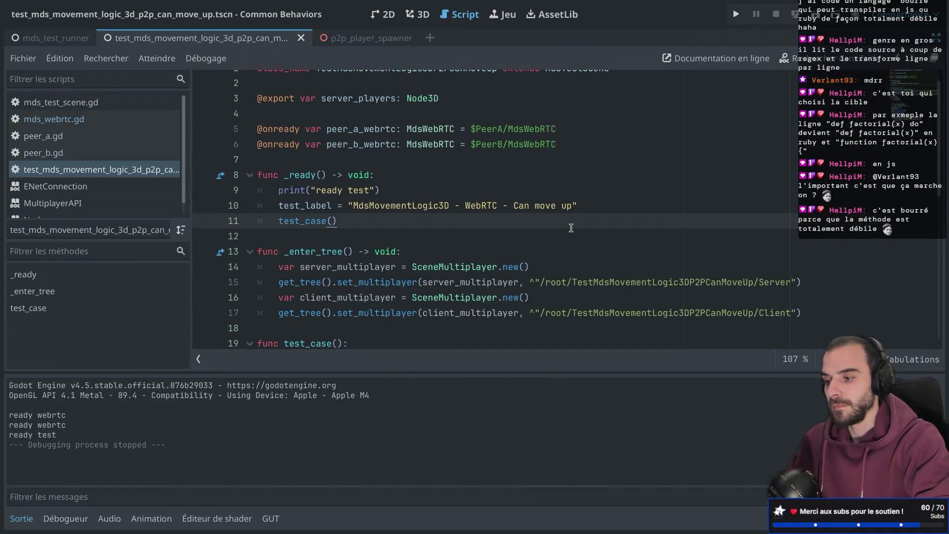
scroll(501, 235, down, 2)
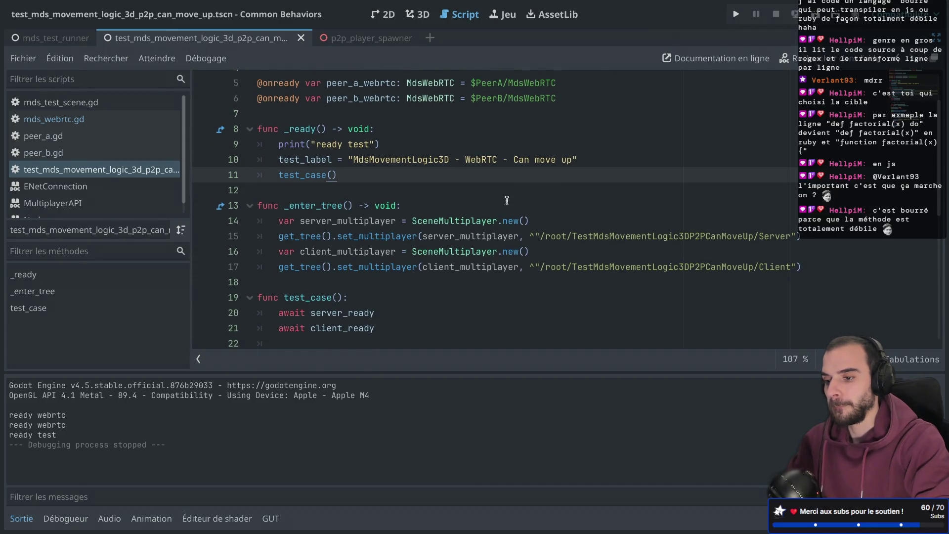
key(ctrl+super+d)
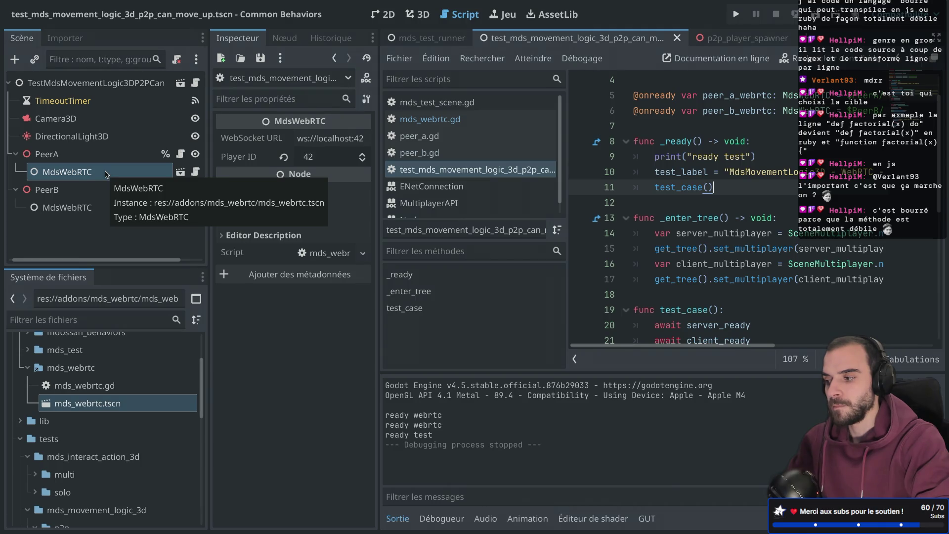
key(ctrl+shift+F11)
key(ctrl+shift+F11)
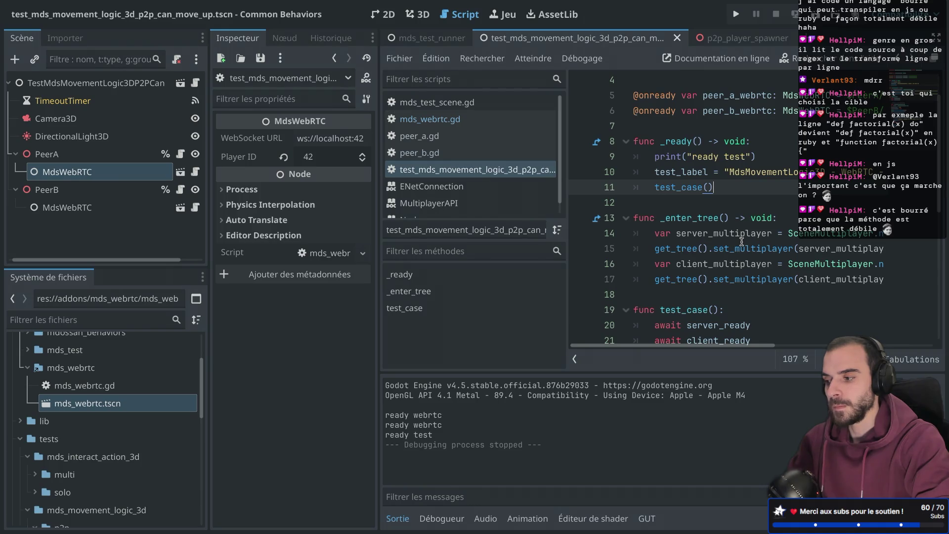
key(ctrl+shift+F11)
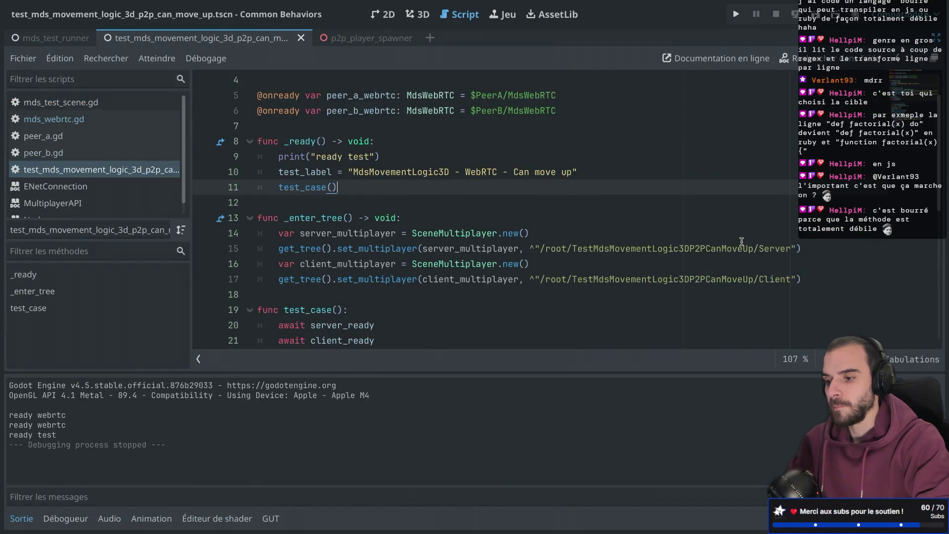
click(791, 248)
double_click(791, 248)
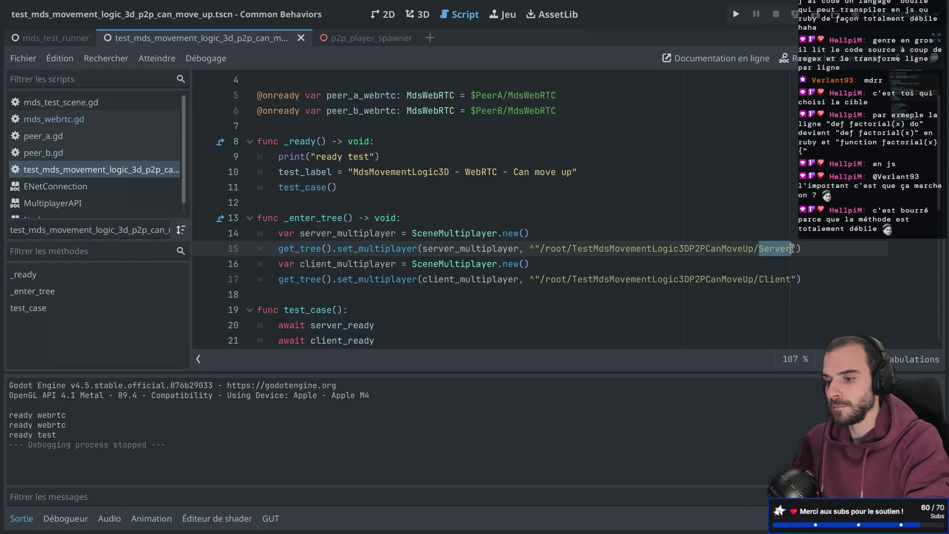
Step: Append /MdsWebRTC to the server path on line 15 and the client path on line 17
key(ctrl+shift+F11)
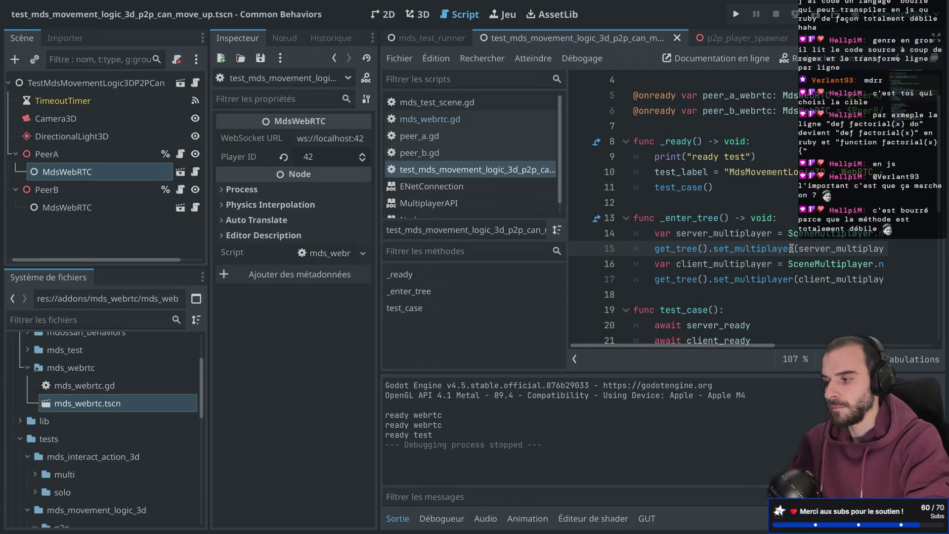
key(ctrl+shift+F11)
text(/MdsW)
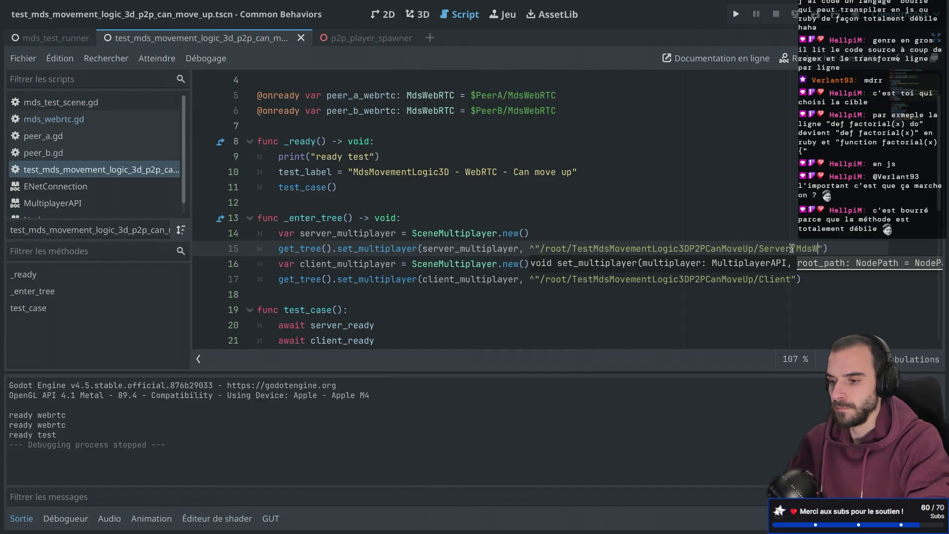
text(ebRTC)
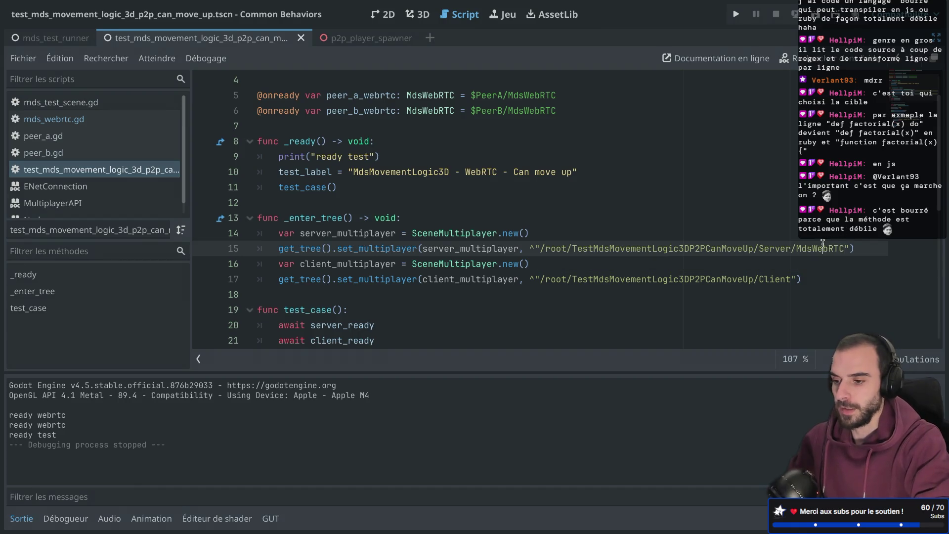
double_click(823, 247)
key(super+c)
click(790, 279)
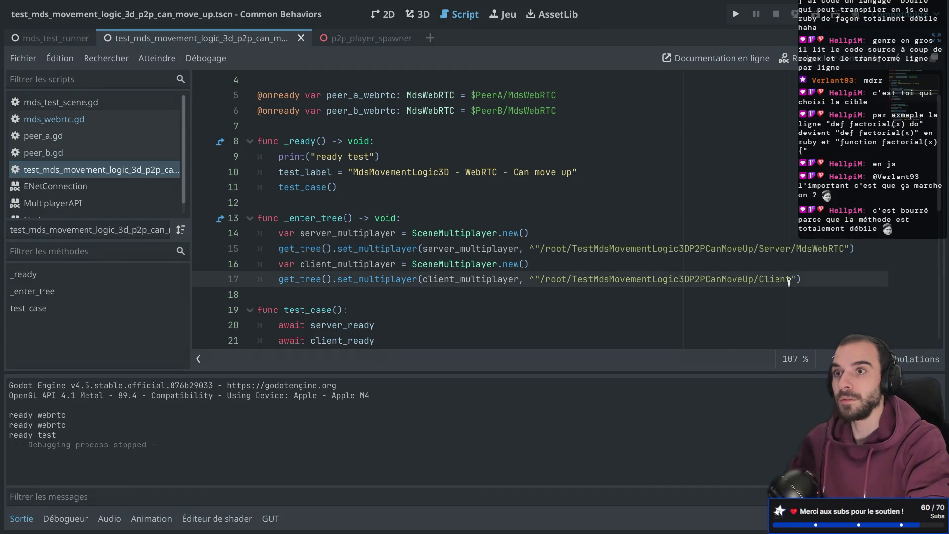
text(/)
key(super+v)
scroll(775, 280, up, 2)
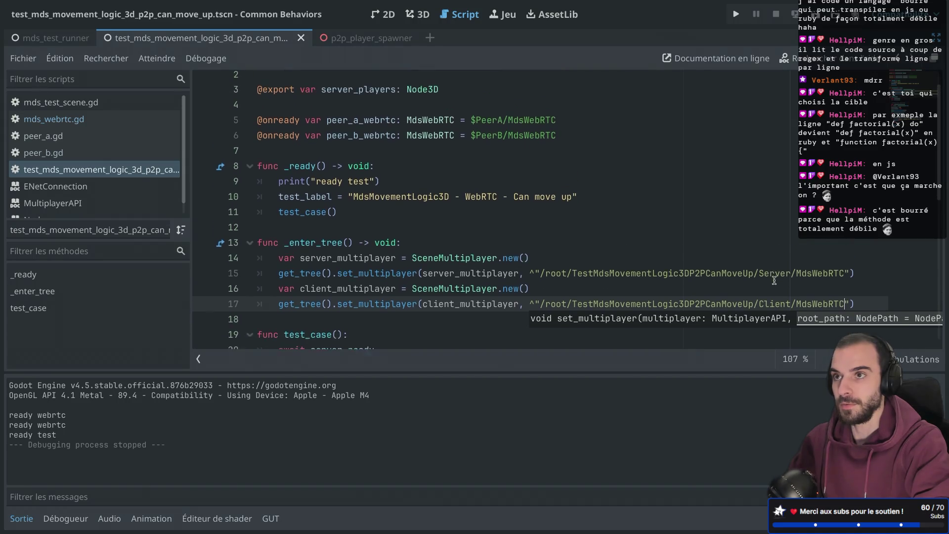
Step: Rename Server to PeerA and Client to PeerB in the two multiplayer paths
double_click(770, 271)
key(ctrl+super+d)
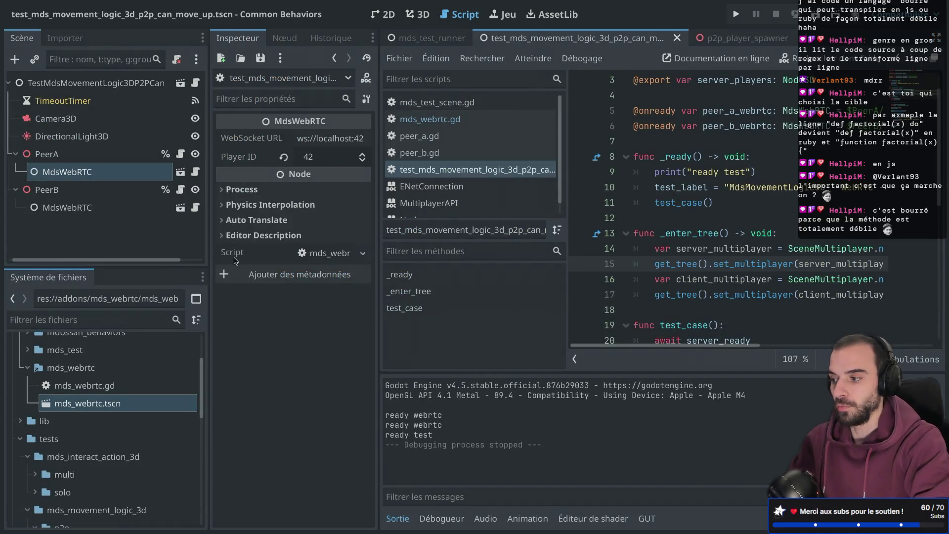
click(720, 233)
key(ctrl+super+d)
double_click(774, 264)
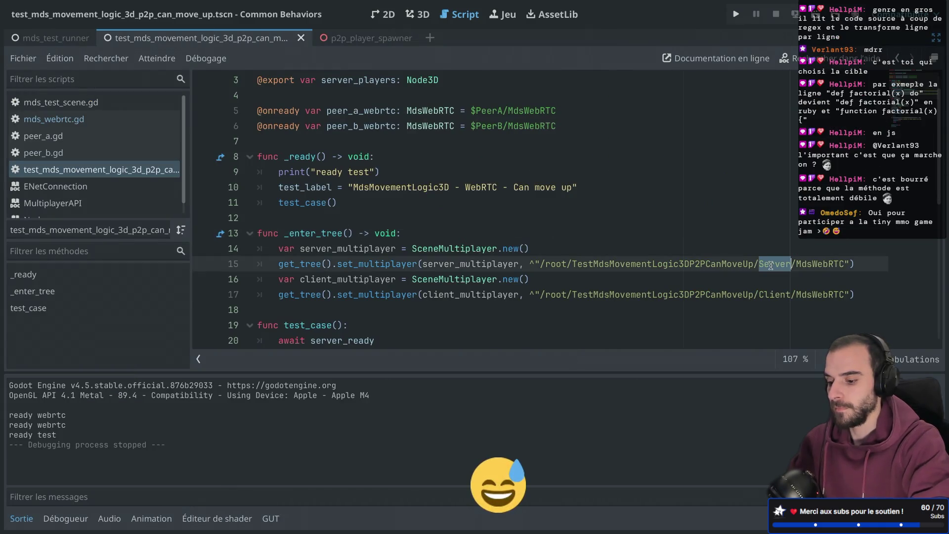
text(PeerA)
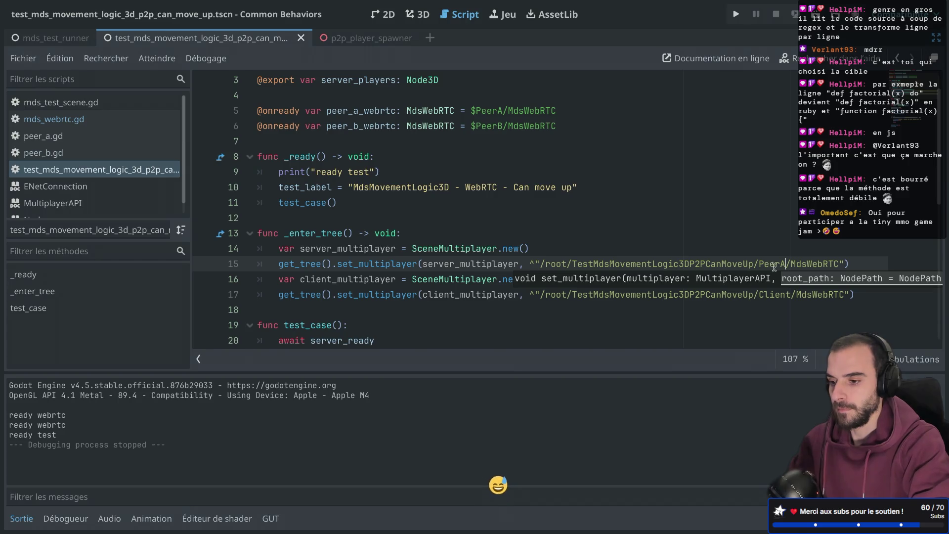
double_click(774, 265)
key(ctrl+c)
double_click(771, 294)
key(ctrl+v)
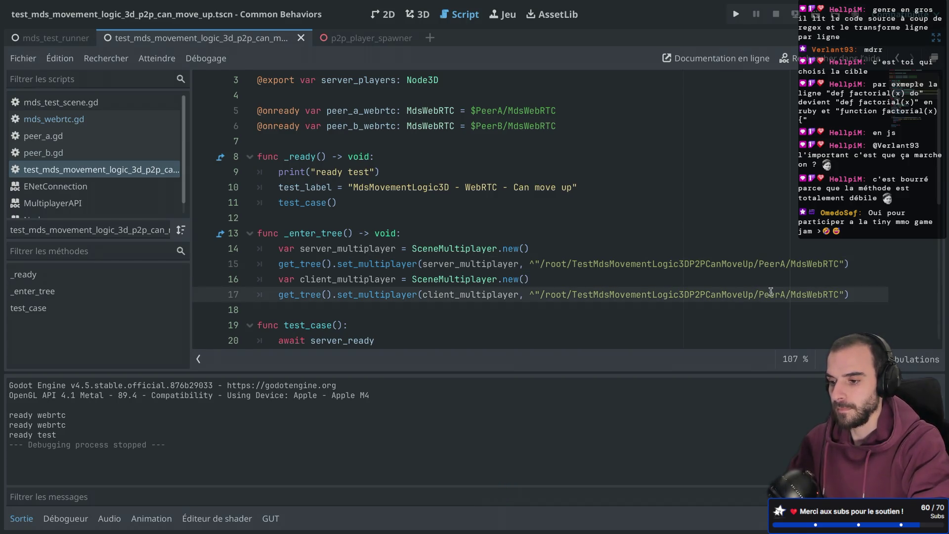
key(BackSpace)
text(B)
click(770, 281)
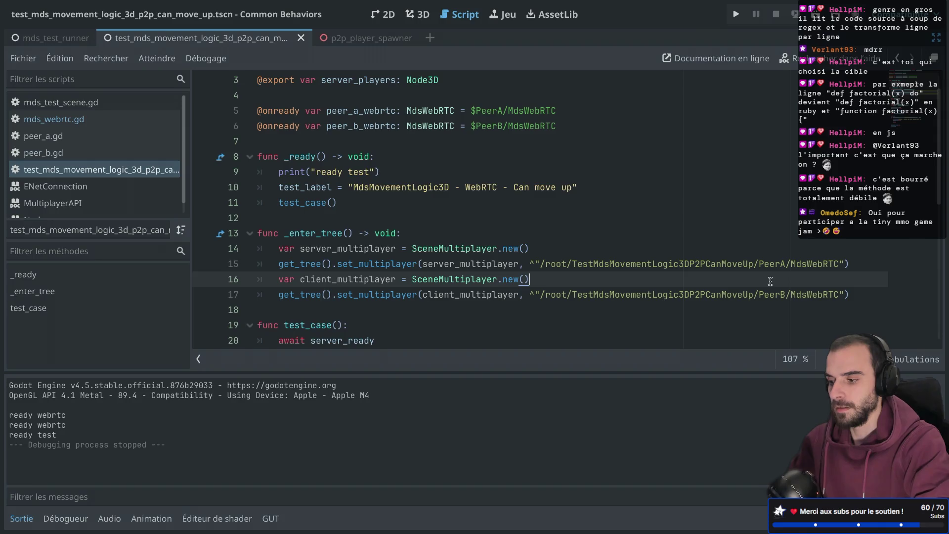
scroll(682, 224, down, 3)
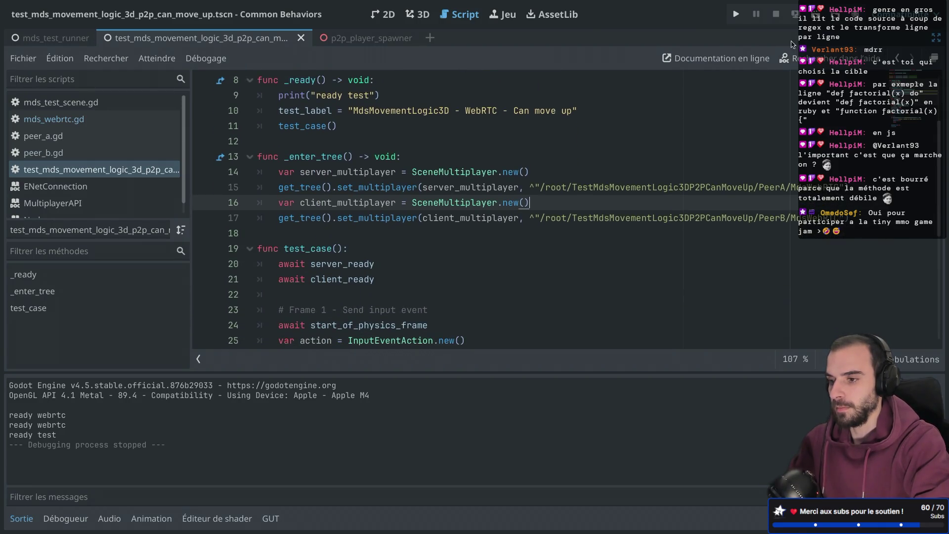
click(814, 17)
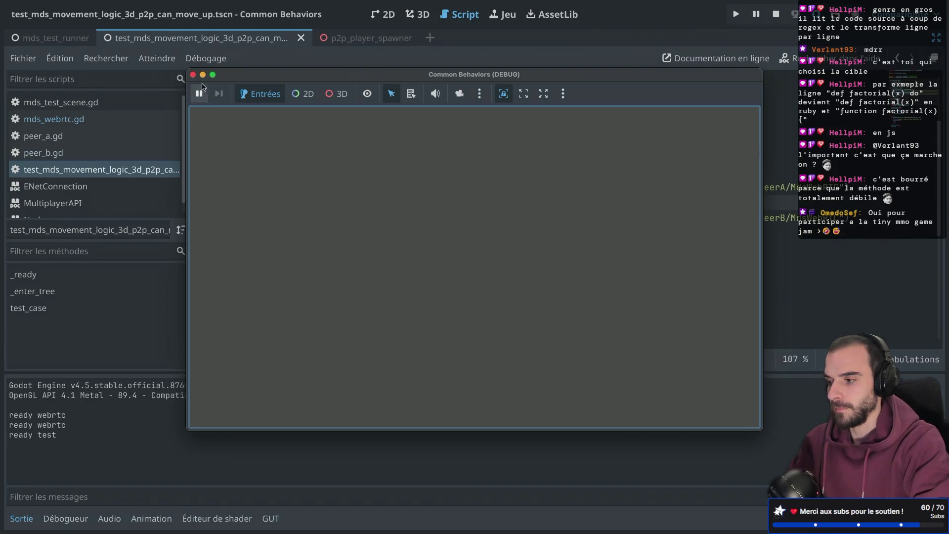
click(193, 74)
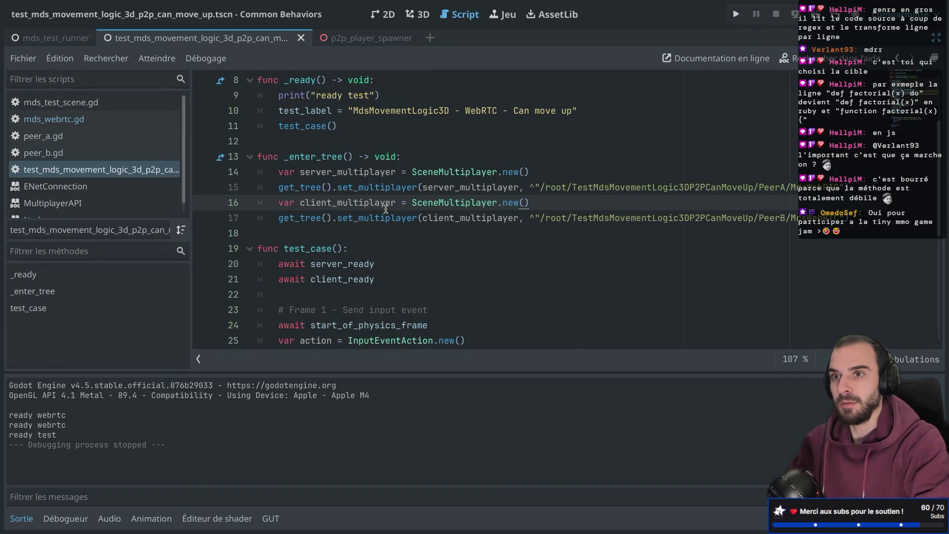
click(407, 220)
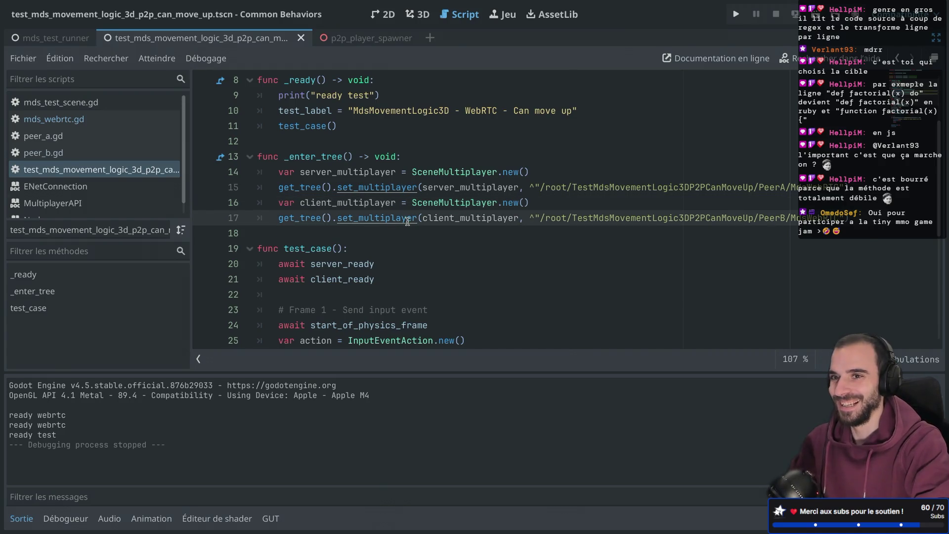
key(ctrl+shift+F11)
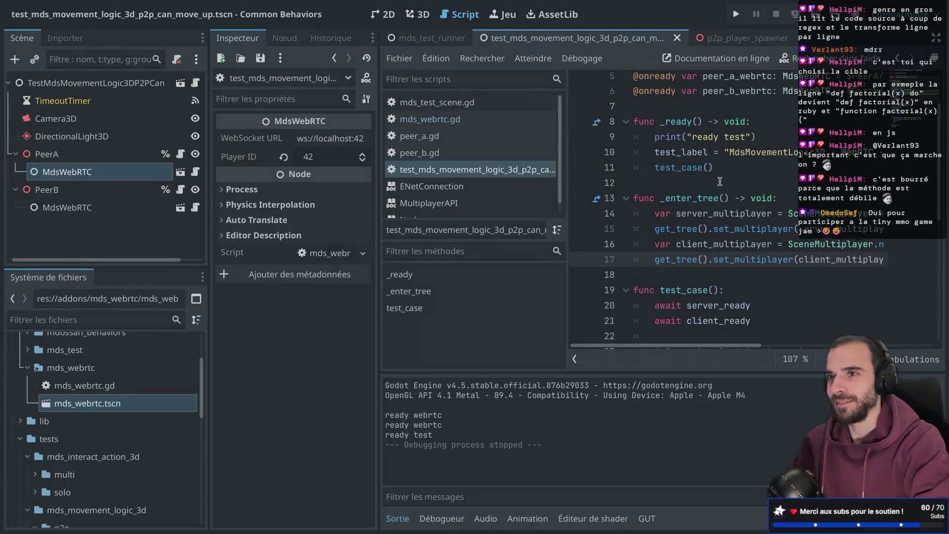
scroll(720, 181, up, 2)
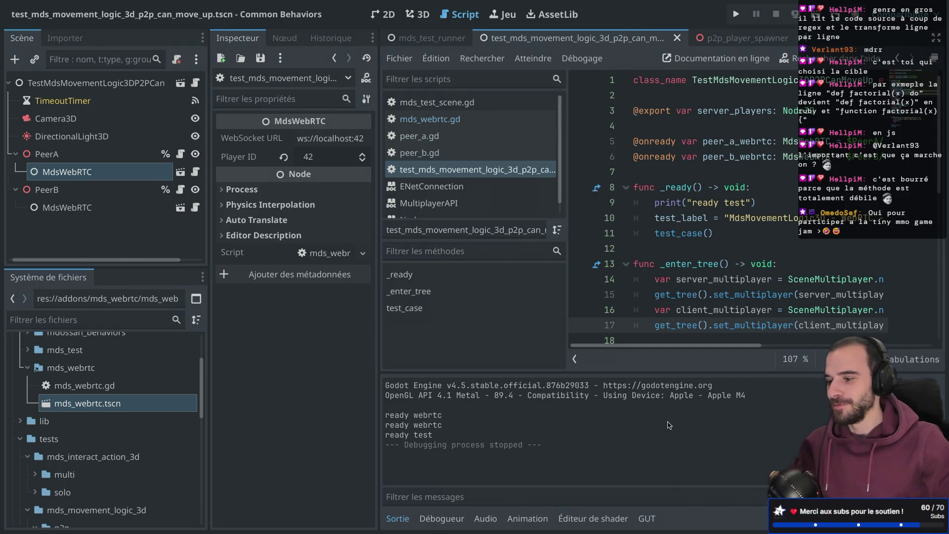
click(712, 279)
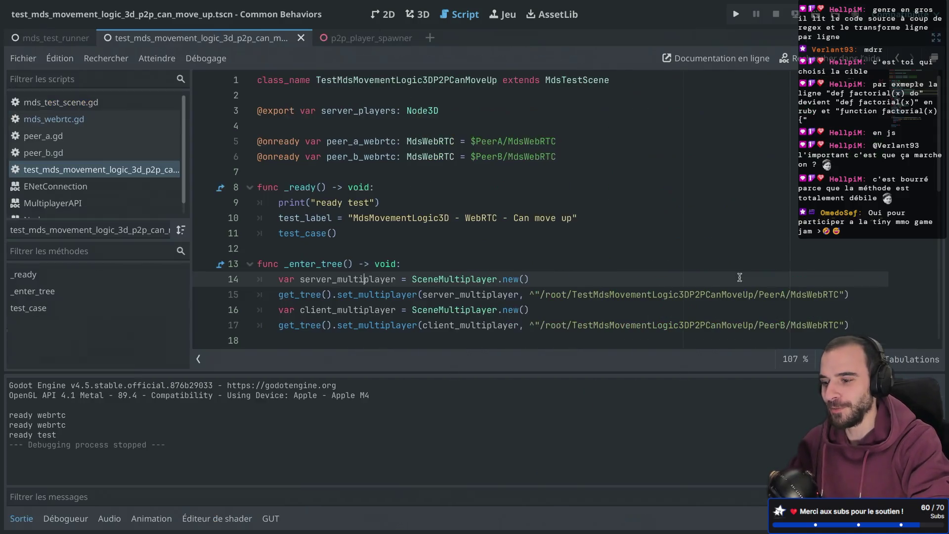
key(ctrl+shift+F11)
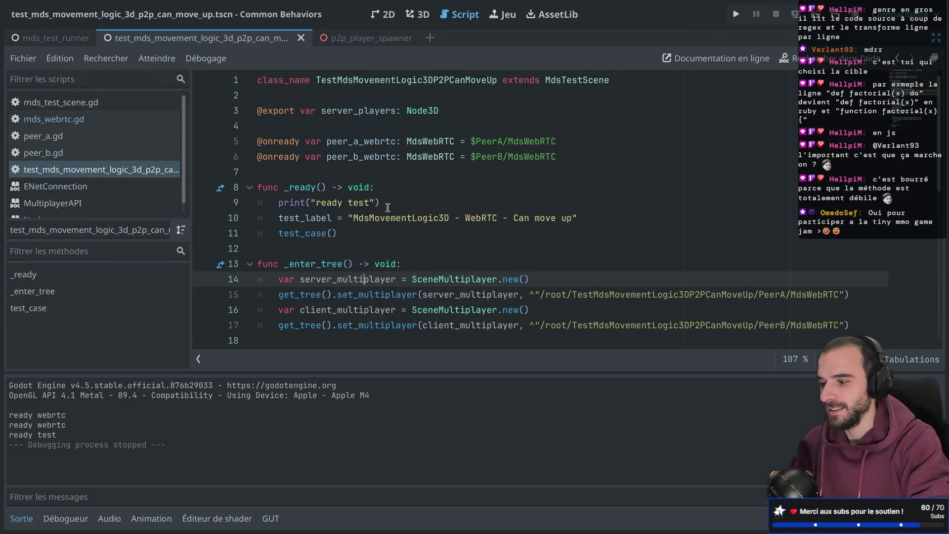
scroll(322, 251, down, 2)
key(ctrl+shift+F11)
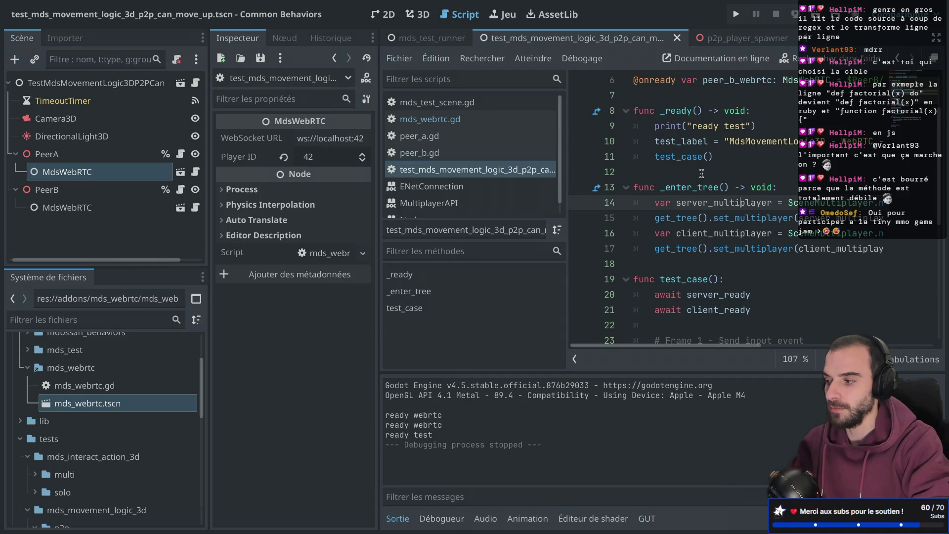
Step: Open the MdsWebRTC node's script and scroll through it to find the socket_ready signal and register()
click(198, 172)
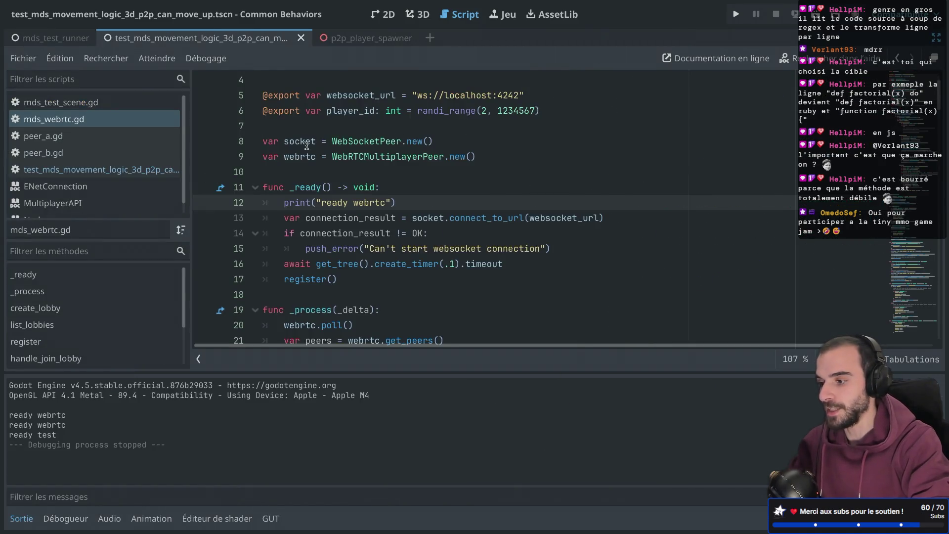
scroll(301, 146, up, 2)
drag(300, 118, 381, 115)
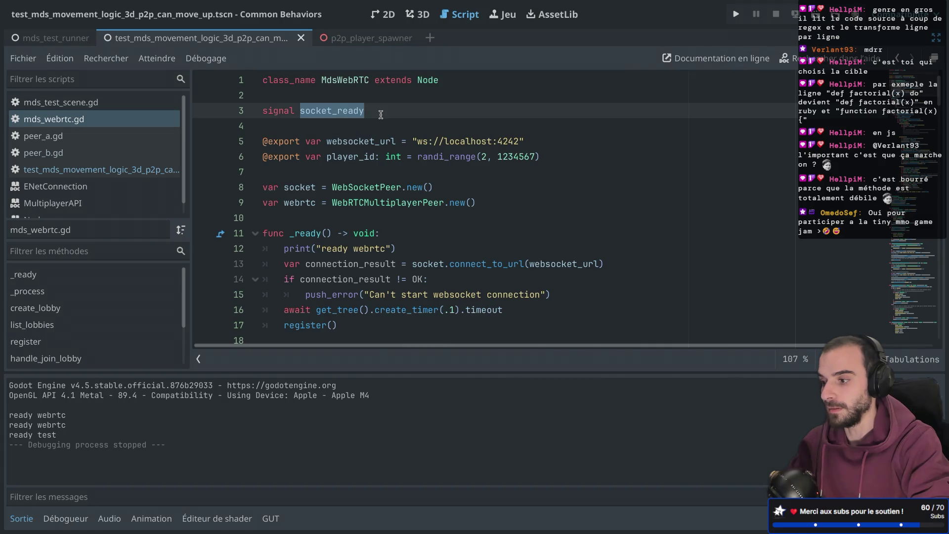
scroll(381, 115, down, 3)
scroll(381, 115, right, 2)
scroll(380, 115, up, 3)
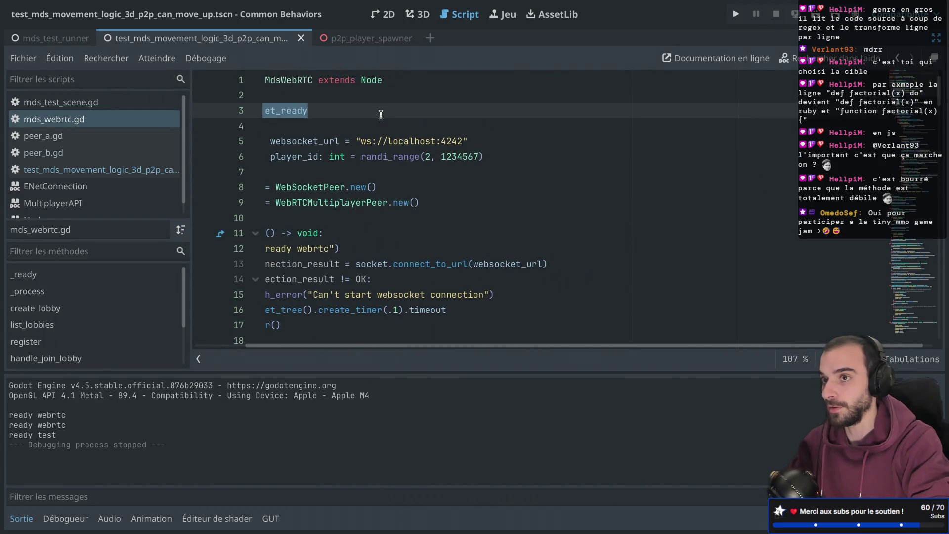
scroll(380, 115, left, 2)
scroll(381, 115, down, 5)
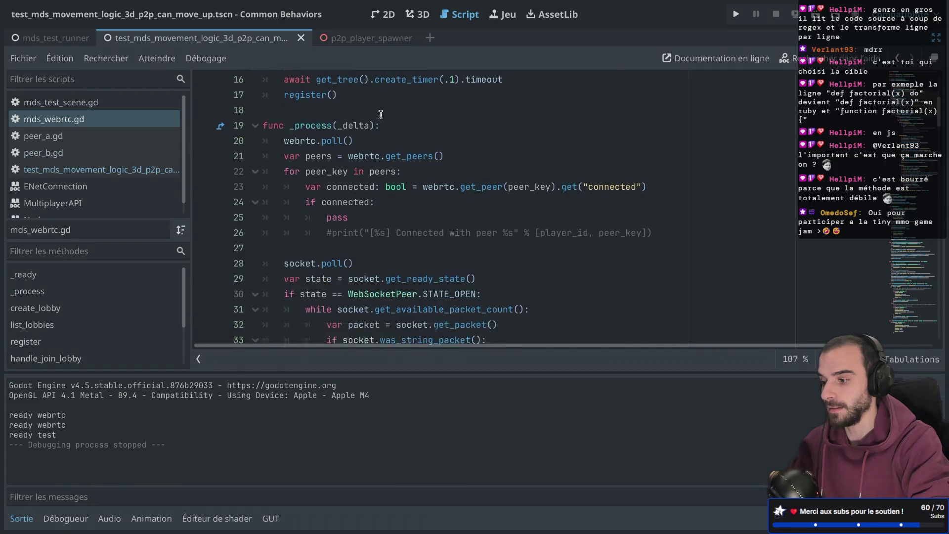
scroll(381, 115, down, 20)
scroll(381, 114, up, 5)
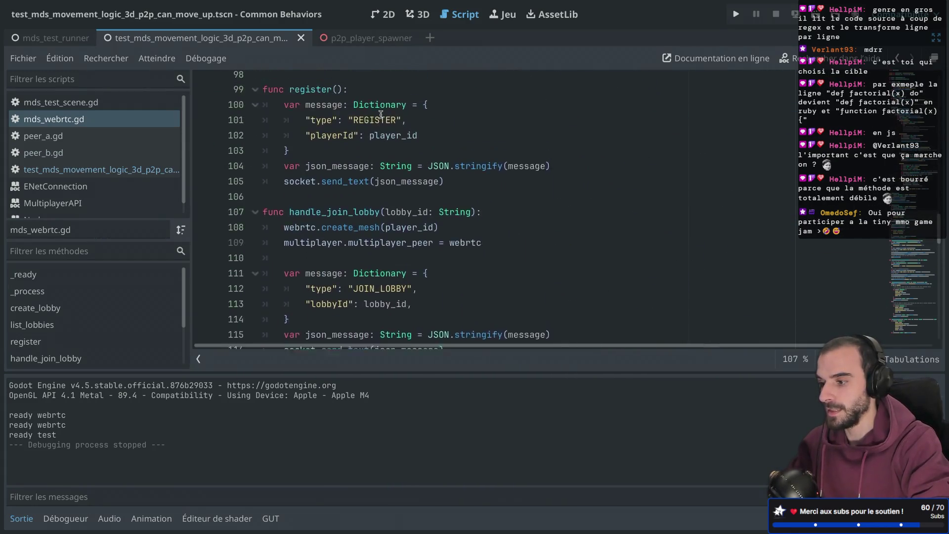
scroll(380, 114, up, 2)
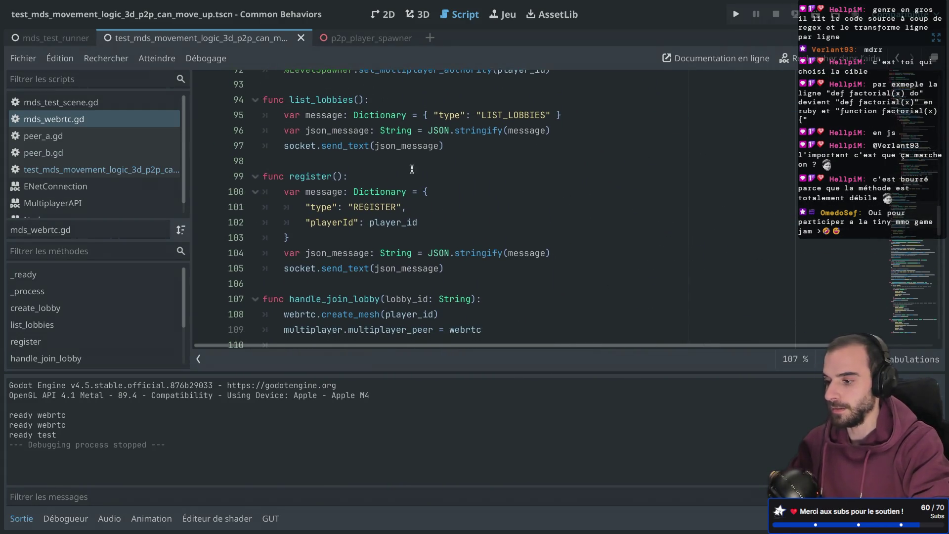
Step: Add socket_ready.emit() after socket.send_text in register() and save mds_webrtc.gd
click(453, 272)
key(Return)
text(si)
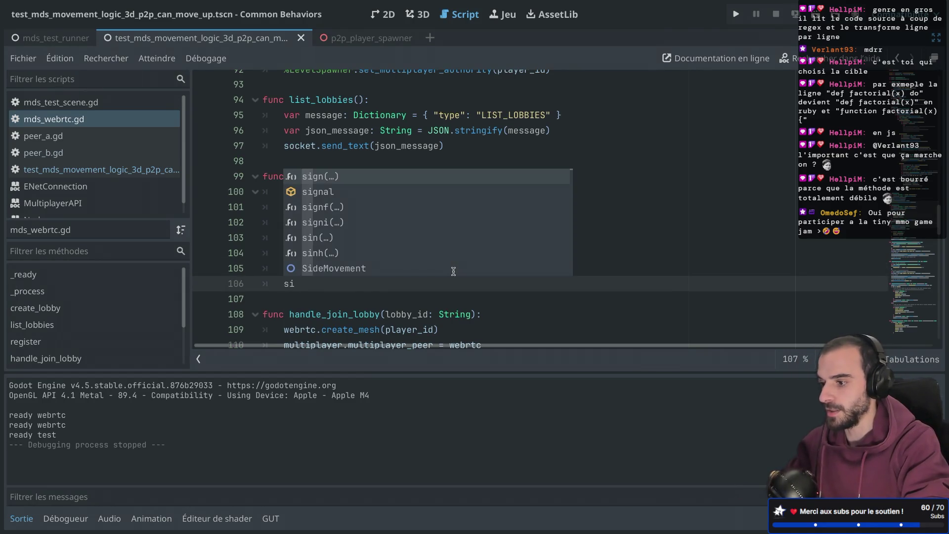
key(BackSpace)
text(o)
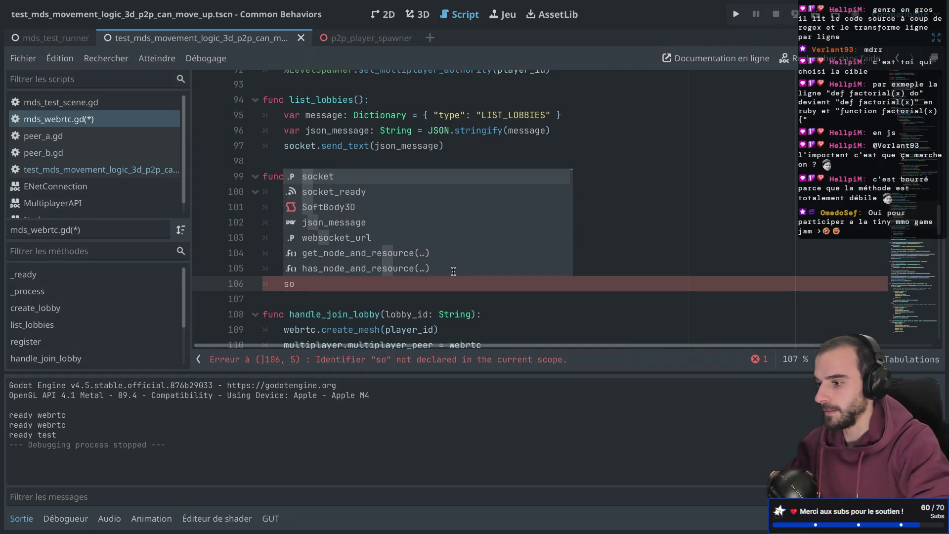
key(Down)
key(Return)
text(.)
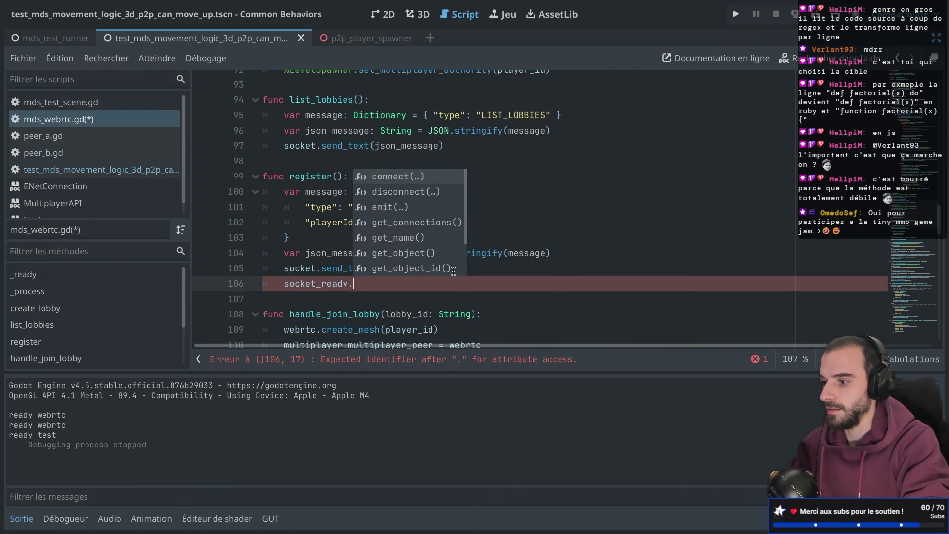
text(e)
key(Return)
key(ctrl+s)
click(375, 222)
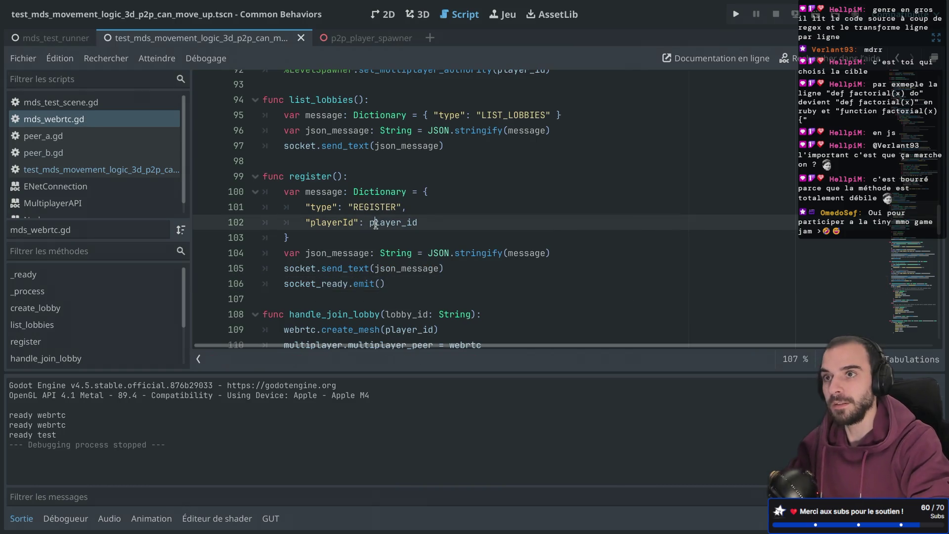
key(ctrl+super+d)
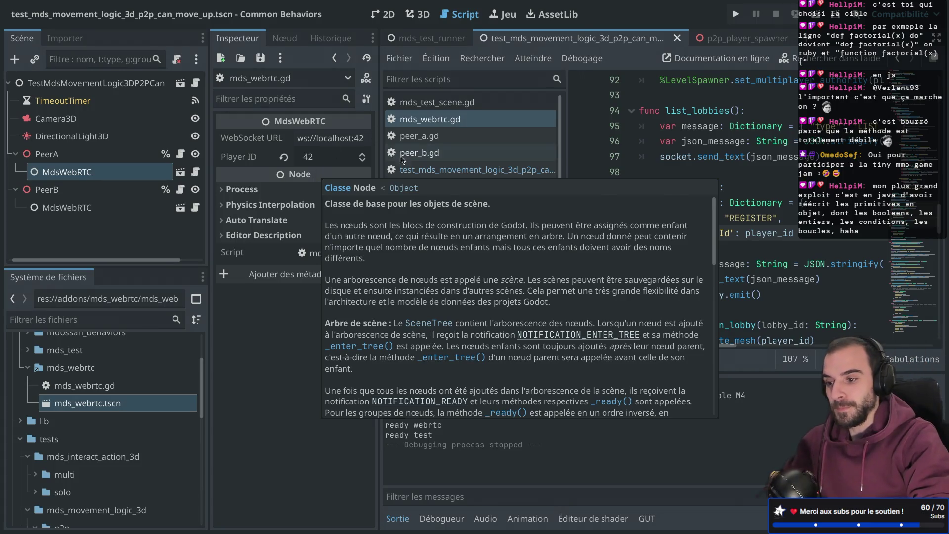
Step: Hide the side panels and scroll through mds_webrtc.gd to review it
key(ctrl+shift+F11)
scroll(705, 169, down, 4)
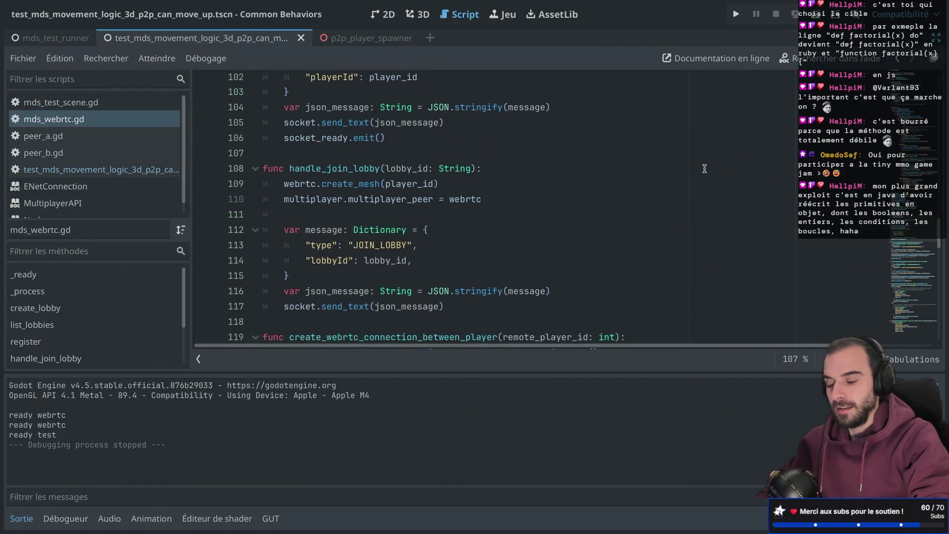
scroll(705, 168, down, 9)
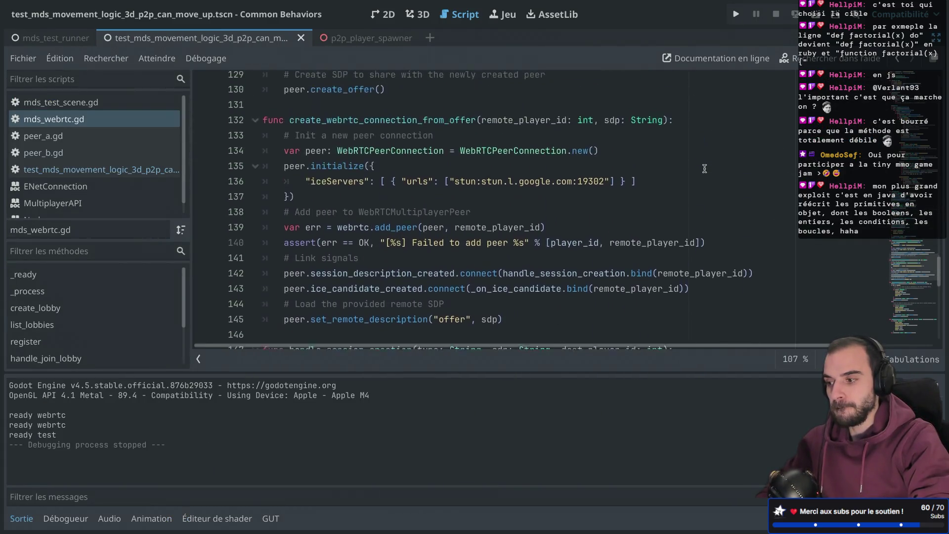
scroll(704, 168, up, 20)
key(ctrl+shift+F11)
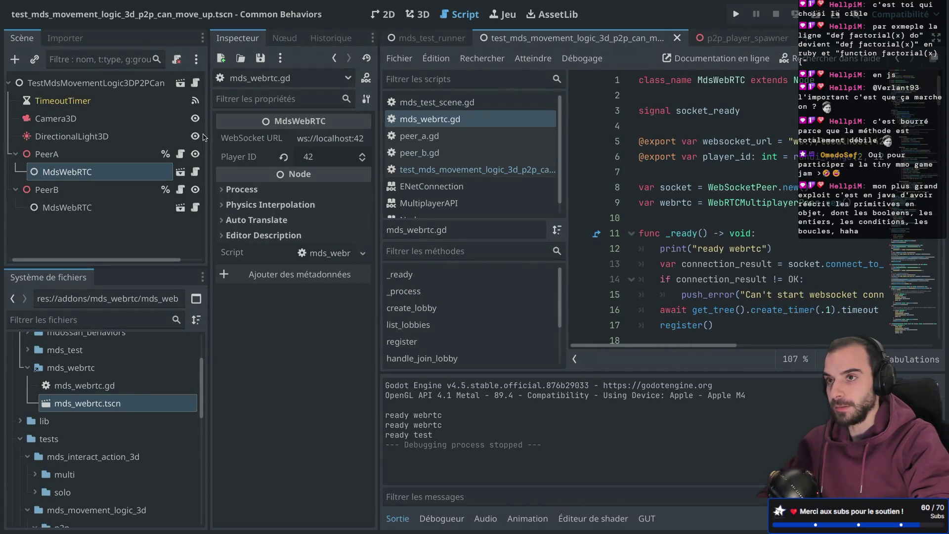
Step: Remove a stray 'd', save mds_webrtc.gd unchanged, and reopen the test scene's root script
text(d)
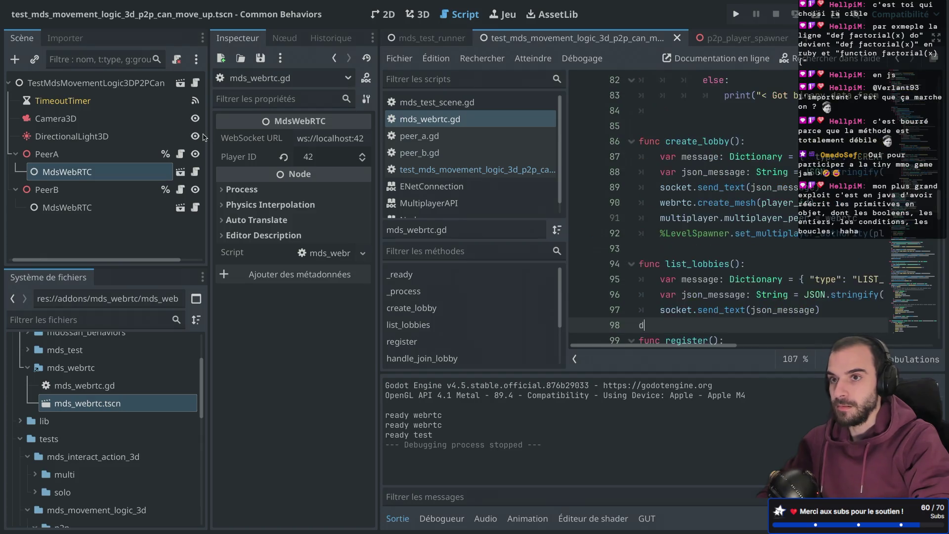
key(BackSpace)
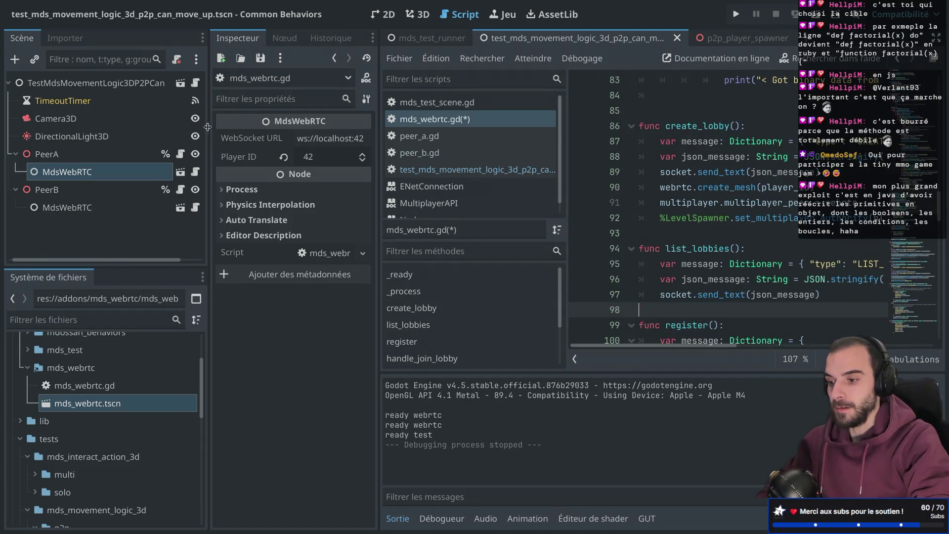
key(ctrl+s)
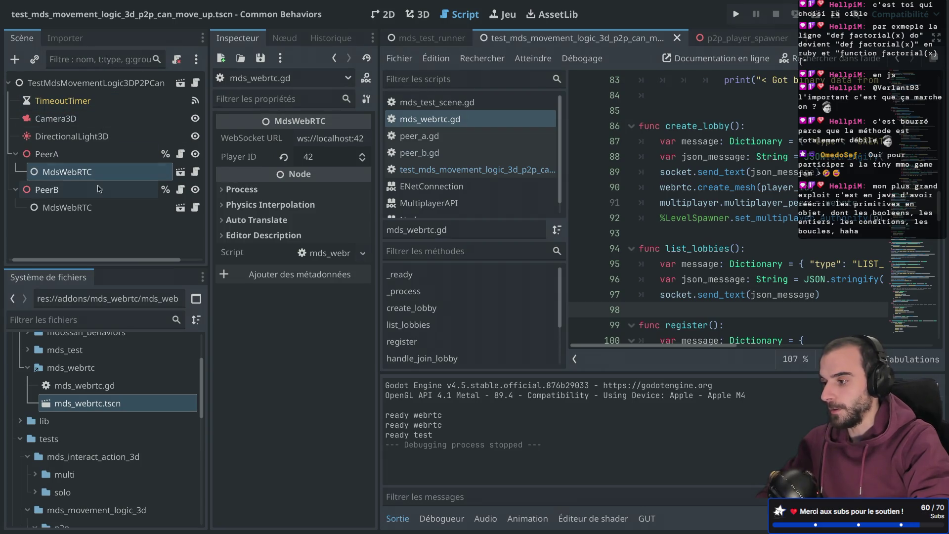
click(194, 87)
click(193, 87)
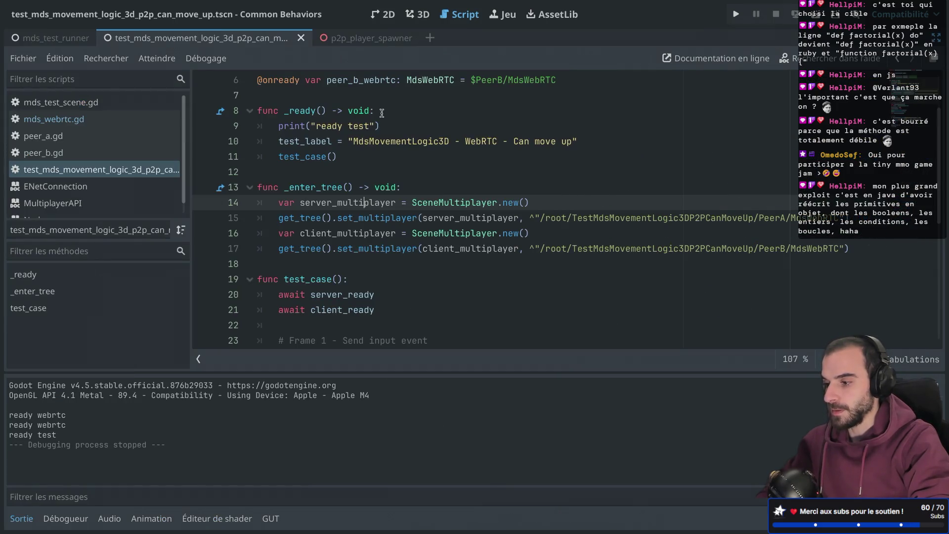
Step: Add a new first line in test_case referencing peer_a_webrtc.socket_ready
double_click(292, 143)
click(363, 279)
key(Return)
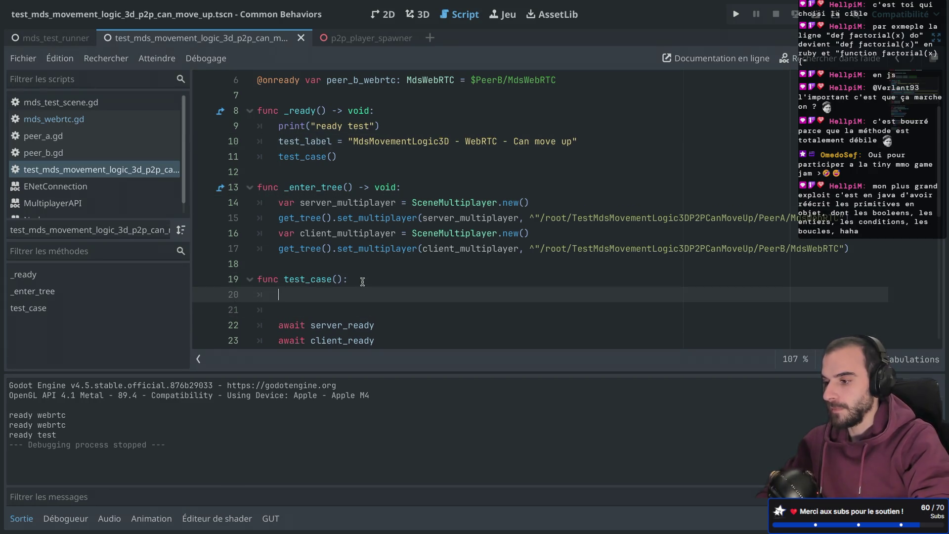
scroll(363, 282, up, 5)
scroll(362, 282, down, 2)
scroll(362, 281, down, 2)
text(pee)
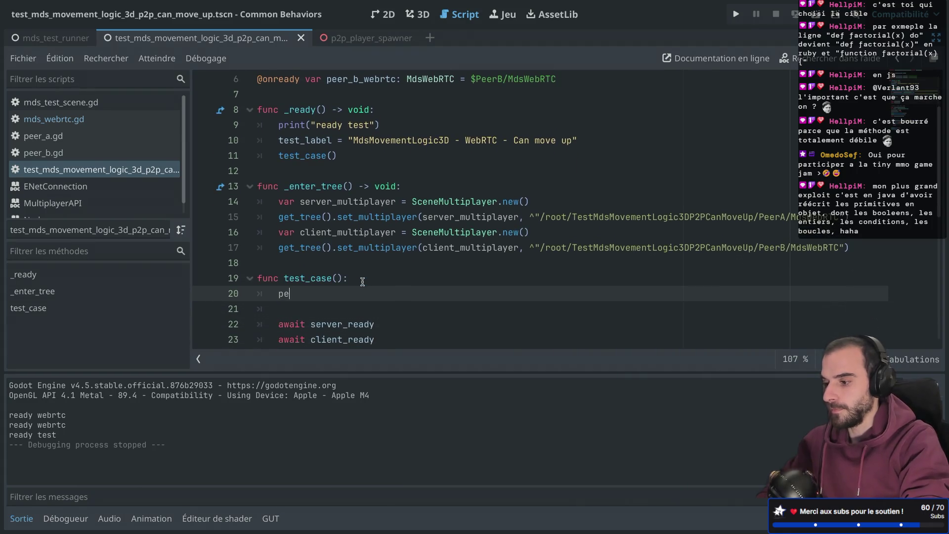
key(Return)
text(.si)
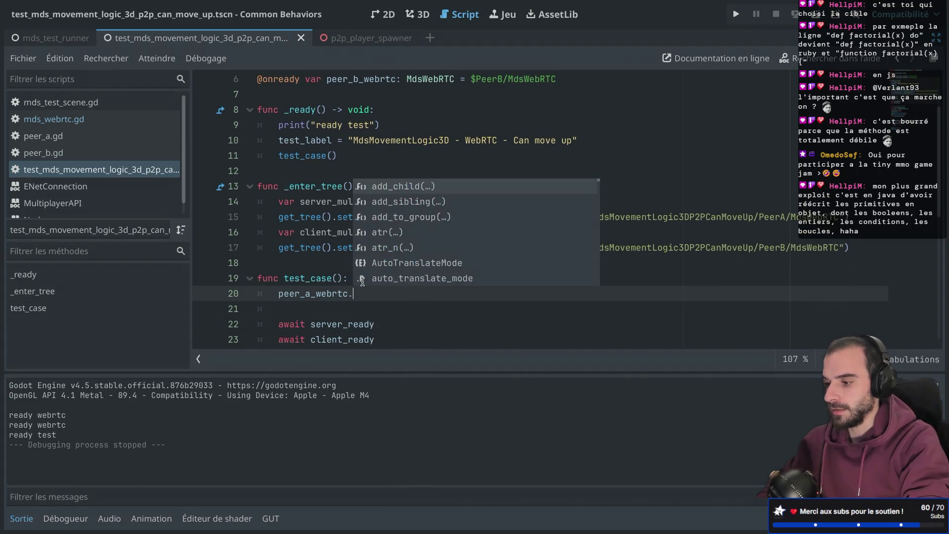
text(=oc)
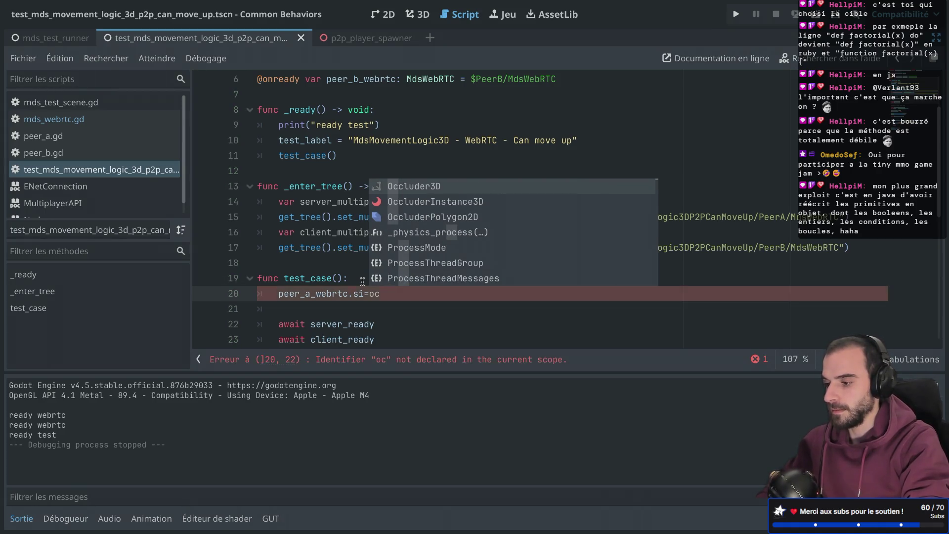
key(BackSpace)
key(BackSpace)
text(sock)
key(BackSpace)
key(BackSpace)
key(BackSpace)
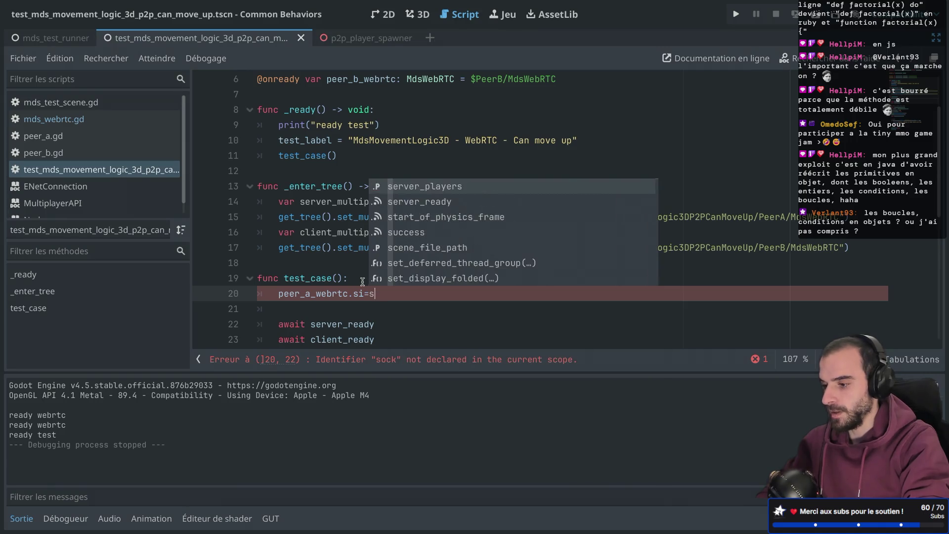
text(ock)
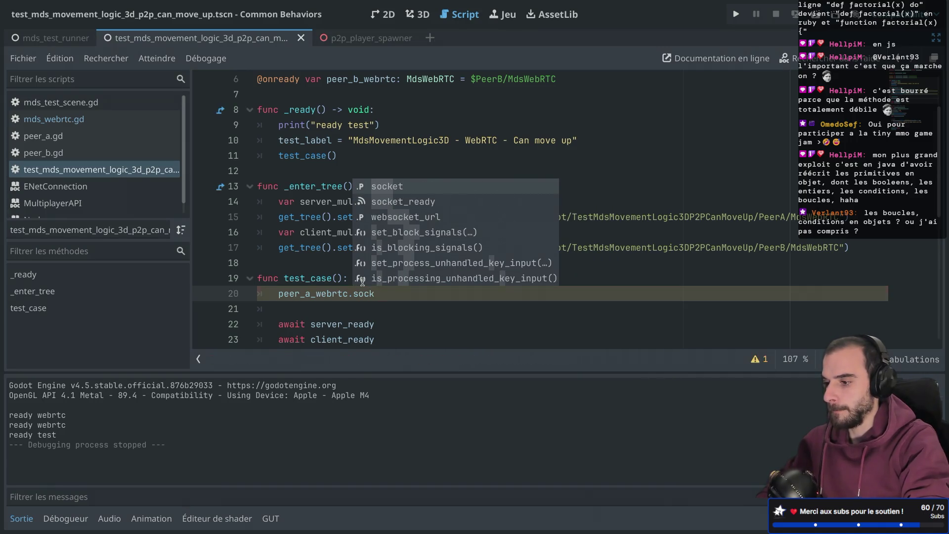
key(Down)
key(Return)
Step: Await peer_a_webrtc.socket_ready, print 'peer a is connected to socket', and run the scene to check output
click(278, 293)
text(await)
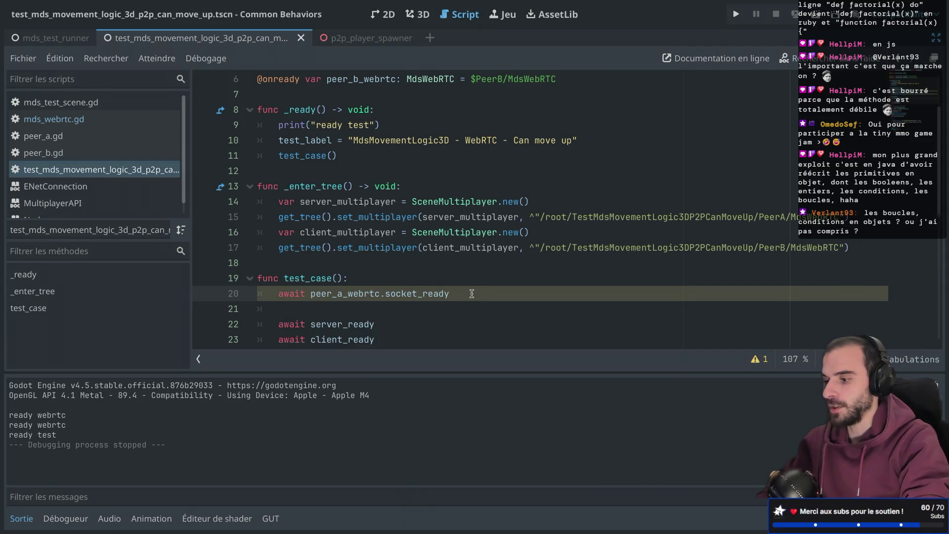
key(Return)
text(print("pr)
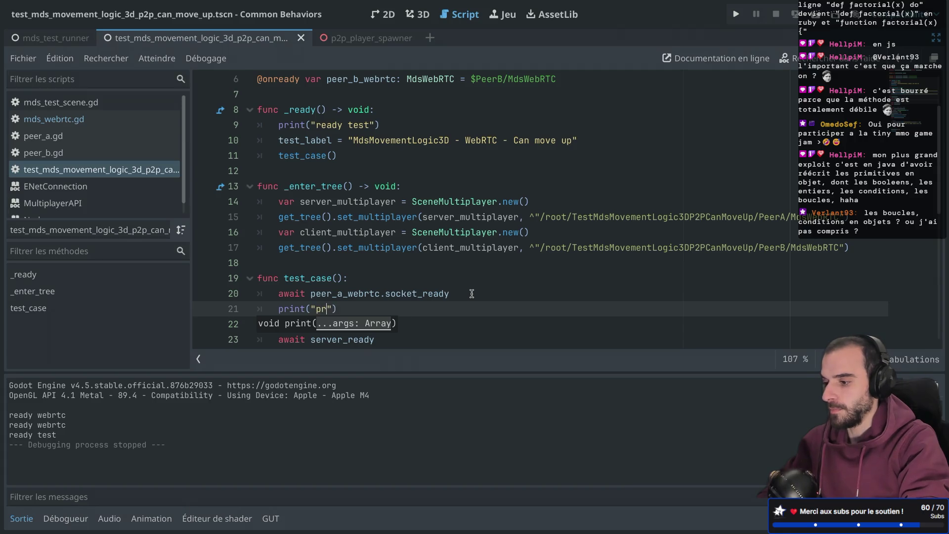
key(BackSpace)
text(eer a )
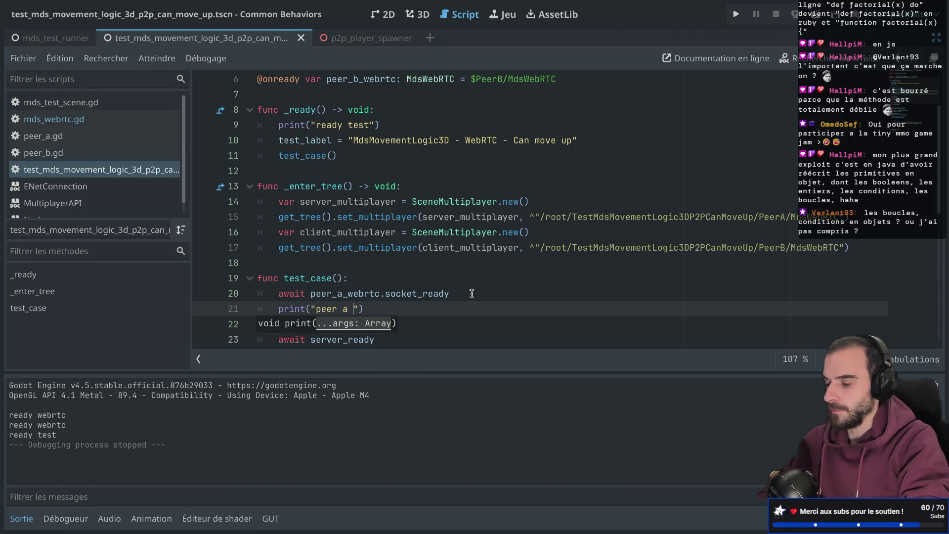
text(is connected to)
text( socket)
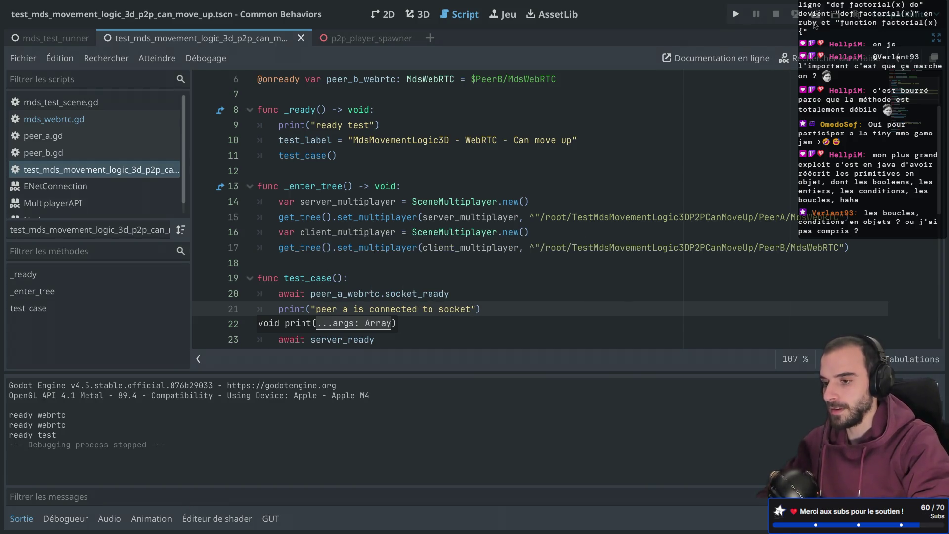
click(795, 14)
mouse_move(9, 447)
mouse_down()
mouse_move(144, 448)
mouse_move(124, 448)
mouse_up()
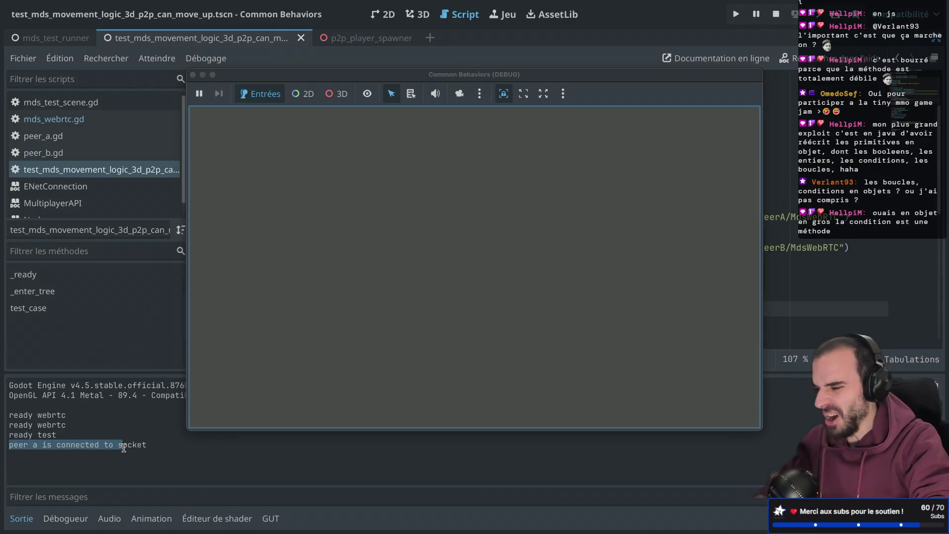
click(193, 74)
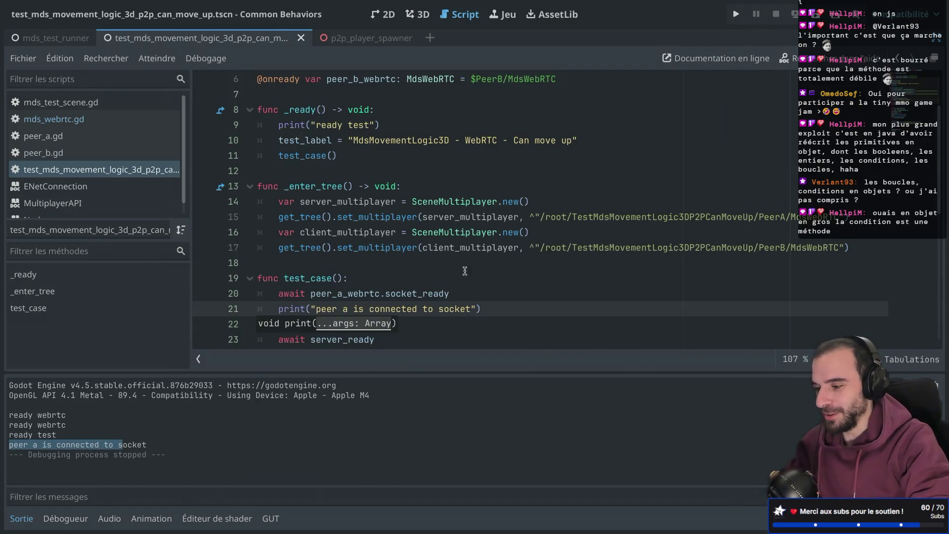
Step: Duplicate the await line for peer_b_webrtc.socket_ready and rerun the test scene
drag(459, 296, 459, 287)
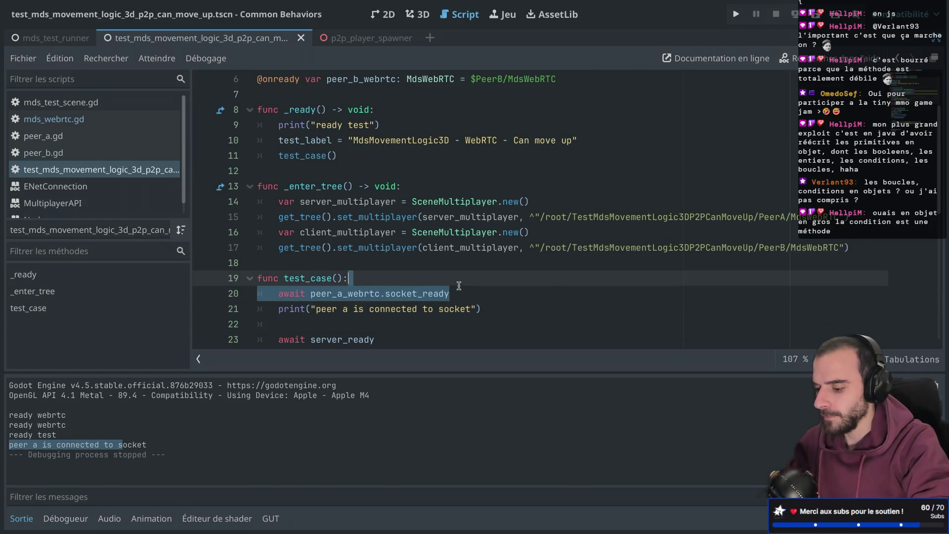
key(ctrl+c)
key(Right)
key(ctrl+v)
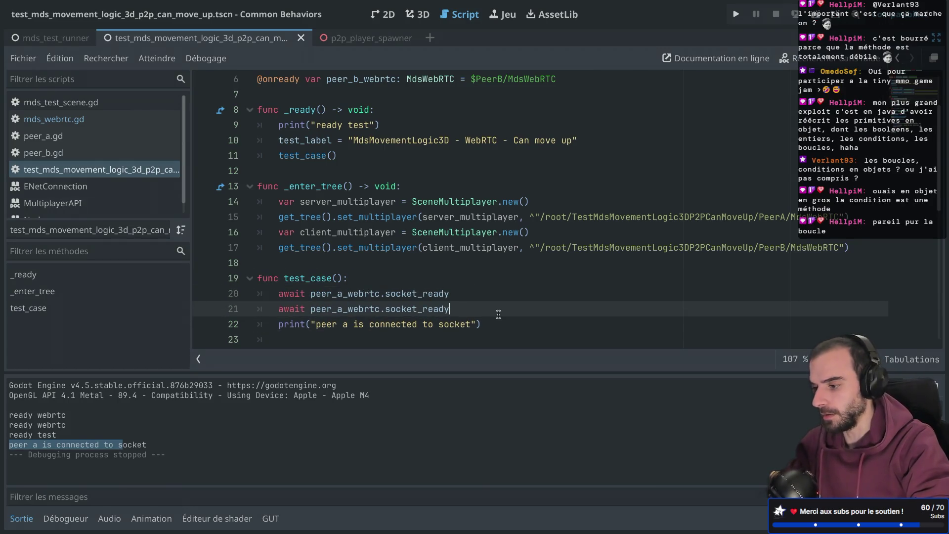
click(342, 309)
key(BackSpace)
text(b)
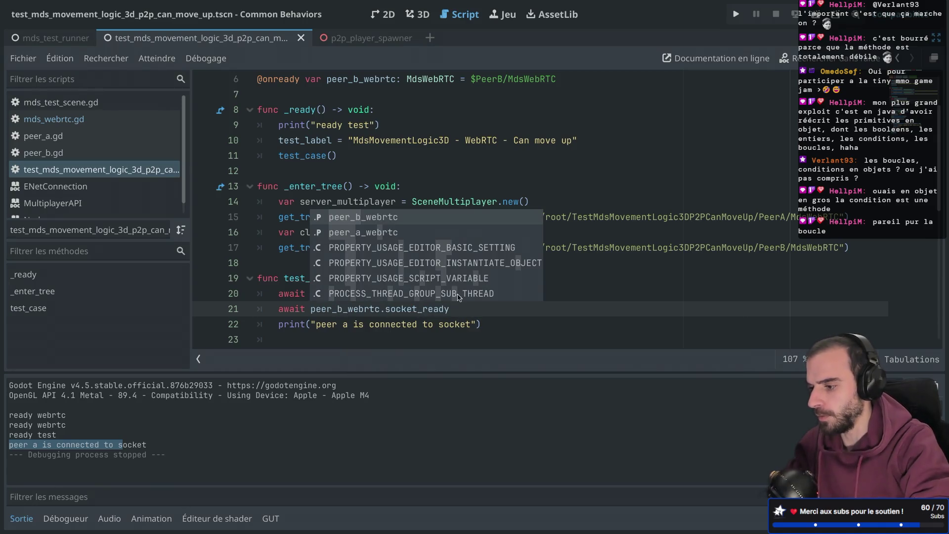
click(458, 315)
key(Down)
key(End)
key(shift+Up)
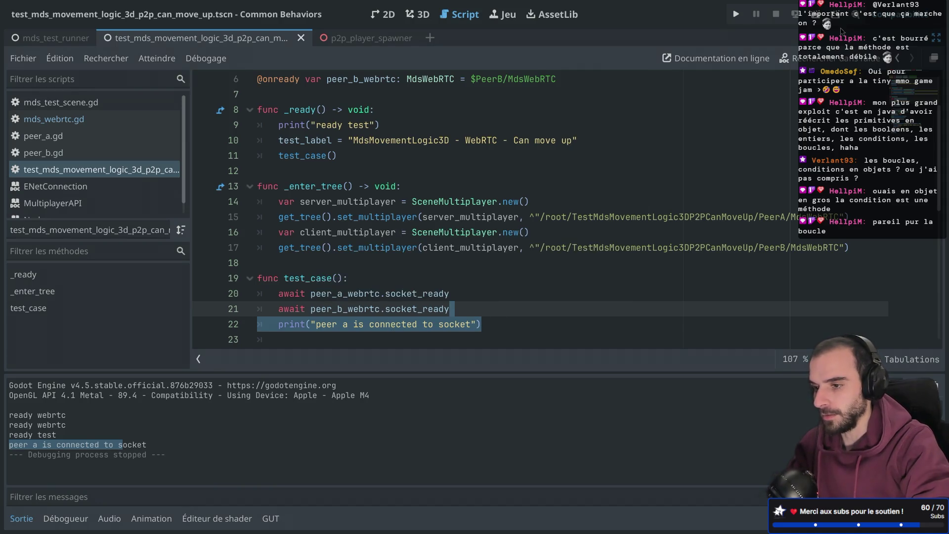
click(819, 19)
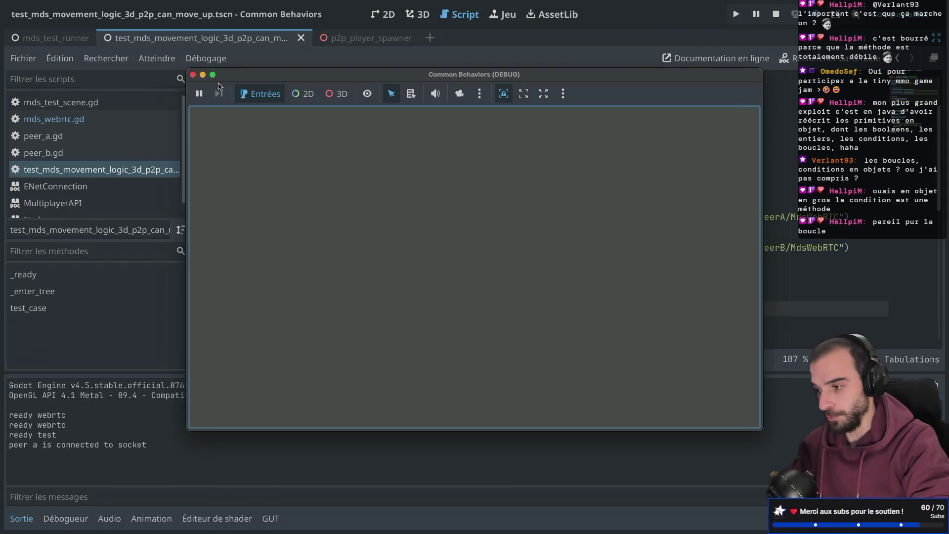
scroll(445, 208, down, 3)
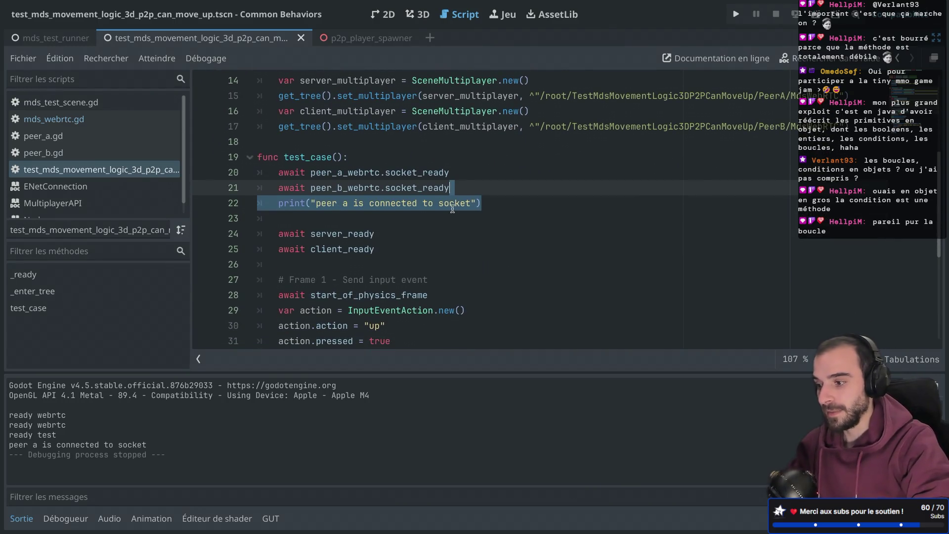
Step: Add a peer_a_webrtc.create_lobby() call on a new line after the socket waits
drag(312, 175, 379, 175)
drag(295, 188, 479, 191)
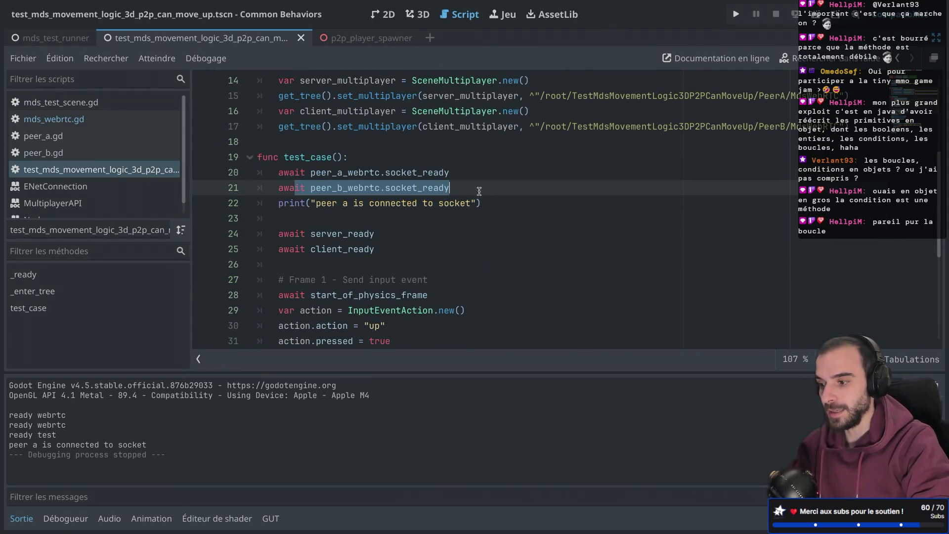
click(488, 193)
key(Return)
text(p)
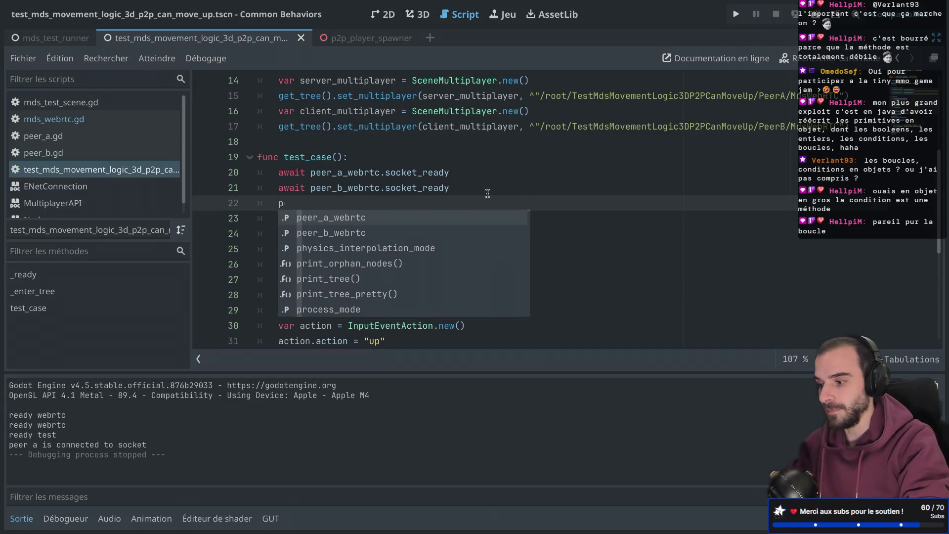
key(Return)
text(.create)
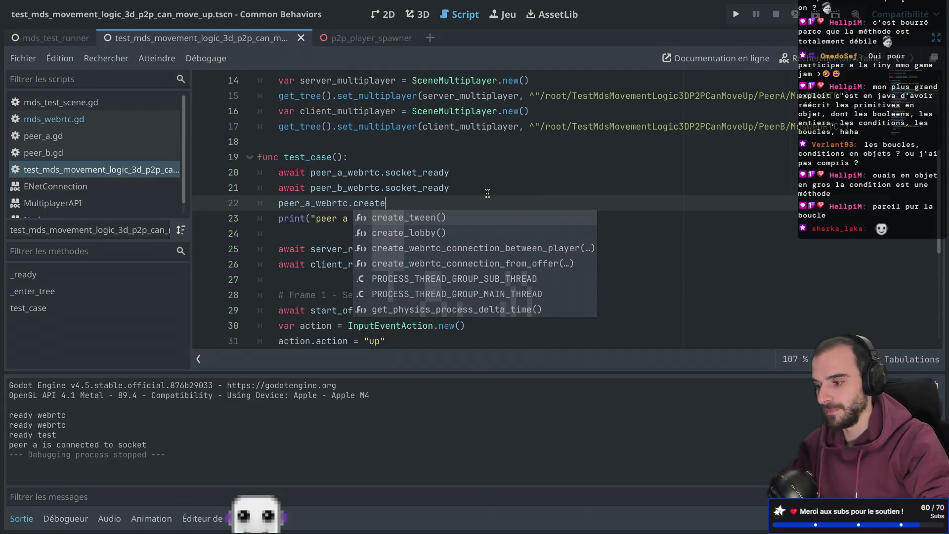
key(Down)
key(Return)
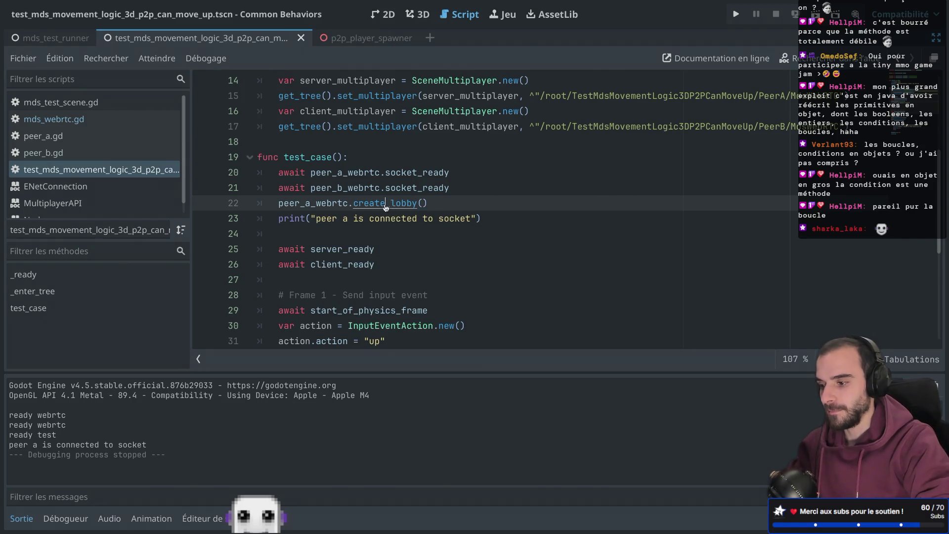
Step: Jump to create_lobby's definition in mds_webrtc.gd and read through its CREATE_LOBBY message code
ctrl+click(391, 203)
mouse_move(386, 198)
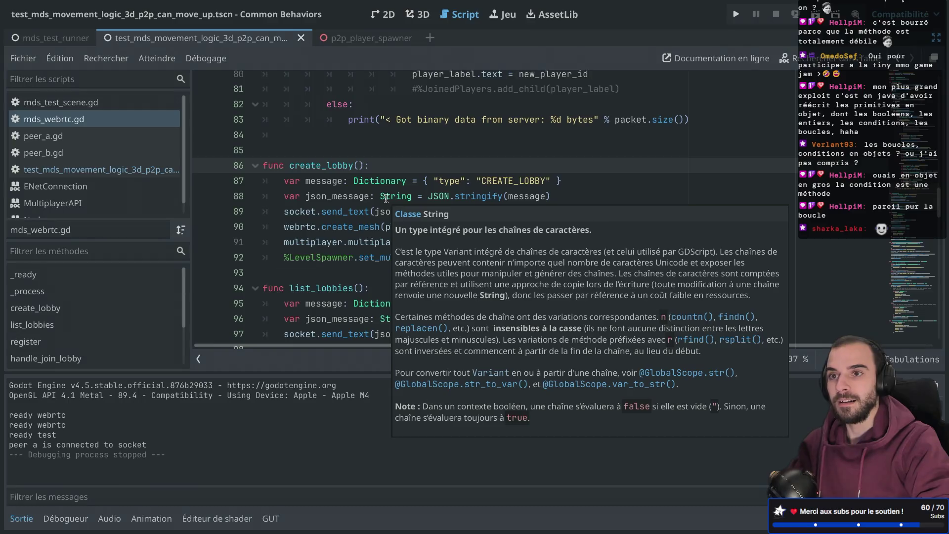
click(347, 196)
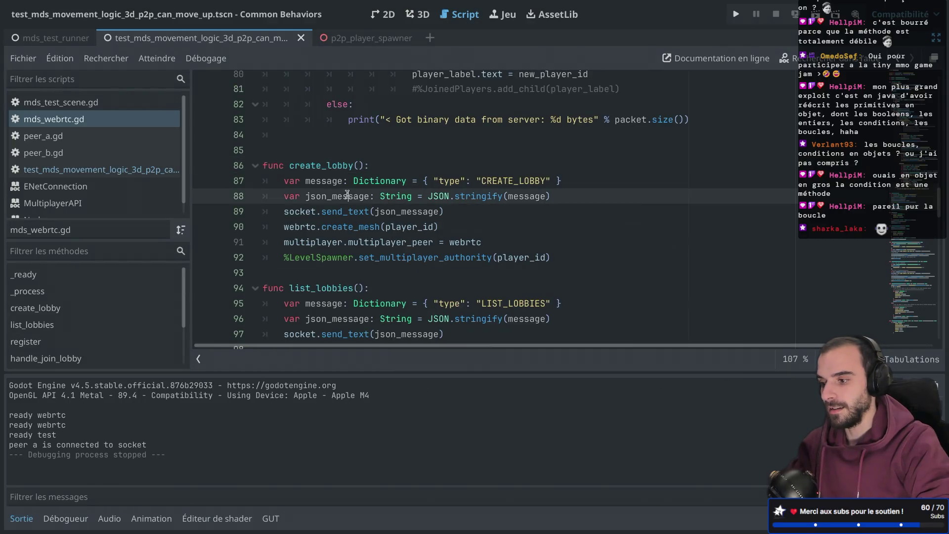
double_click(495, 187)
double_click(477, 196)
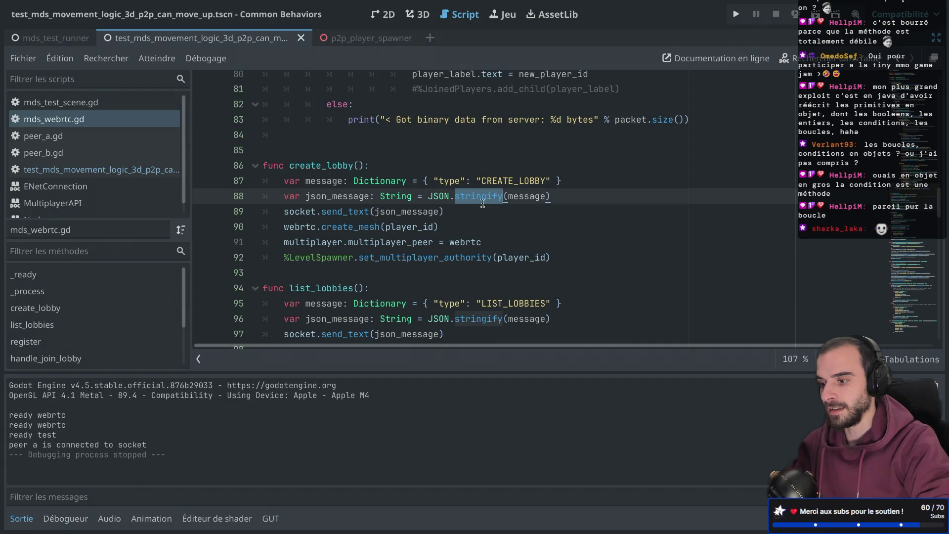
click(500, 192)
click(469, 222)
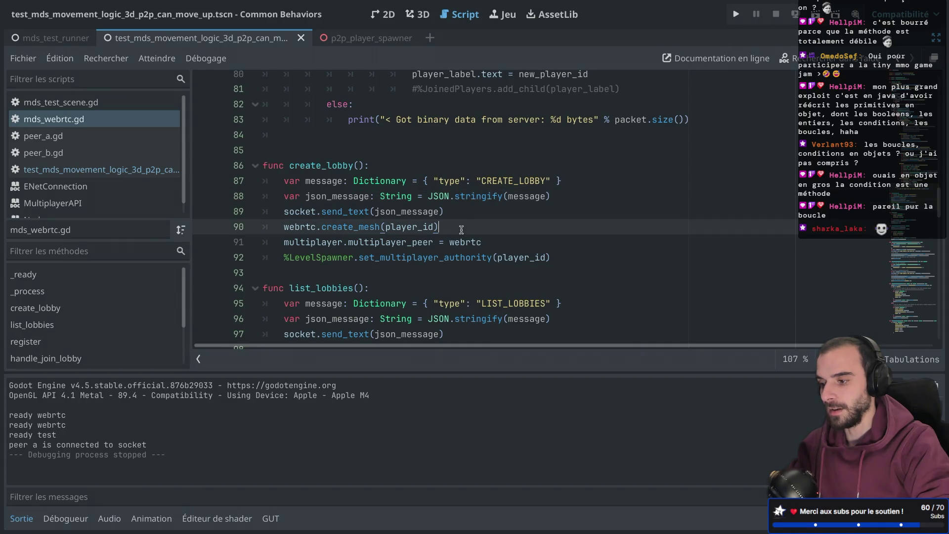
mouse_move(450, 246)
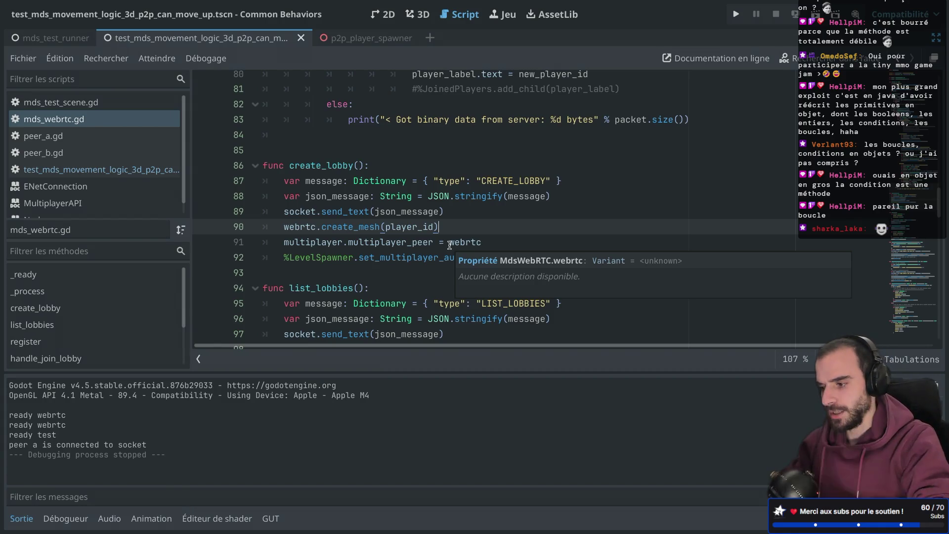
click(303, 258)
double_click(303, 257)
key(ctrl+super+d)
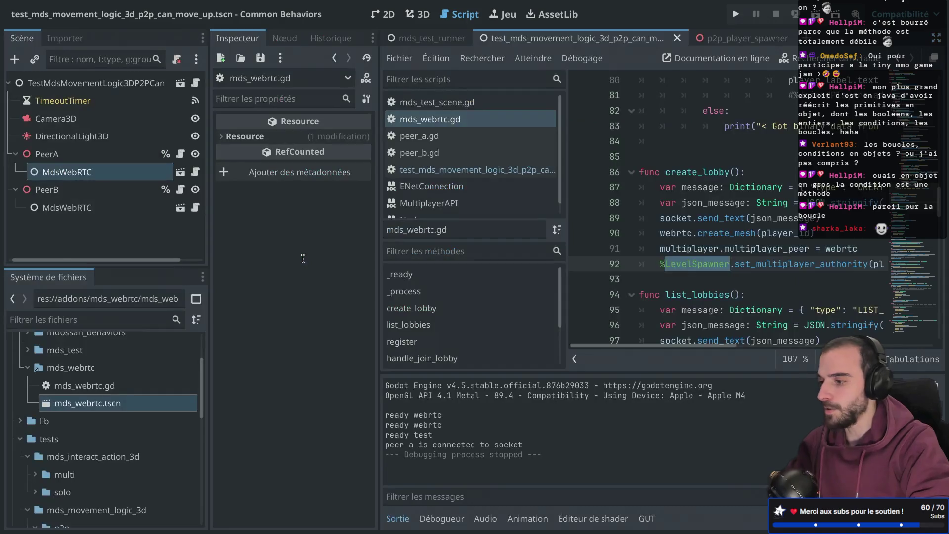
Step: Comment out the LevelSpawner authority line in mds_webrtc.gd
key(ctrl+super+d)
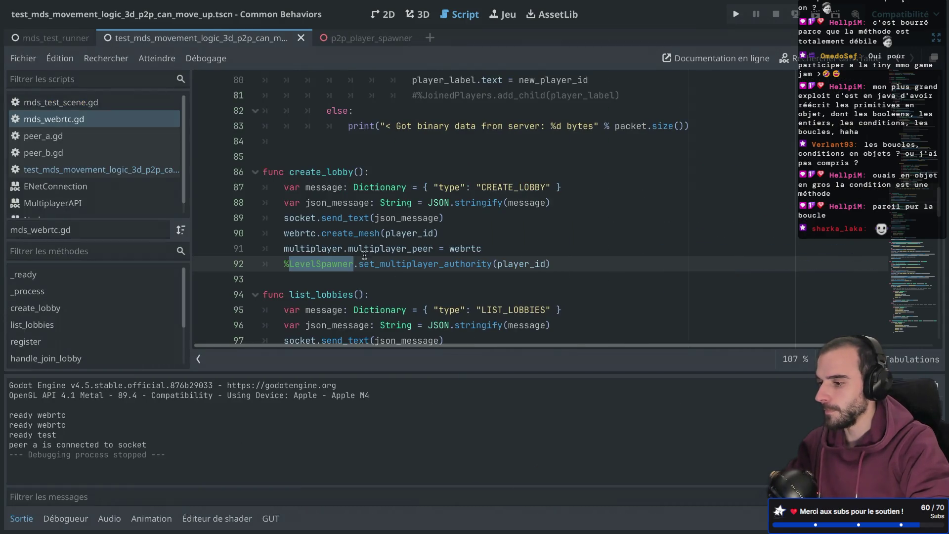
click(402, 264)
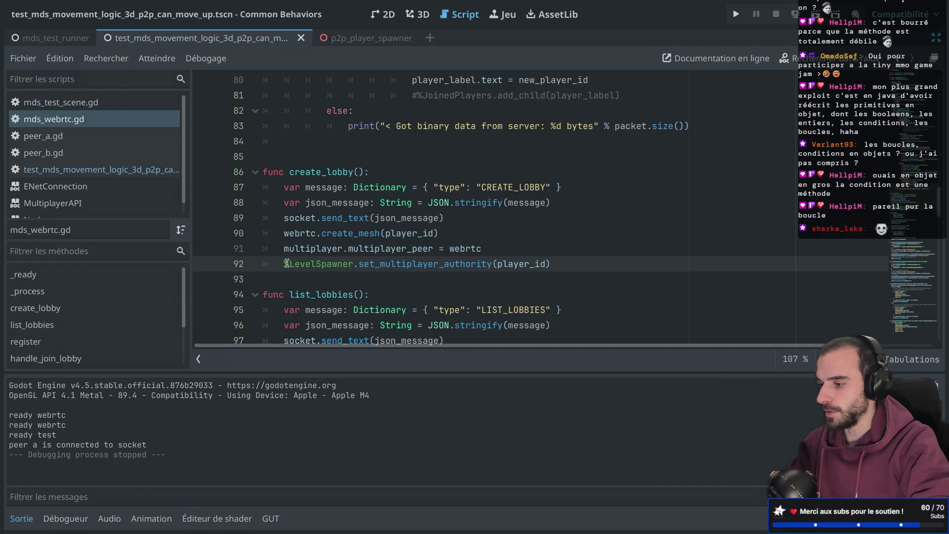
key(ctrl+super+d)
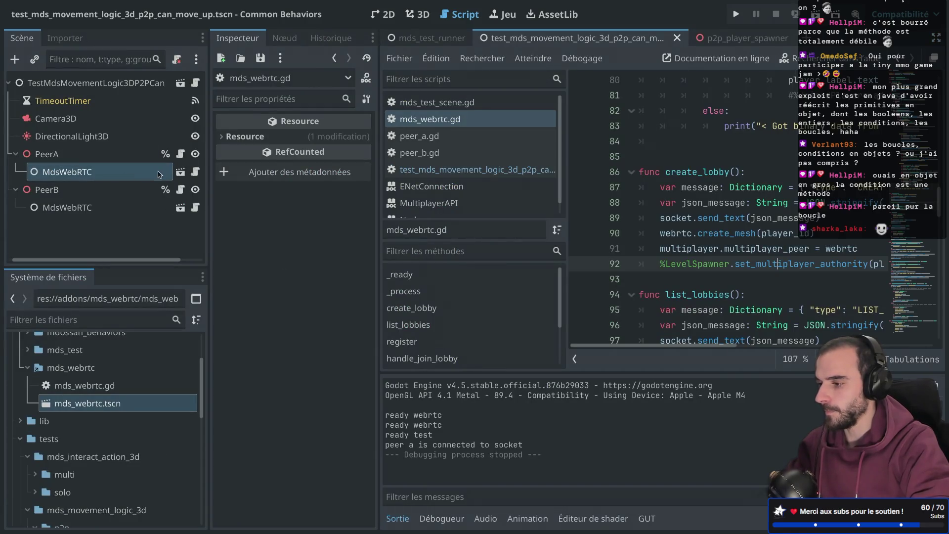
click(180, 172)
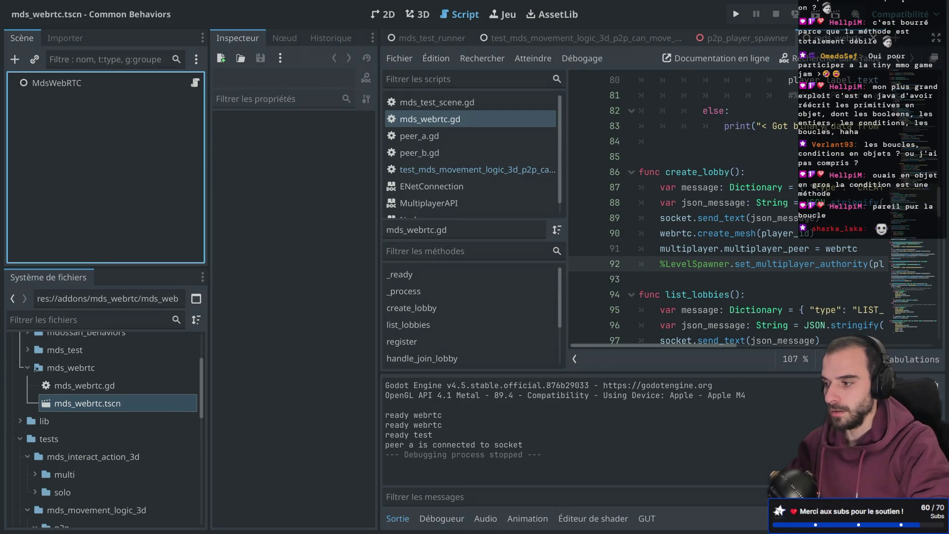
click(873, 38)
key(ctrl+super+d)
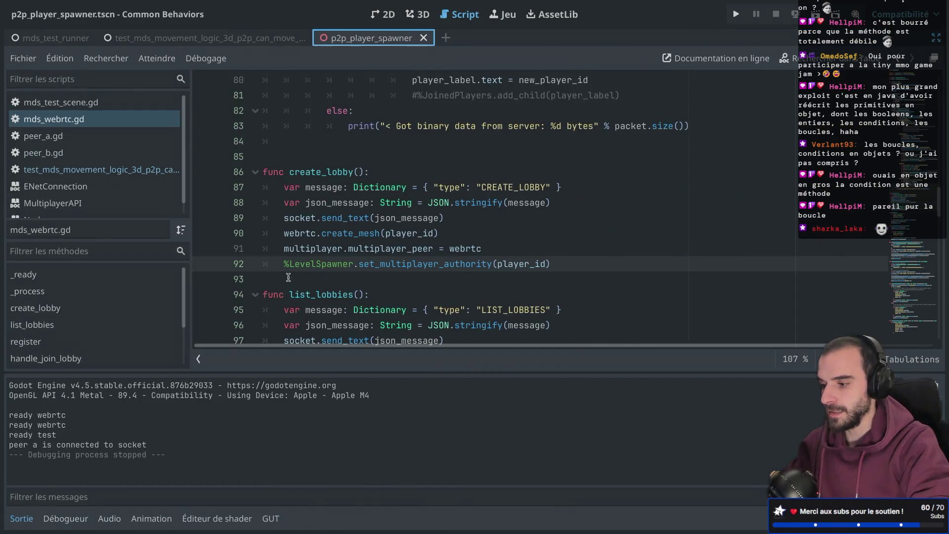
key(super+k)
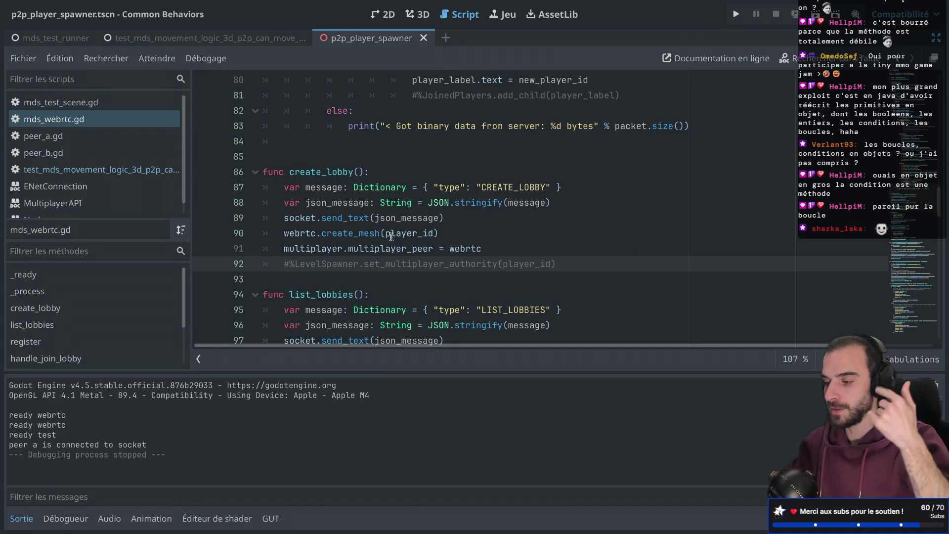
click(415, 204)
Step: Return to the movement test scene and run it again
key(ctrl+super+d)
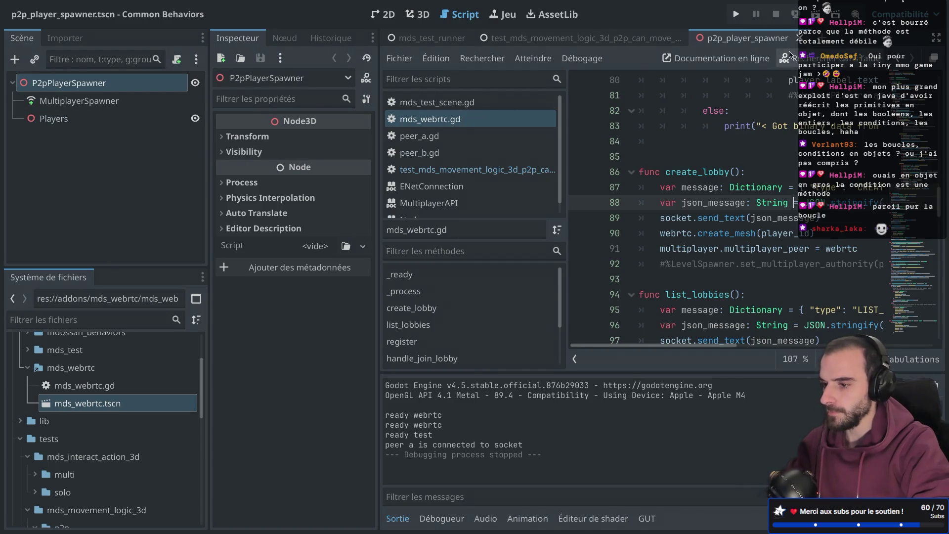
click(539, 38)
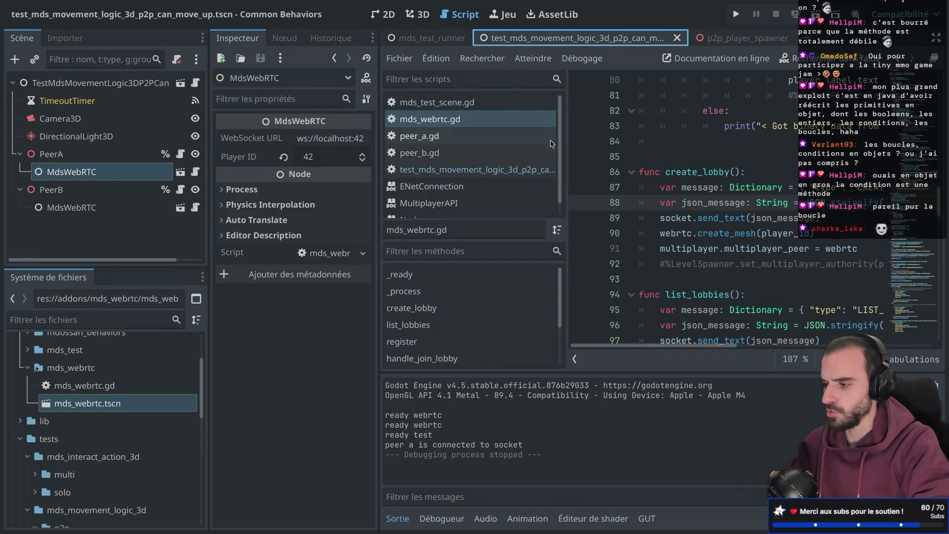
key(ctrl+super+d)
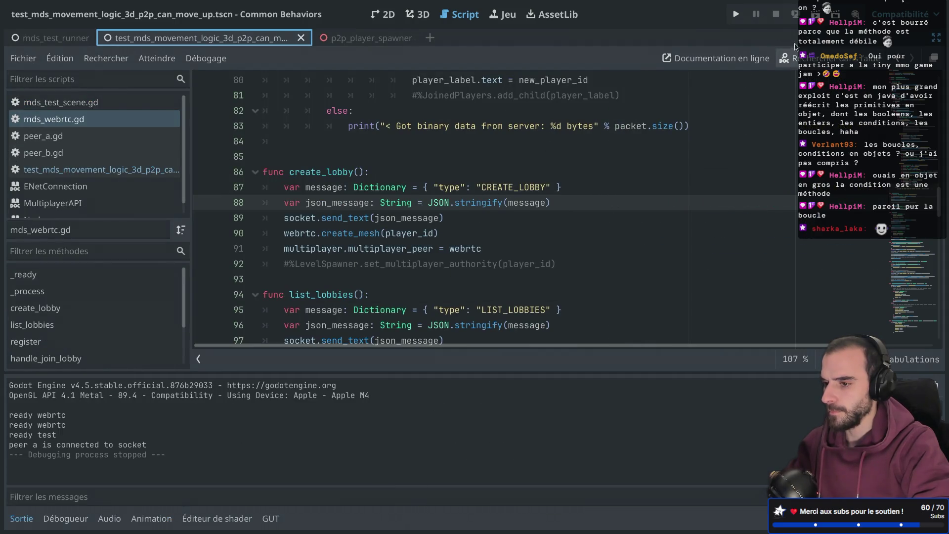
click(816, 12)
key(super+Tab)
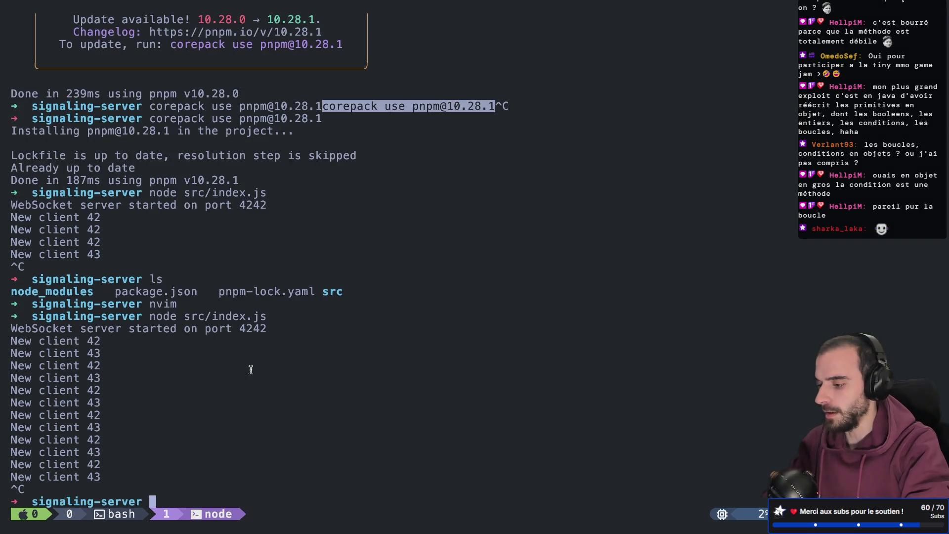
Step: Launch Neovim in the server folder and open src/index.js from the file tree
text(fg)
key(Return)
text(nvim)
key(Return)
key(space)
key(e)
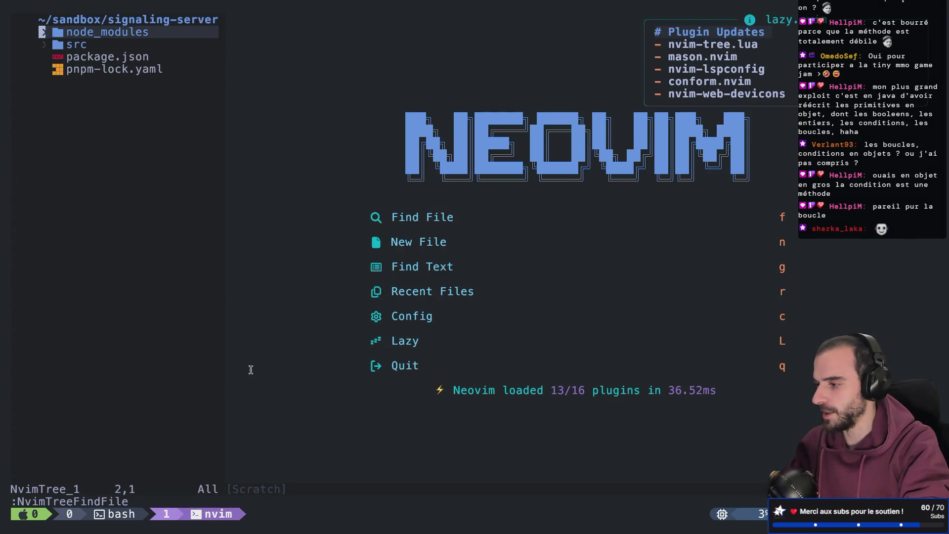
key(j)
key(Return)
key(j)
key(Return)
key(j)
key(j)
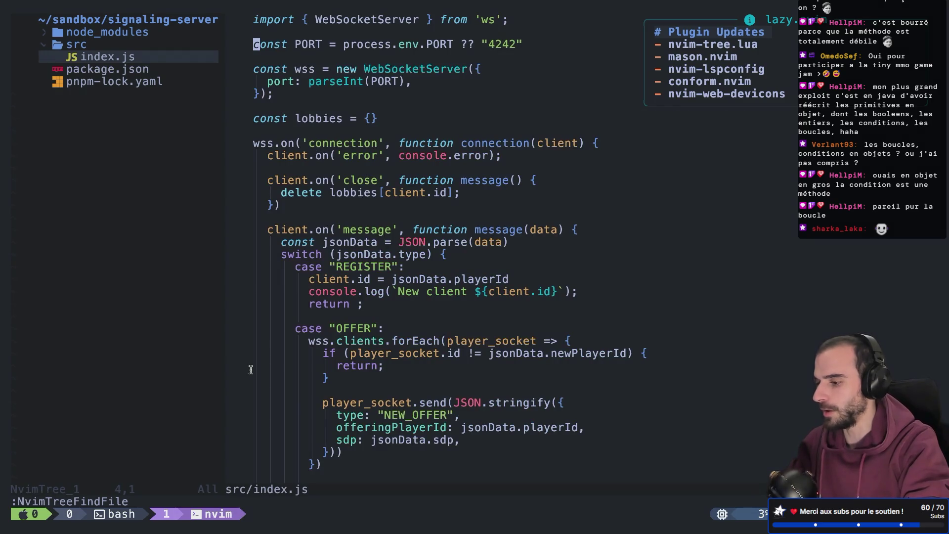
scroll(251, 370, down, 3)
scroll(251, 370, up, 3)
scroll(250, 370, down, 6)
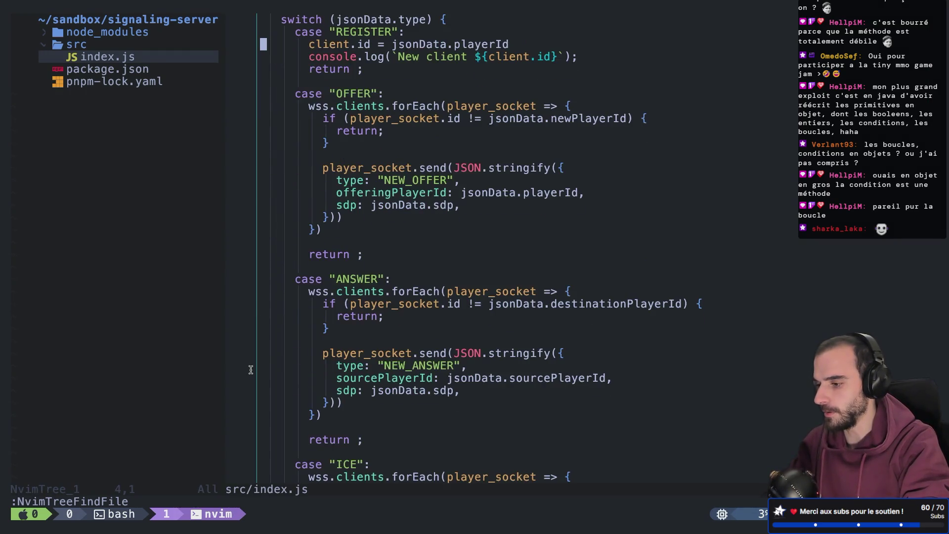
scroll(251, 370, up, 5)
scroll(251, 370, down, 12)
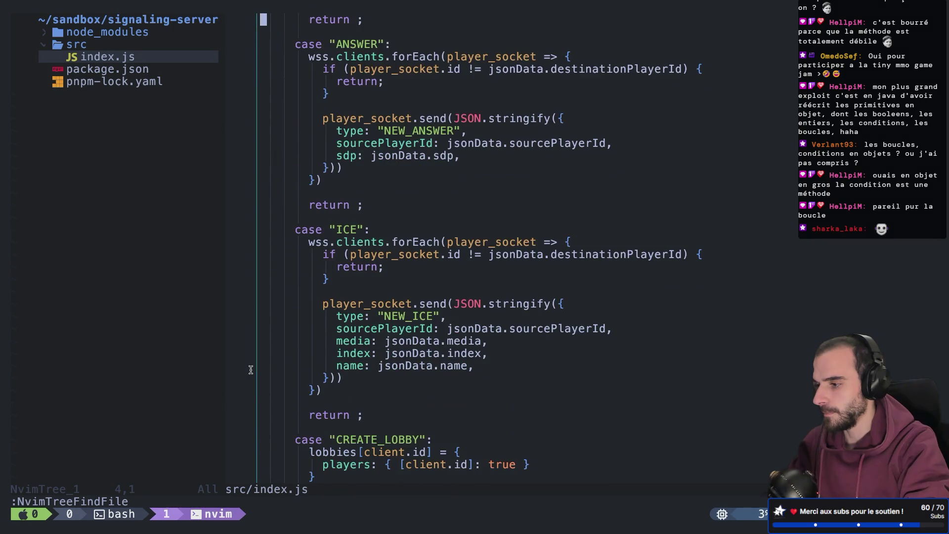
scroll(250, 369, up, 3)
scroll(250, 370, down, 9)
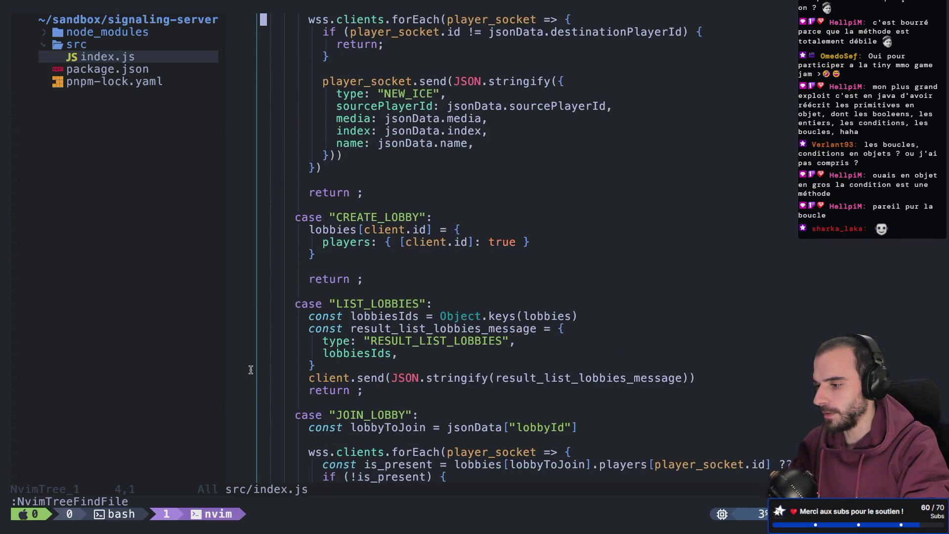
Step: Add console.log("CREATE_LOBBY", client.id) inside the CREATE_LOBBY case
key(j)
key(j)
key(j)
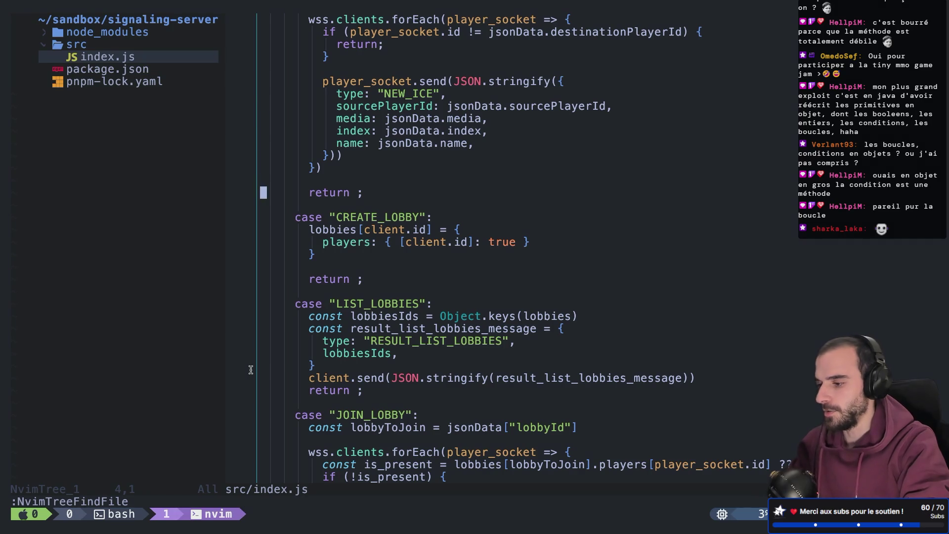
key(j)
key(o)
key(Return)
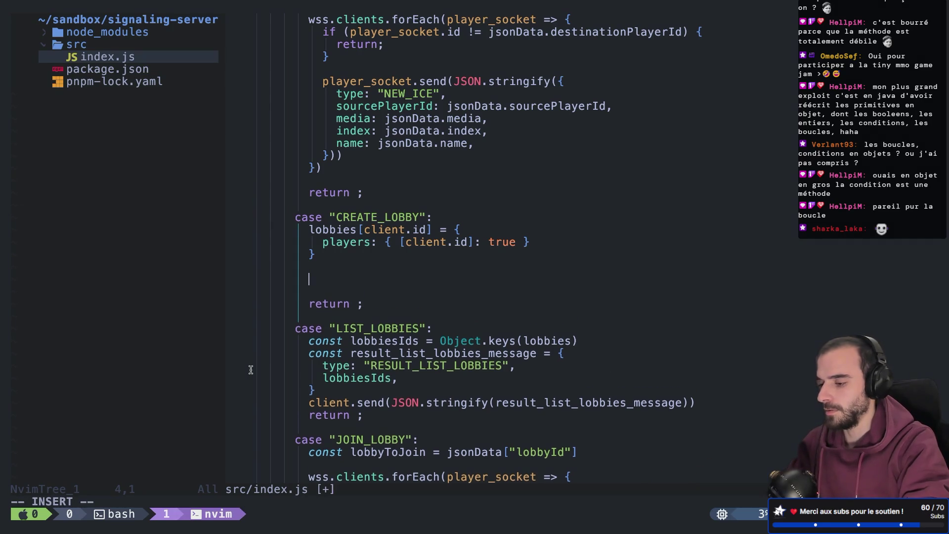
text(console.lo)
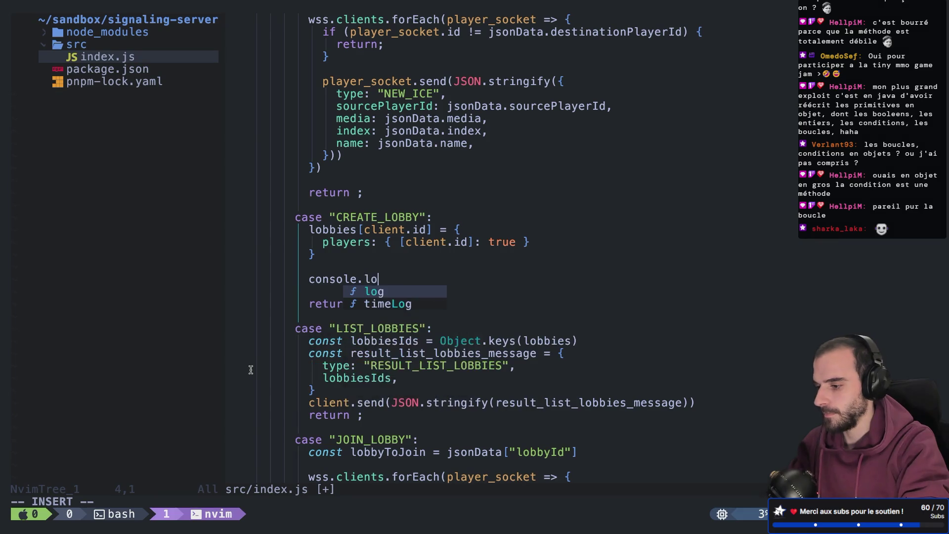
text(g(")
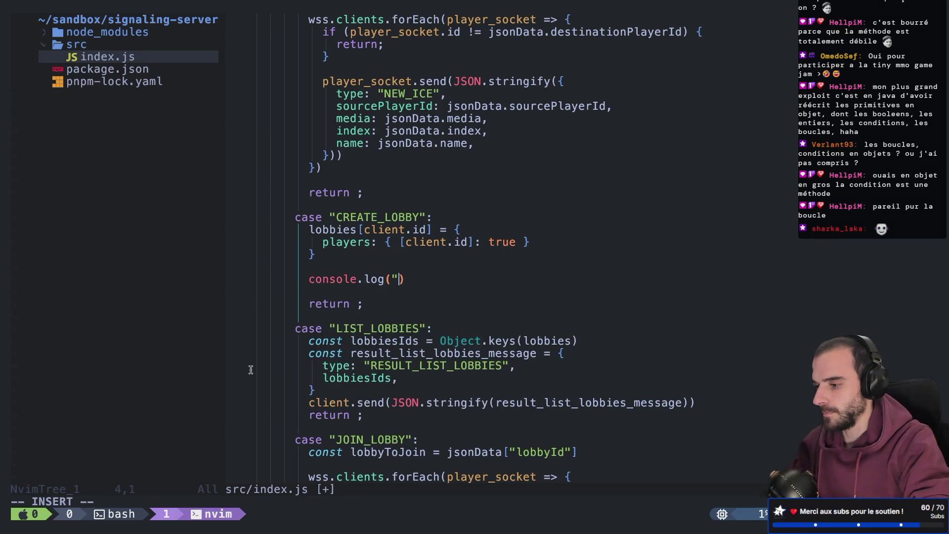
text(CREATE_LOBBY)
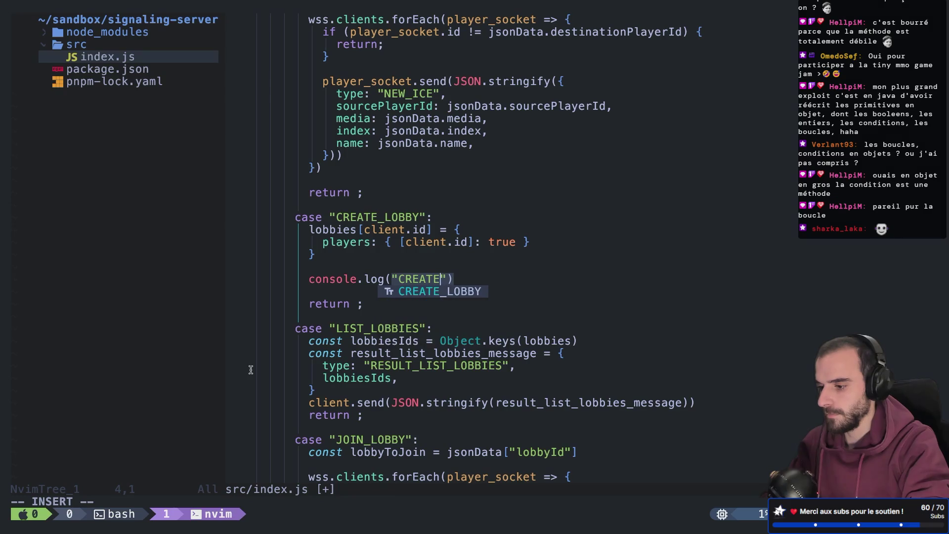
text(", )
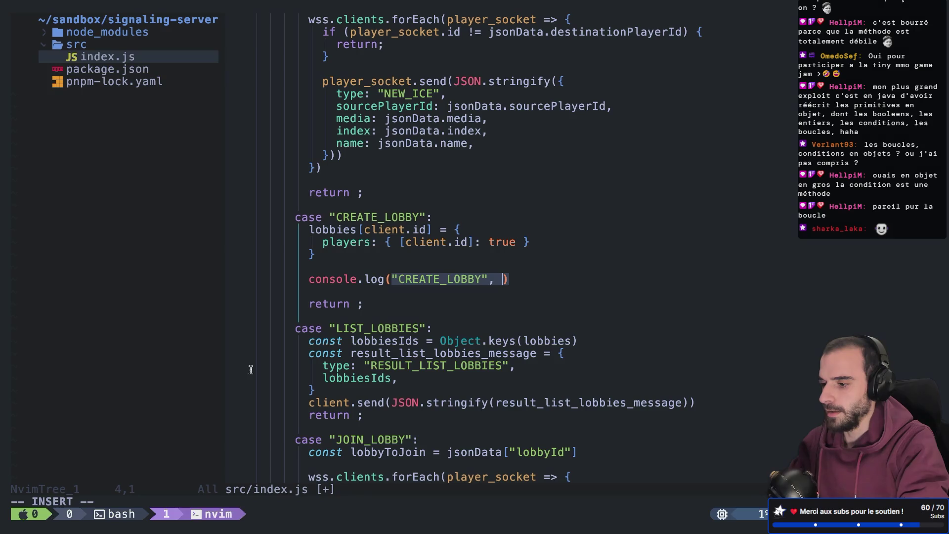
text(client.ids)
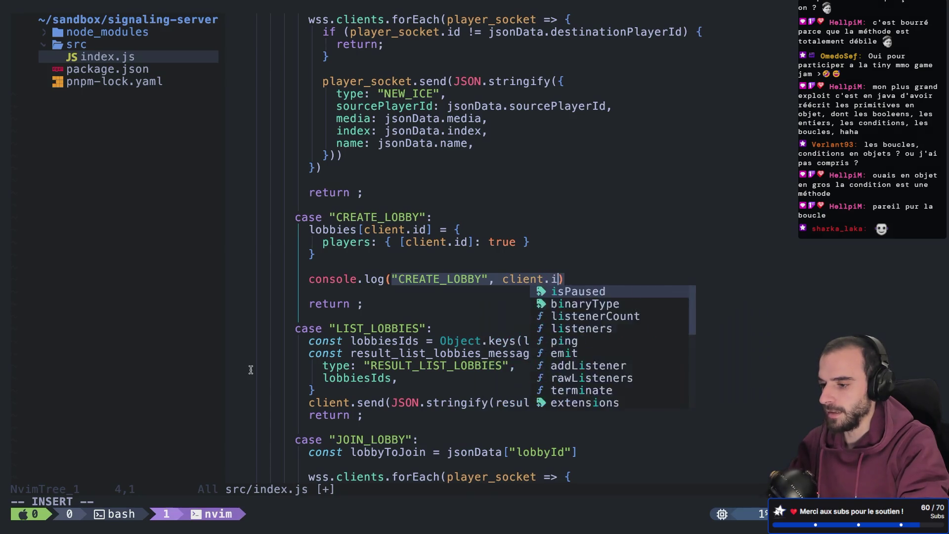
key(BackSpace)
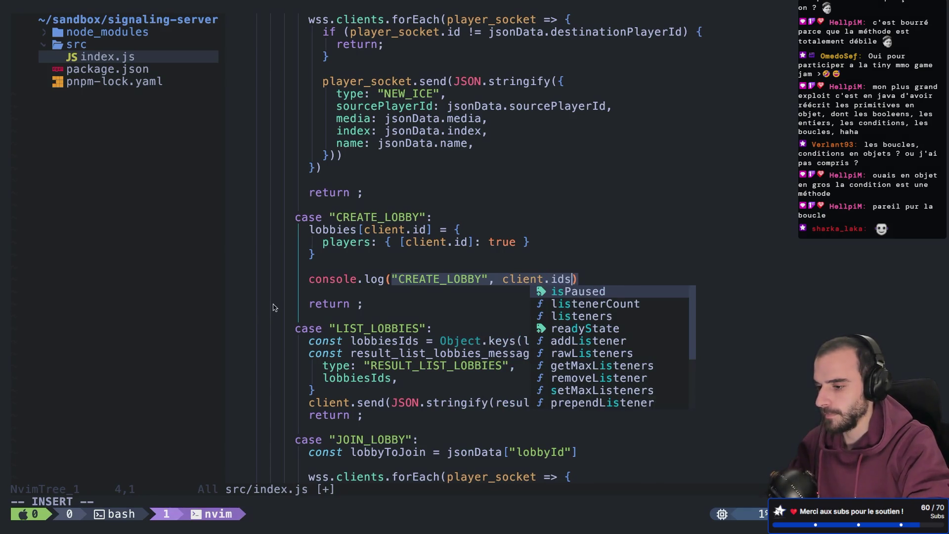
click(316, 271)
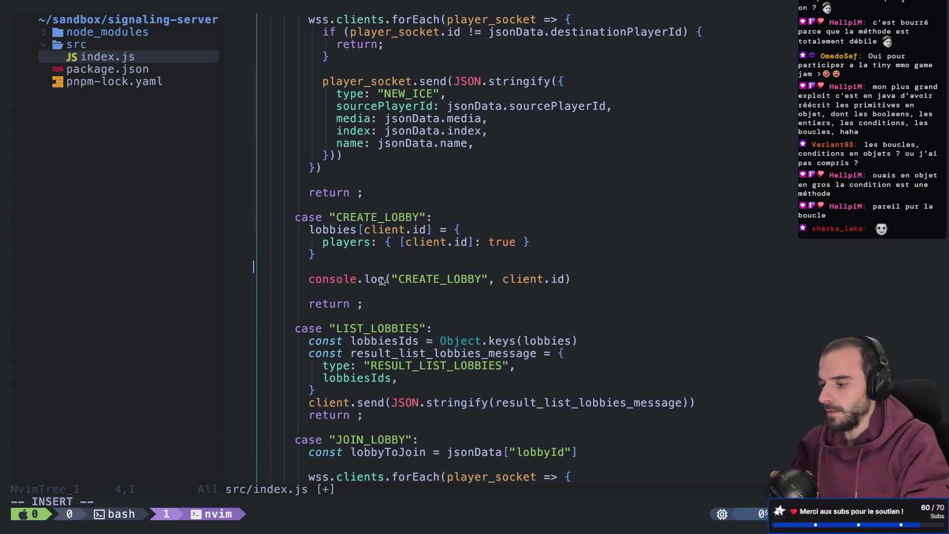
key(Escape)
Step: Save index.js with :w and quit Neovim with :qa
text(:w)
key(Return)
key(ctrl+Right)
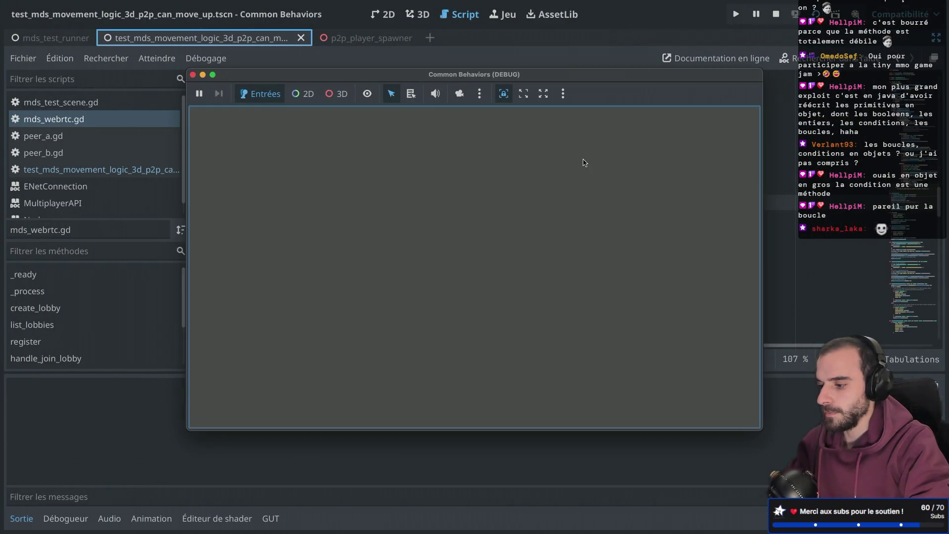
key(ctrl+Left)
text(:qa)
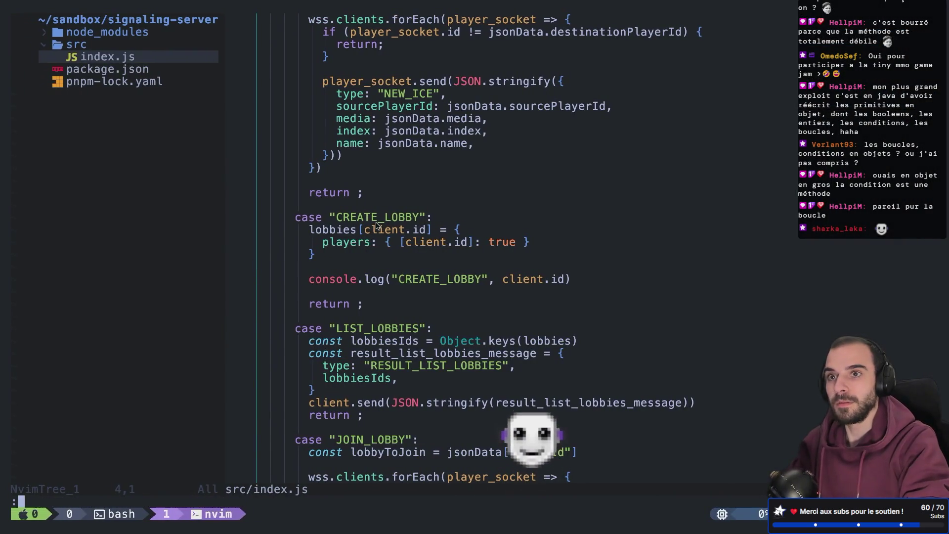
key(Return)
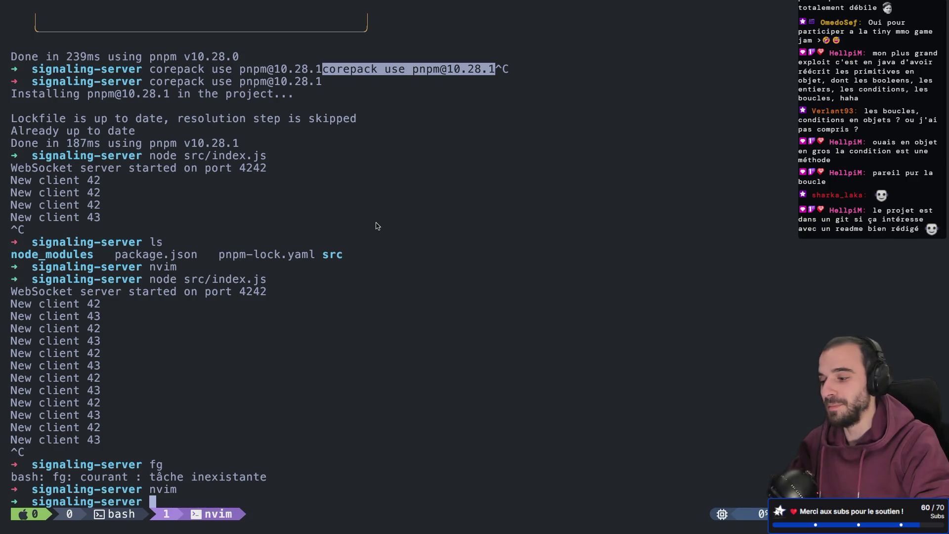
Step: Clear the terminal and list the server folder's files
key(Up)
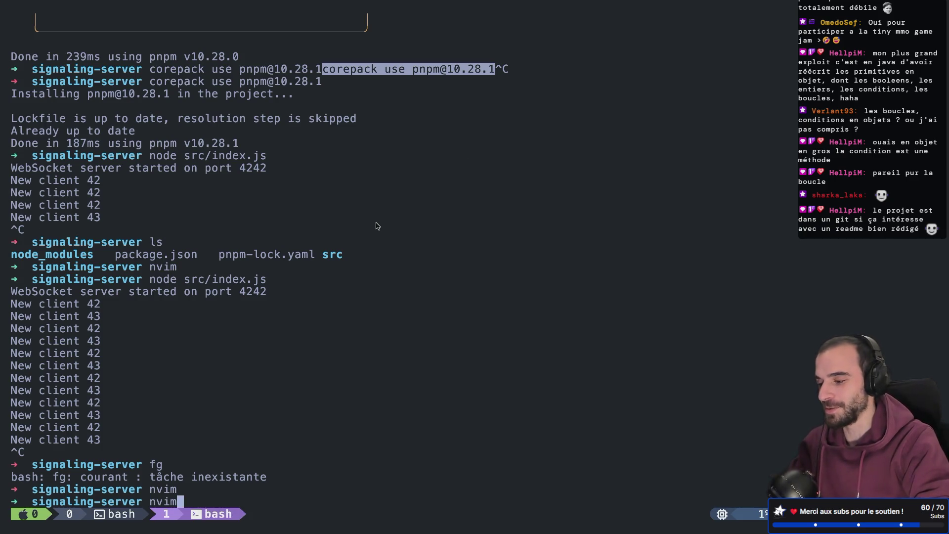
key(Return)
text(q)
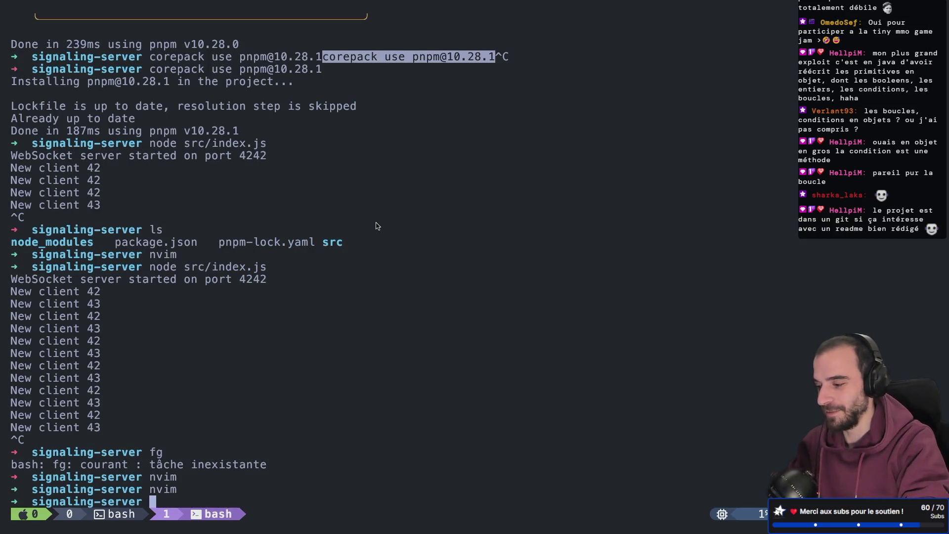
text(clear)
key(Return)
text(ls)
key(Return)
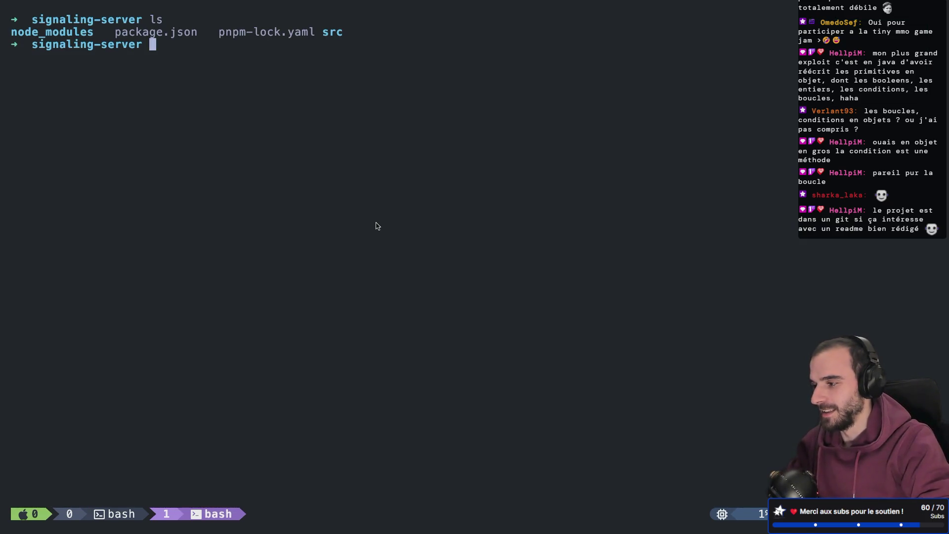
text(ls)
key(Return)
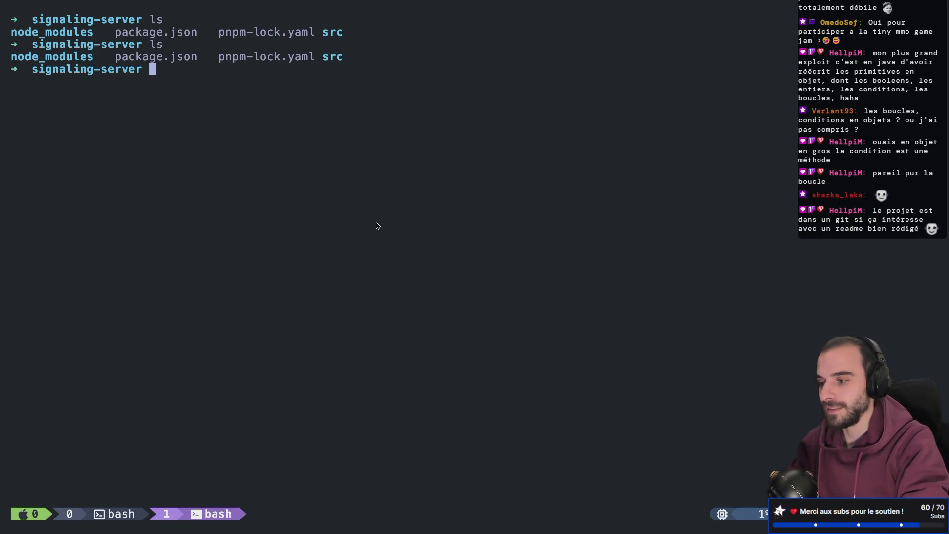
Step: Start the server with node src/index.js and confirm the CREATE_LOBBY 42 log line
text(node sr)
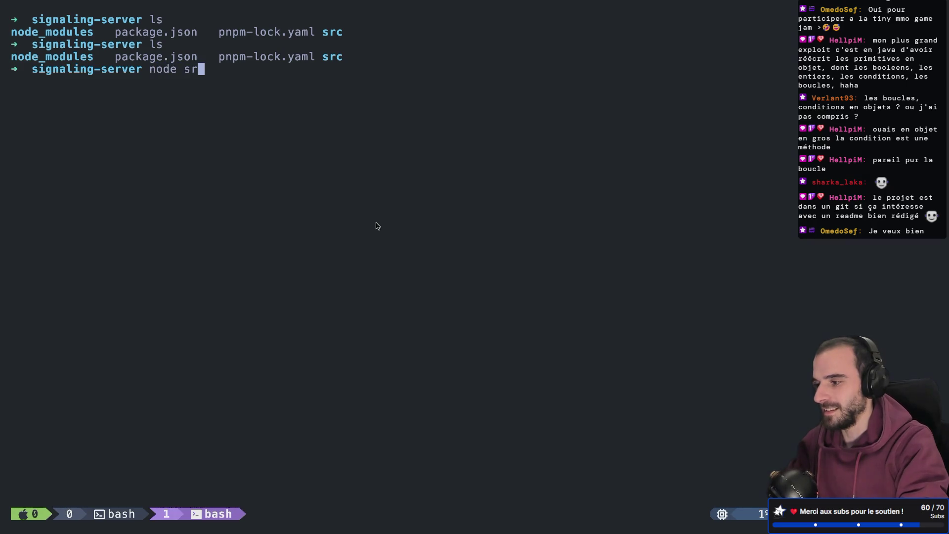
text(c/index.js)
key(Return)
key(super+Tab)
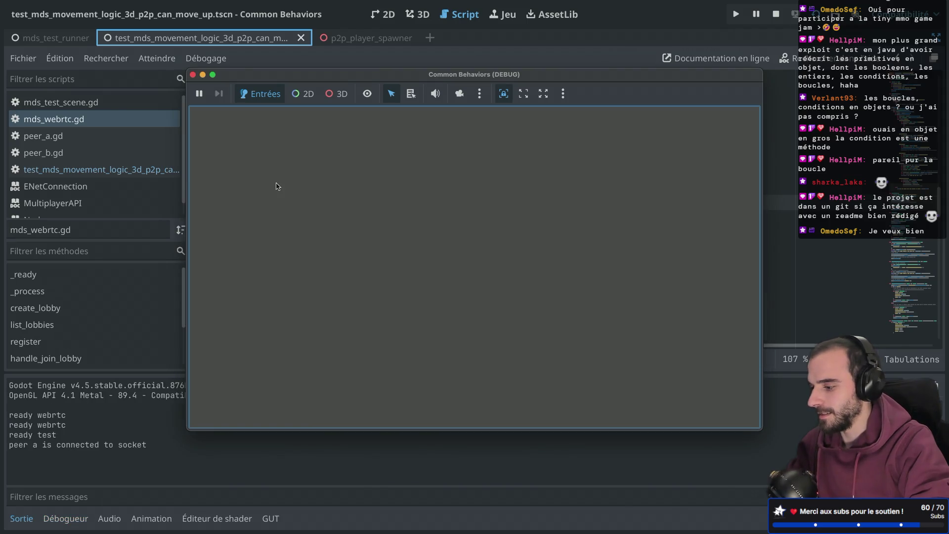
key(super+Tab)
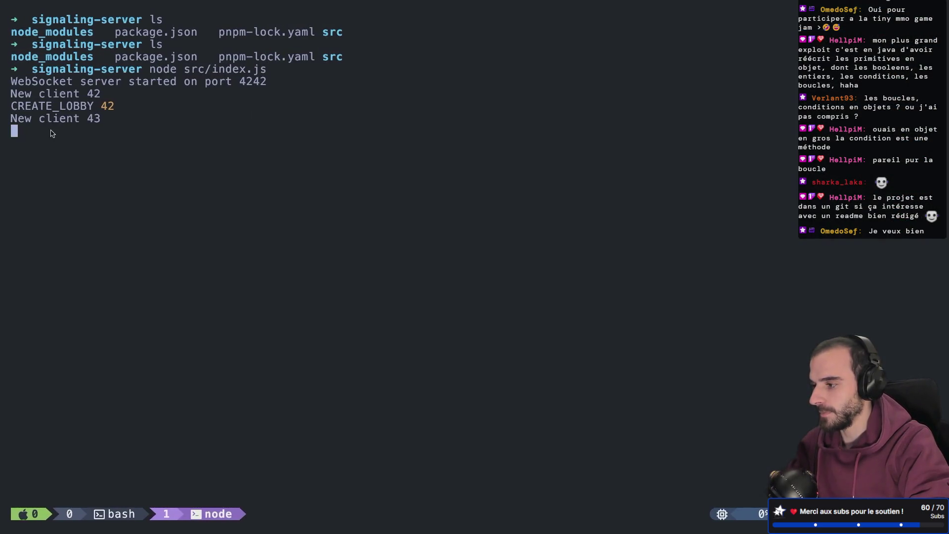
drag(14, 106, 176, 108)
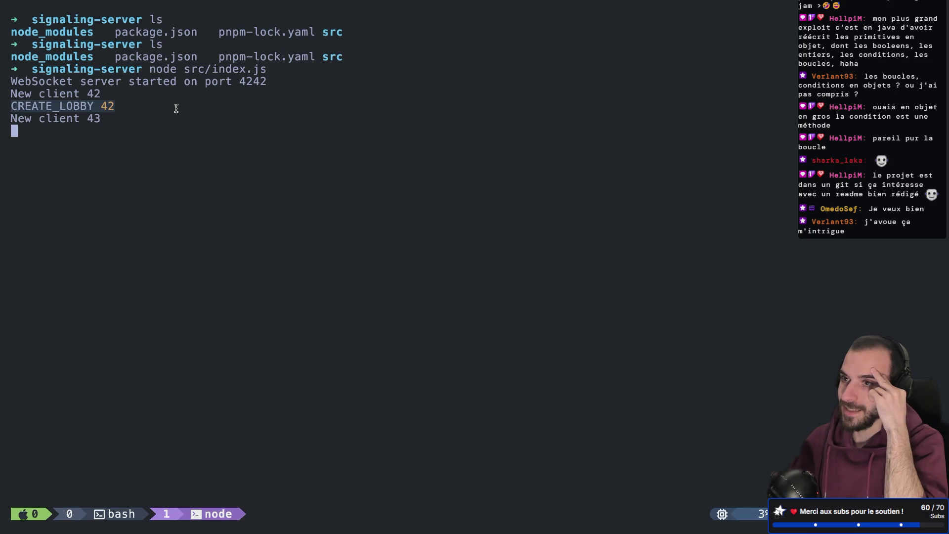
drag(31, 119, 197, 122)
key(super+Tab)
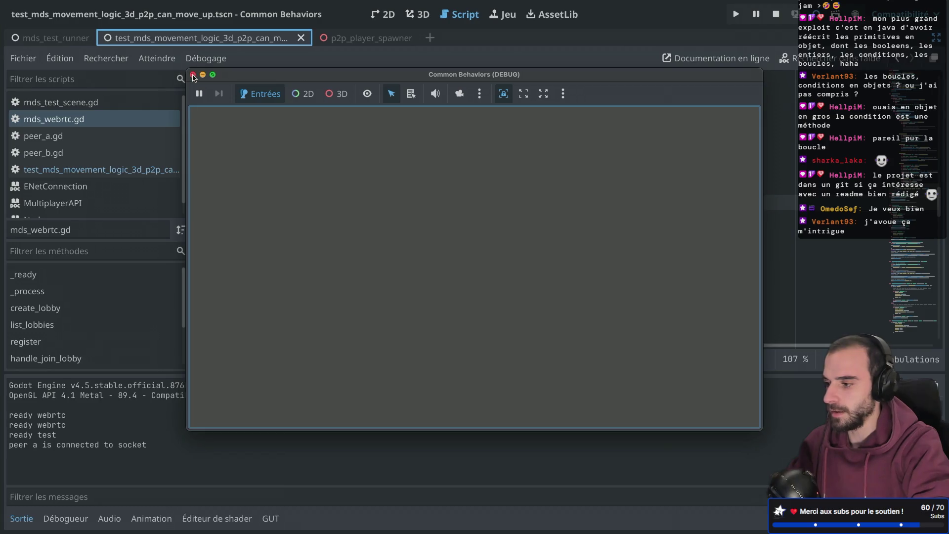
Step: Open the p2p movement test script and check what peer_a_webrtc and peer_b_webrtc refer to
scroll(317, 168, up, 3)
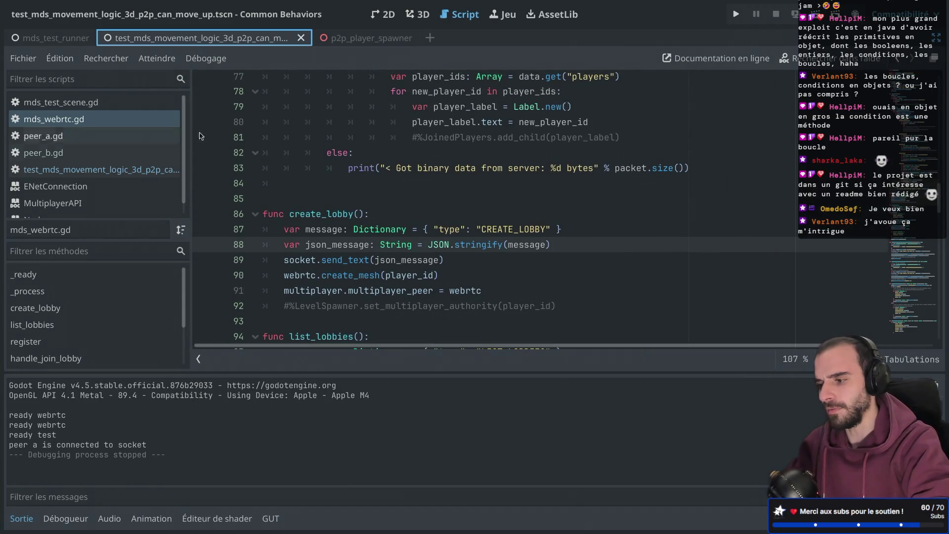
scroll(354, 178, down, 10)
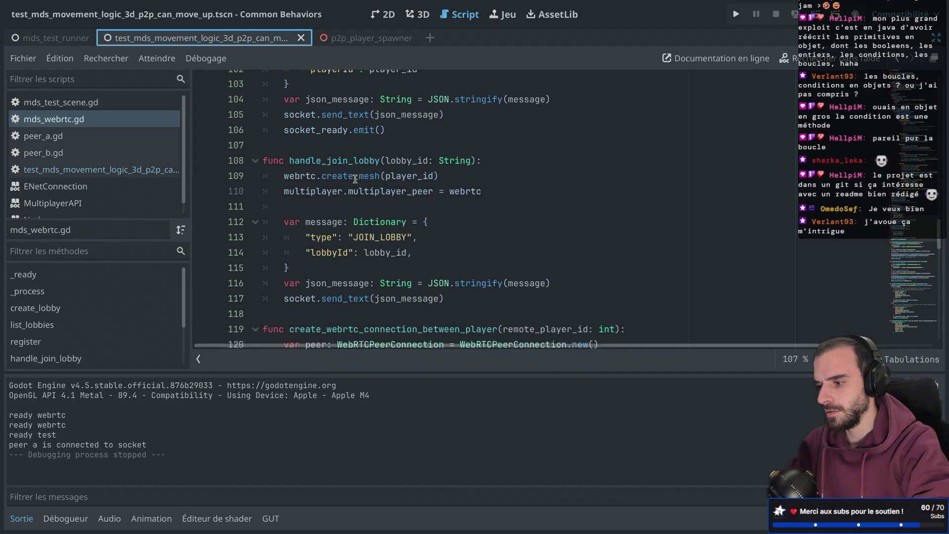
click(148, 169)
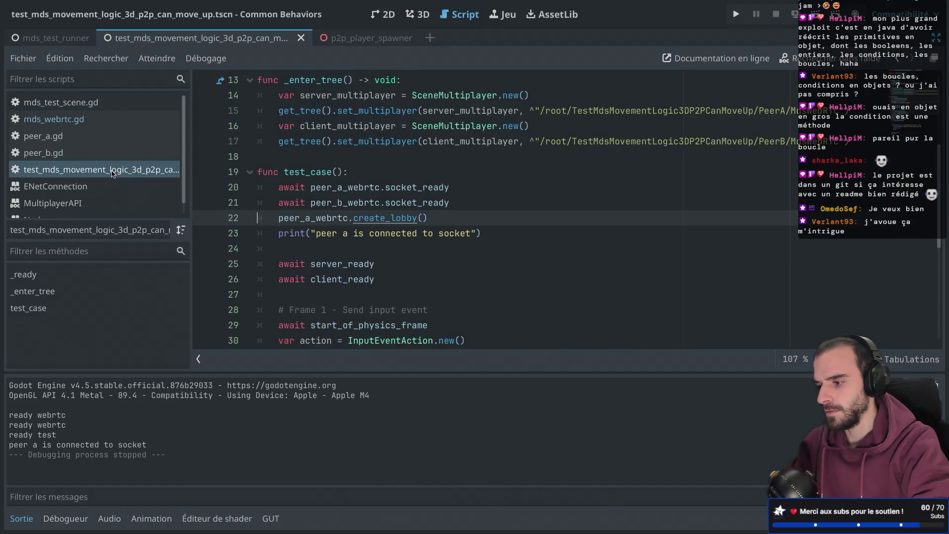
click(344, 202)
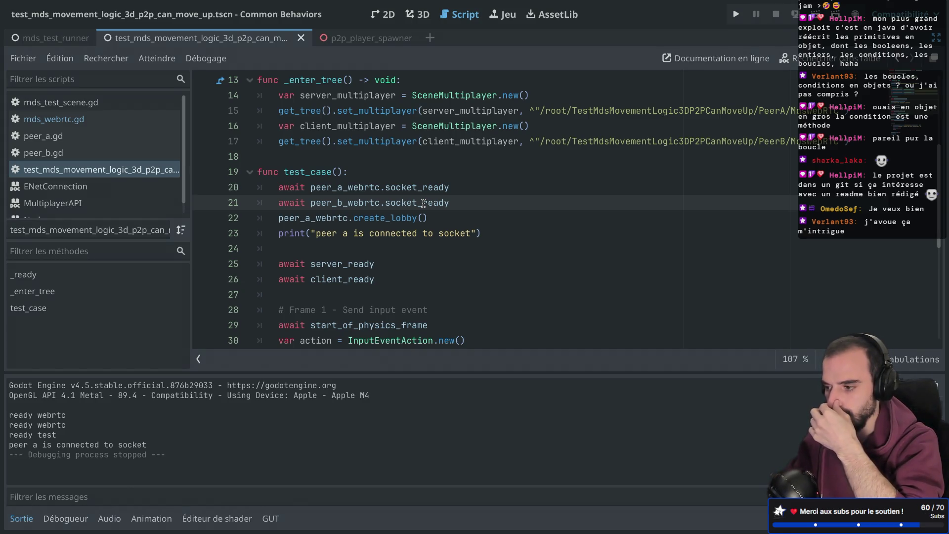
key(ctrl+super+d)
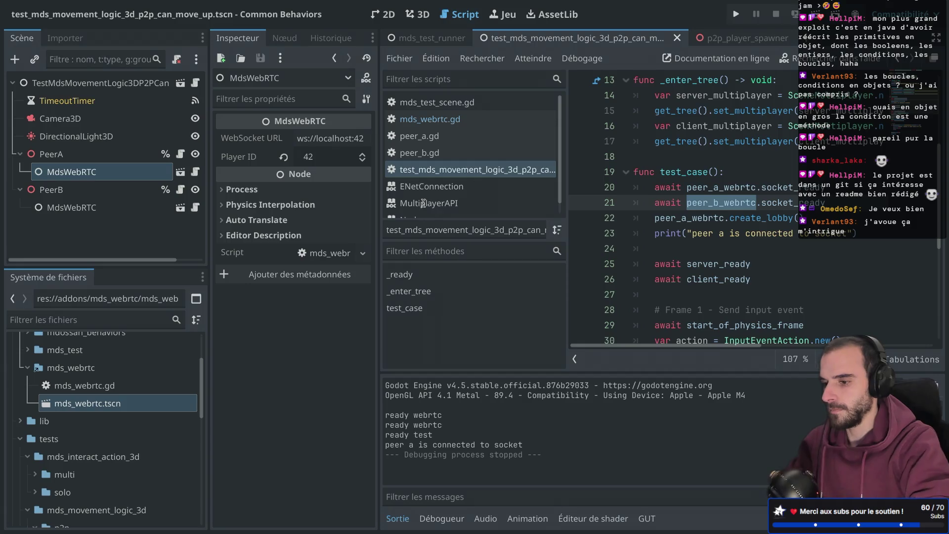
click(729, 172)
double_click(720, 201)
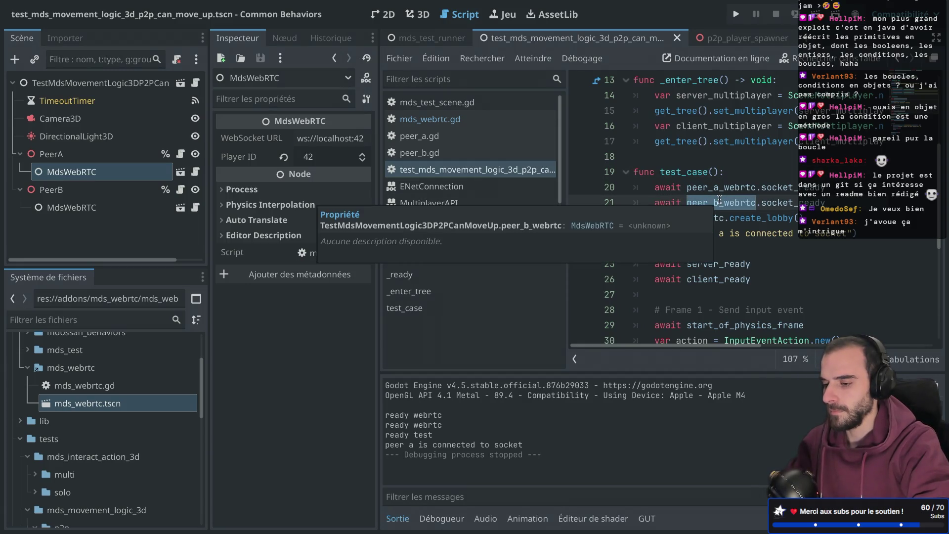
double_click(732, 187)
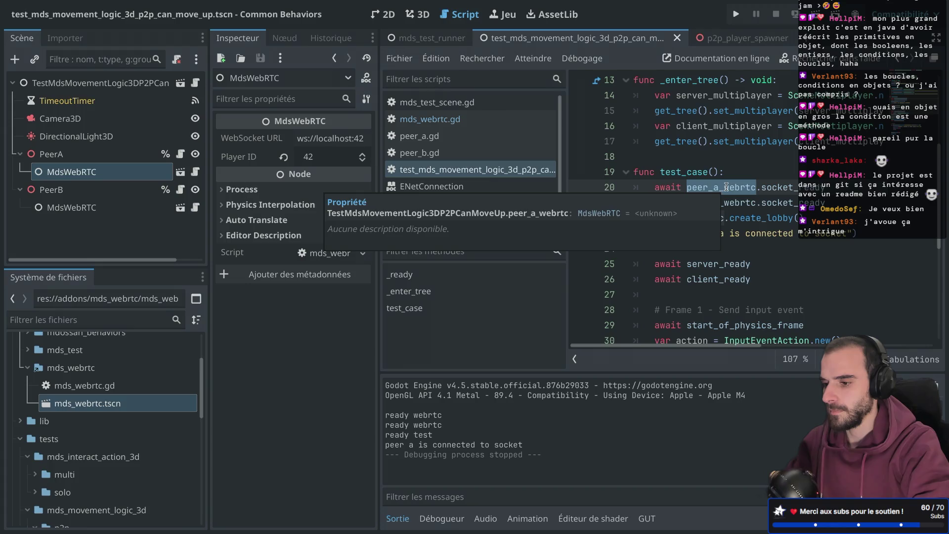
double_click(731, 201)
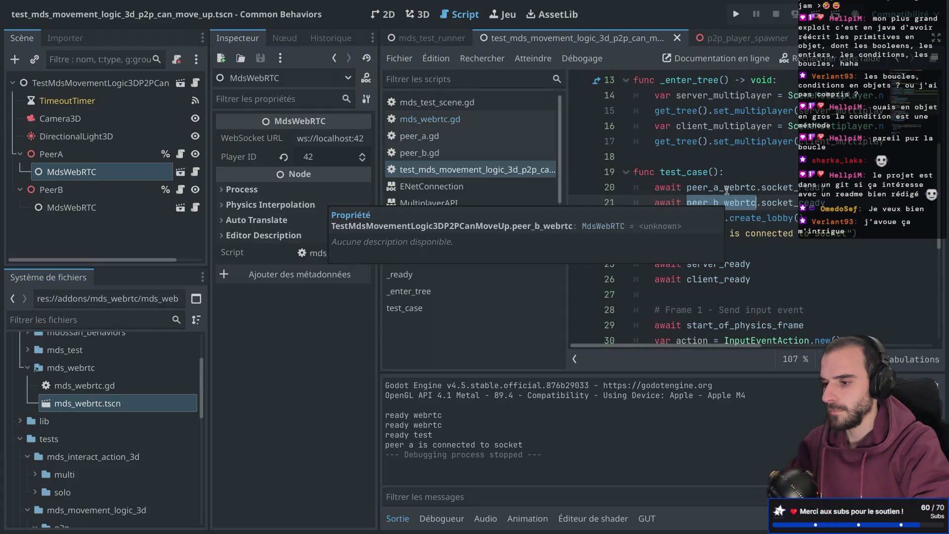
click(727, 188)
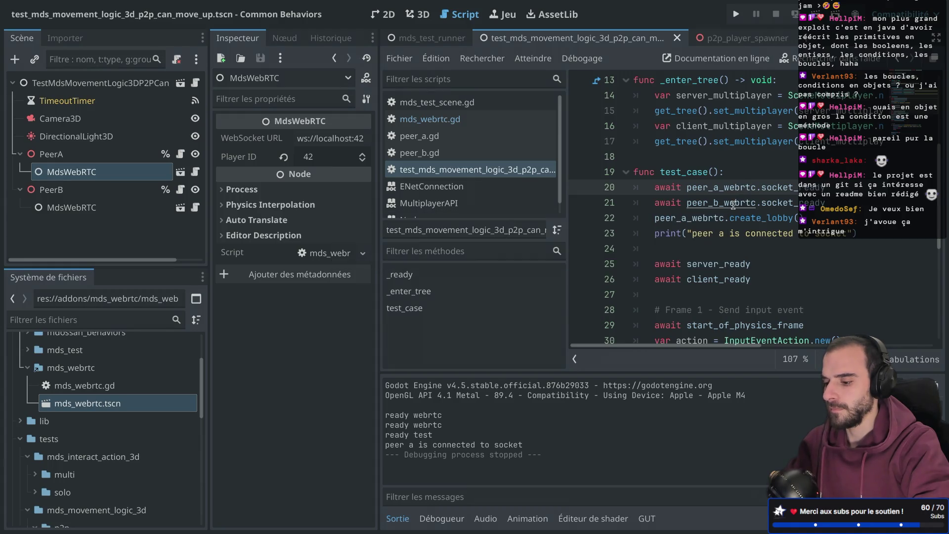
key(ctrl+super+d)
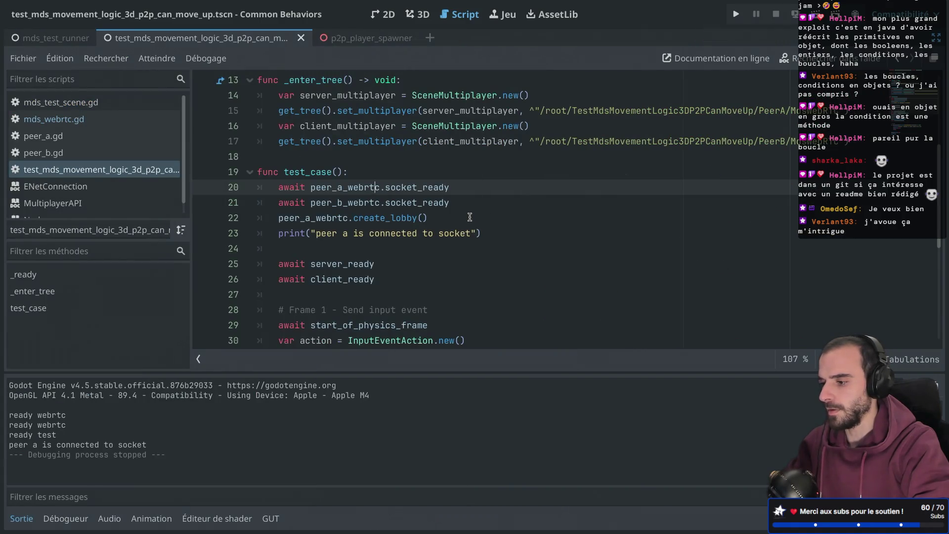
Step: Add peer_b_webrtc.handle_join_lobby("42") on the line below the create_lobby() call
click(469, 217)
double_click(326, 217)
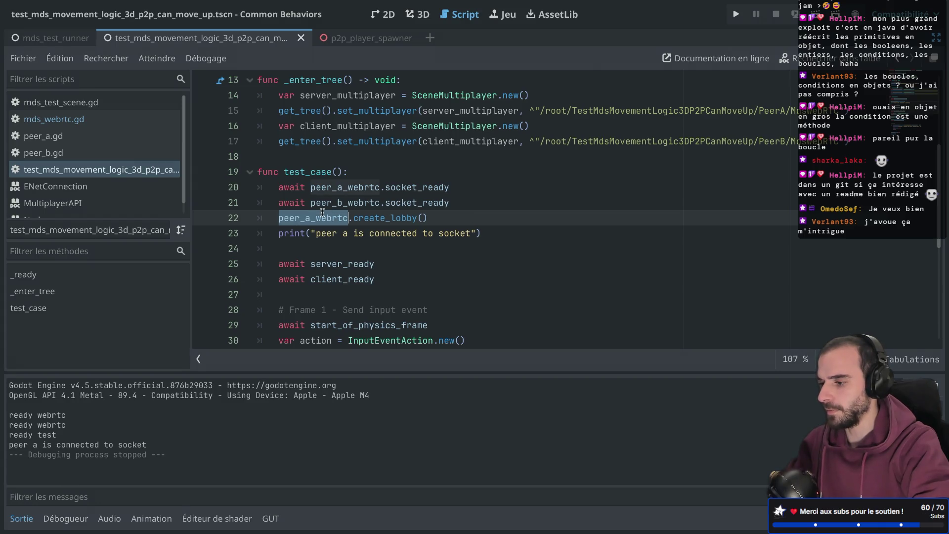
click(446, 213)
key(Return)
text(pee)
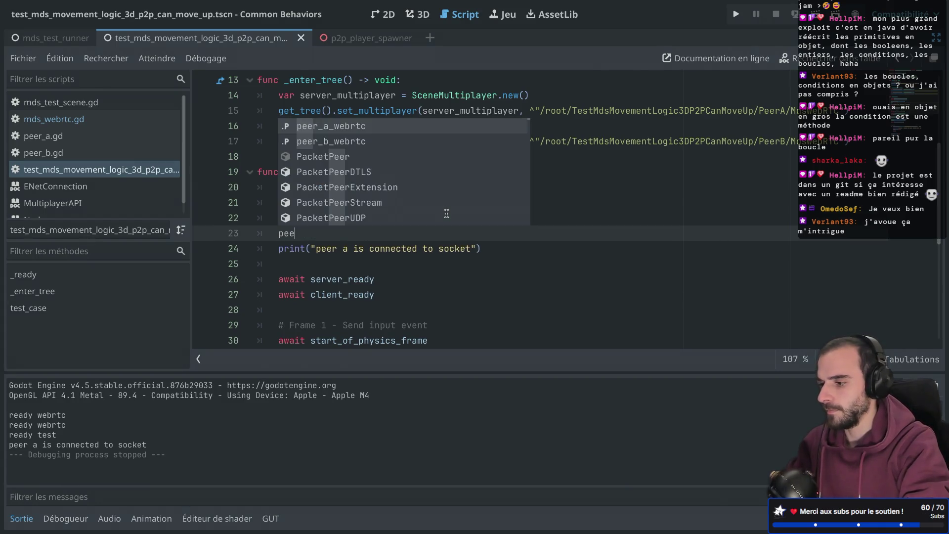
key(Down)
key(Return)
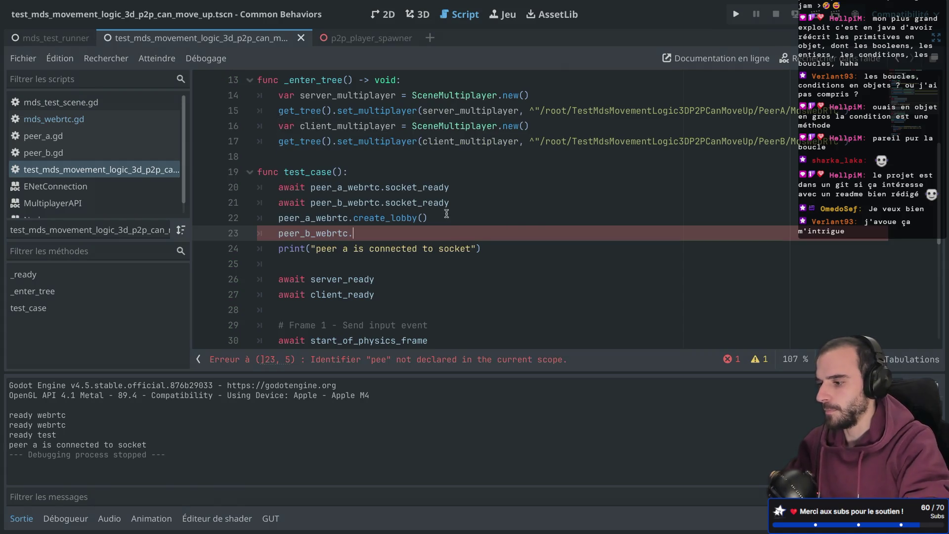
text(.han)
key(Return)
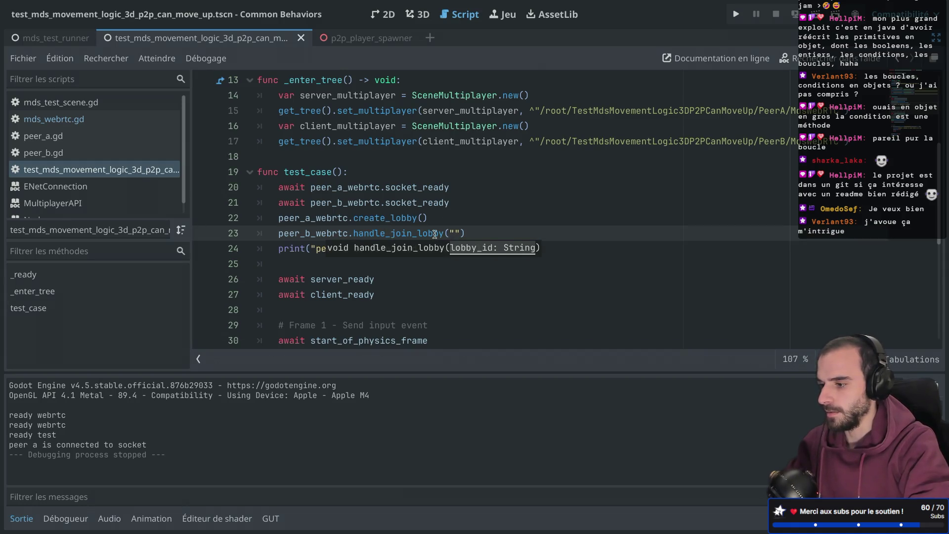
scroll(434, 233, up, 3)
text(42)
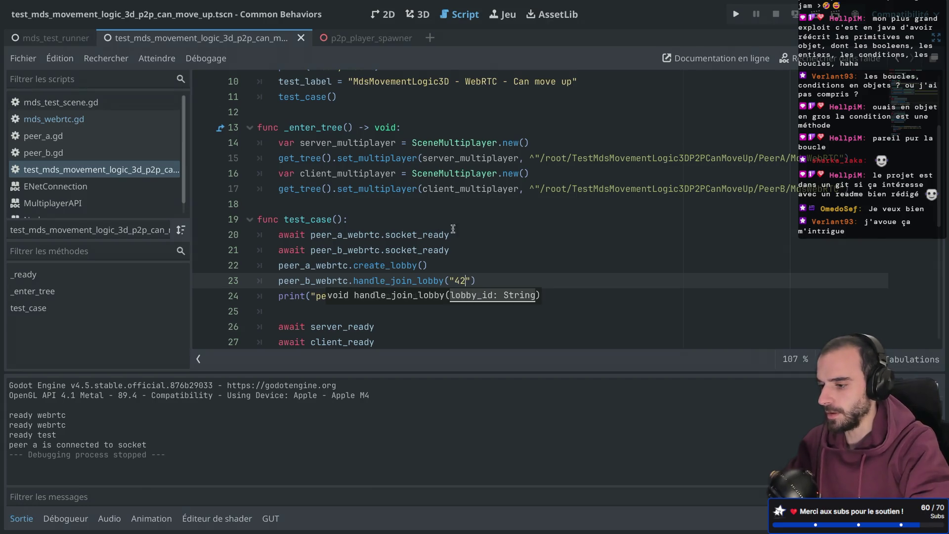
click(453, 241)
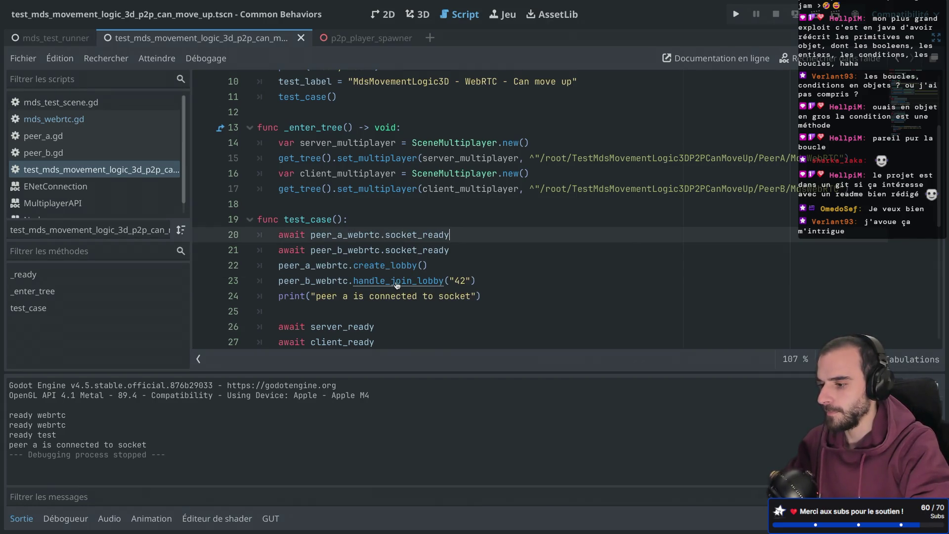
Step: Delete the blank line inside handle_join_lobby's definition, then stop the signaling server
super+click(413, 280)
scroll(397, 285, up, 1)
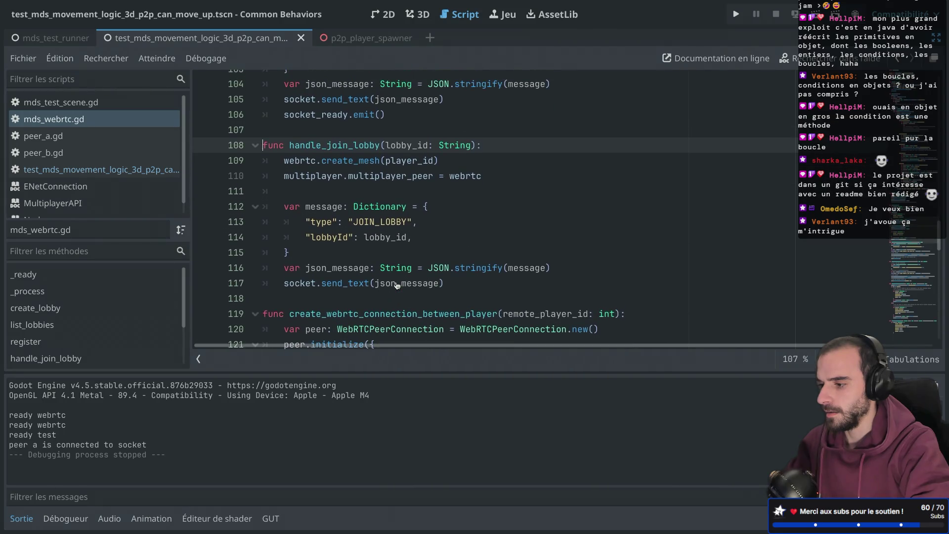
click(333, 193)
key(BackSpace)
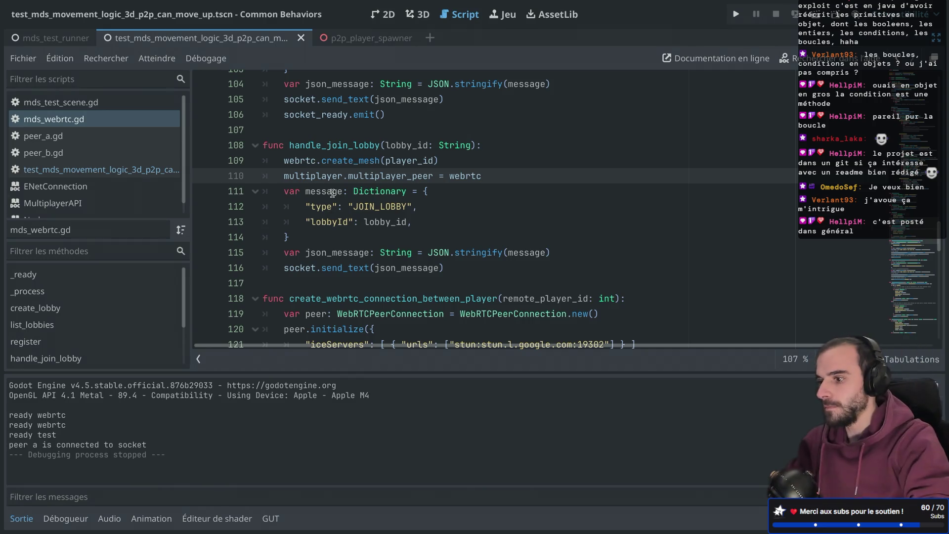
key(super+Tab)
key(ctrl+c)
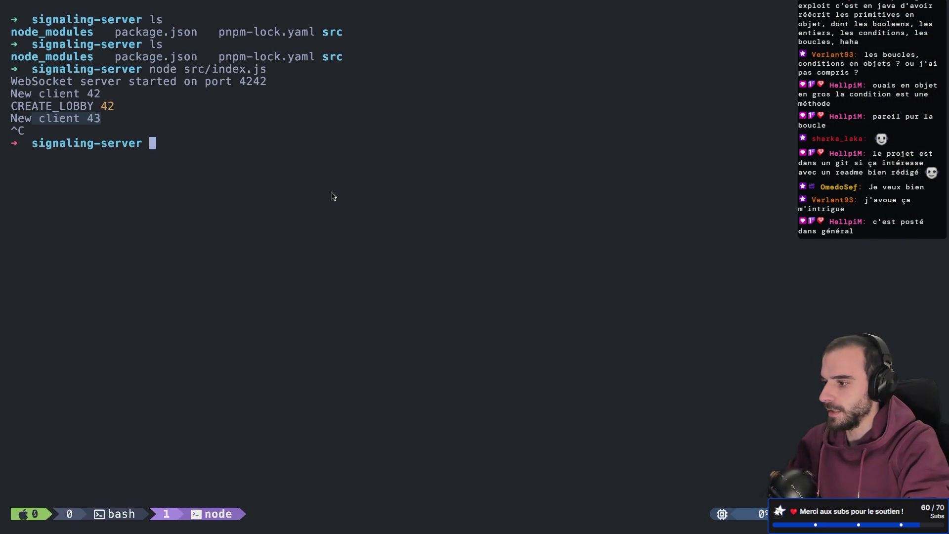
Step: Reopen Neovim and open src/index.js from the file tree
text(fg)
key(Return)
text(nvim)
key(Return)
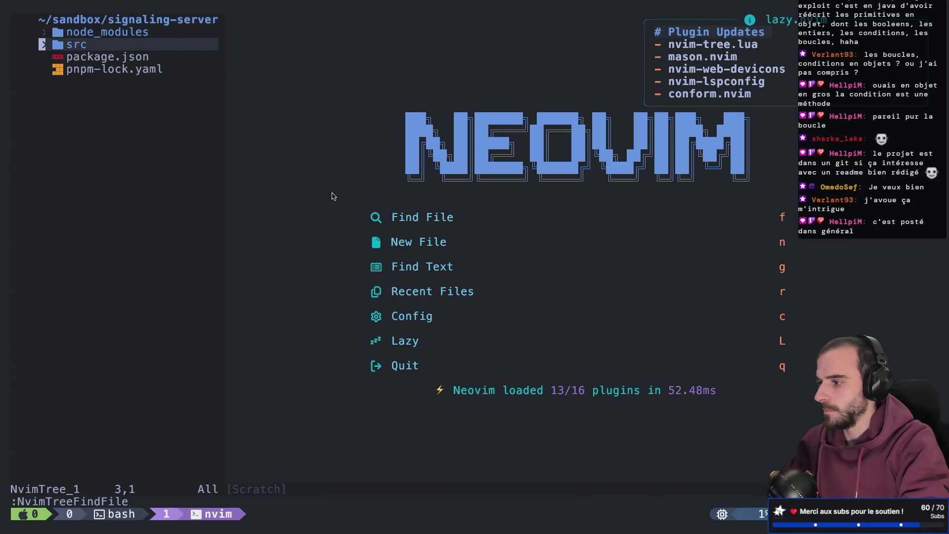
key(Return)
key(j)
key(Return)
scroll(332, 196, down, 12)
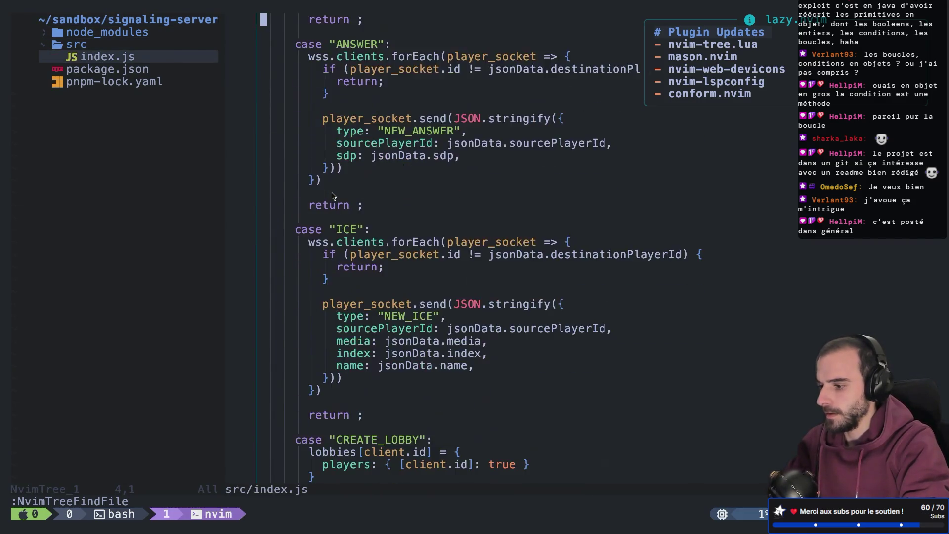
scroll(331, 196, down, 12)
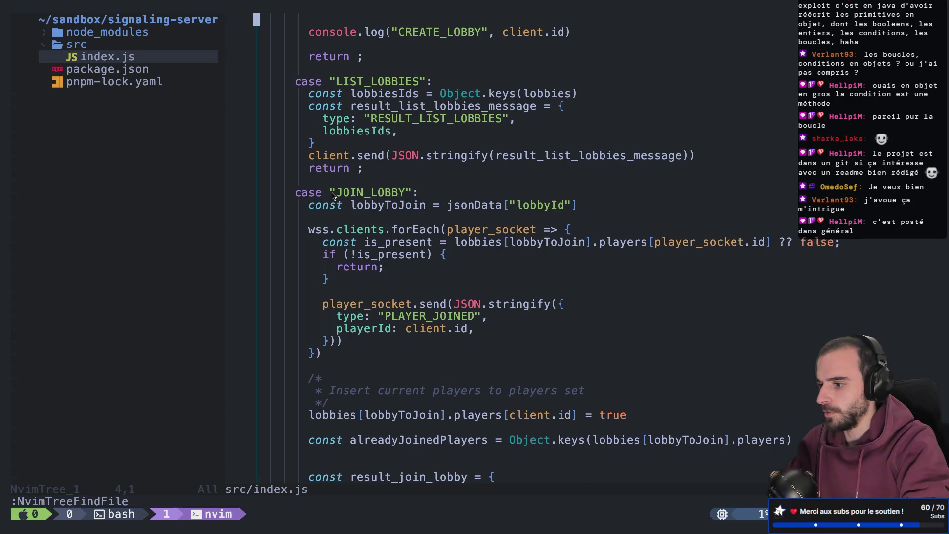
Step: Start a console.log(" line at the top of the JOIN_LOBBY case
key(j)
key(j)
key(j)
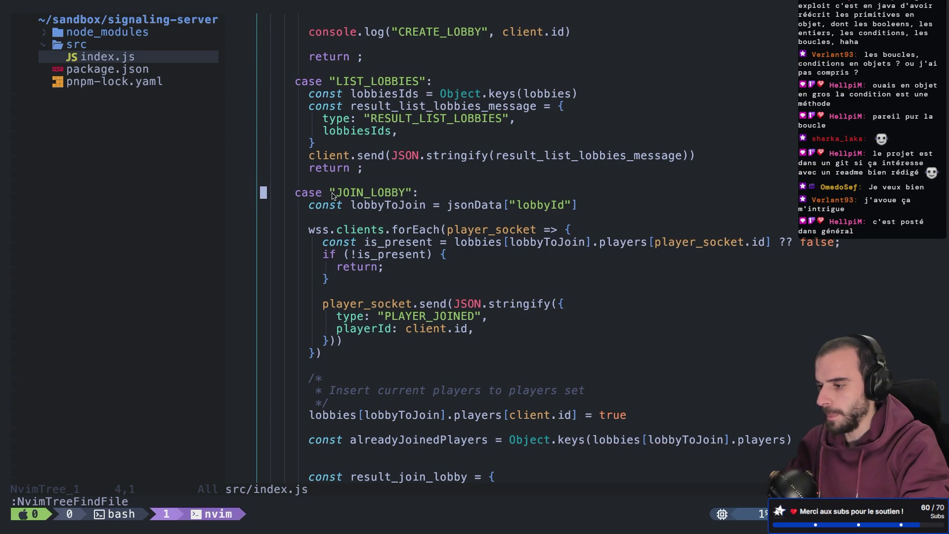
text(oconsole.og)
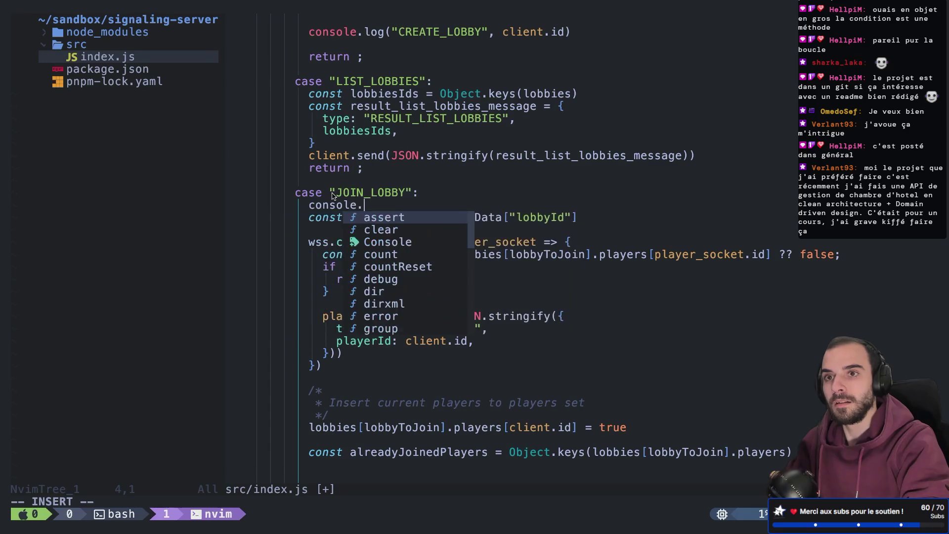
key(BackSpace)
key(BackSpace)
key(BackSpace)
text(log()
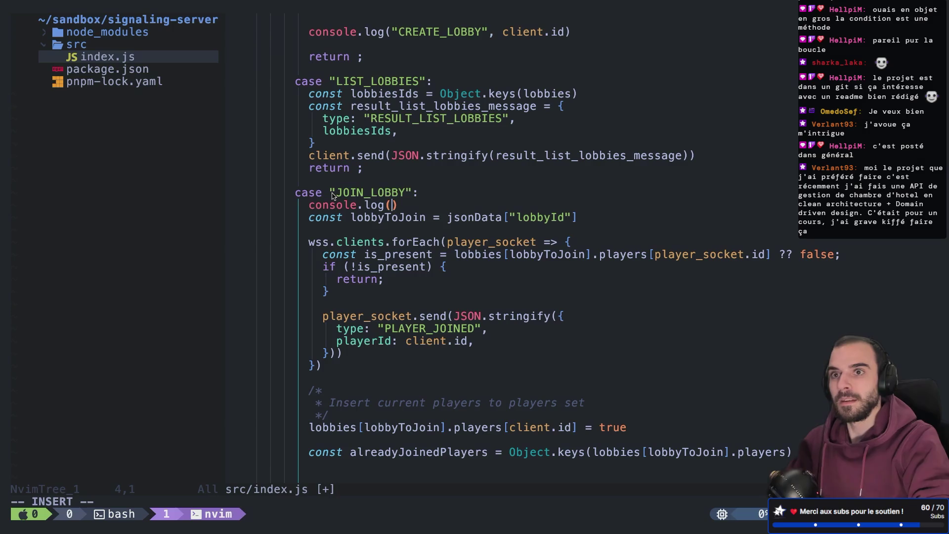
text("JOIN_LOBBY",)
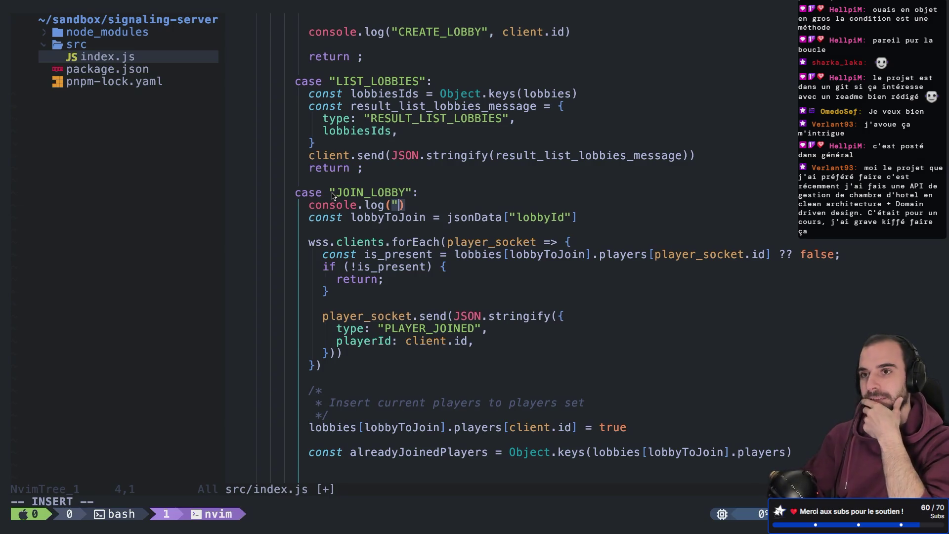
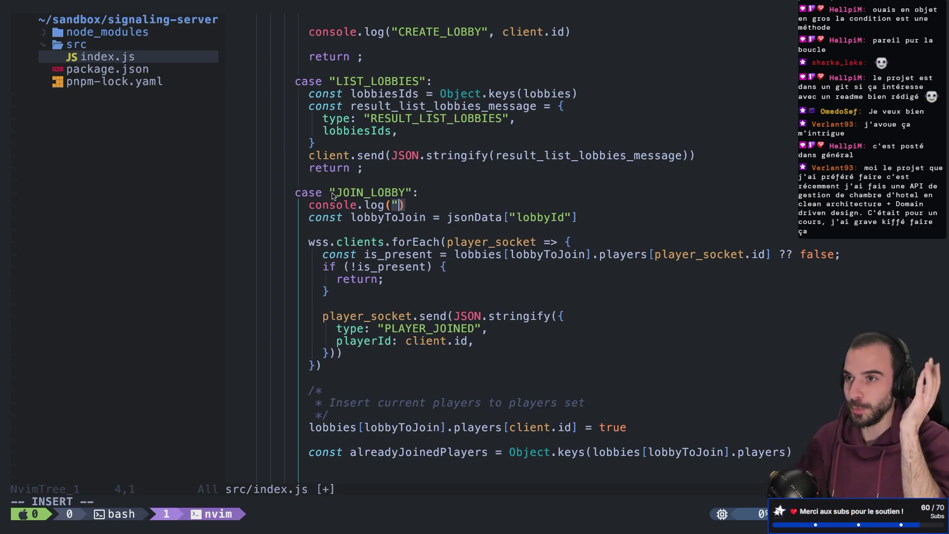
Step: Write a console.log("JOIN_LOBBY", client.id, ...) line in index.js's JOIN_LOBBY case
text(")
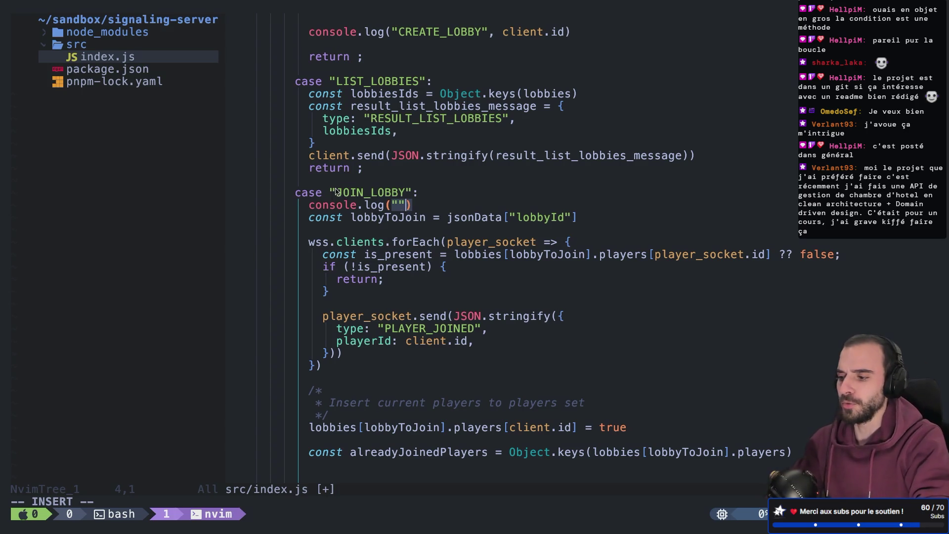
text(JOIN)
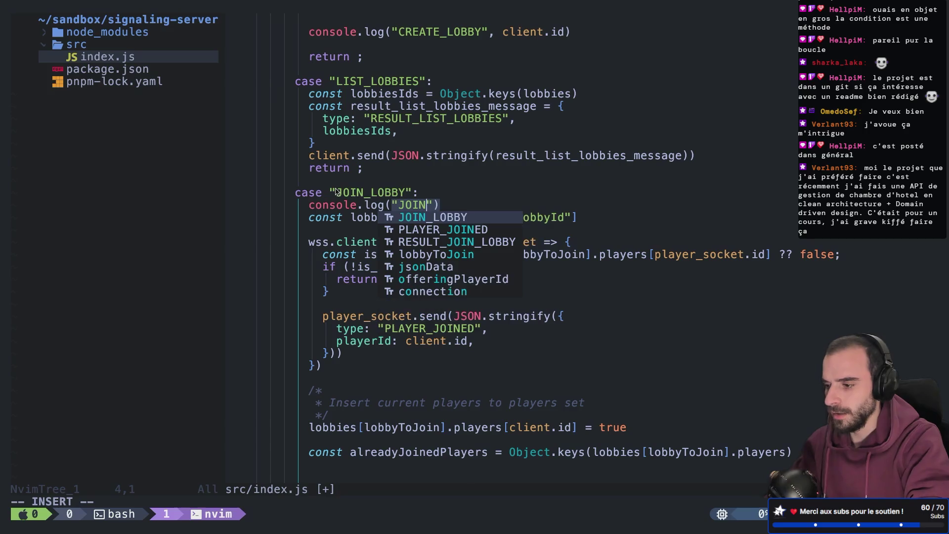
text(_LO)
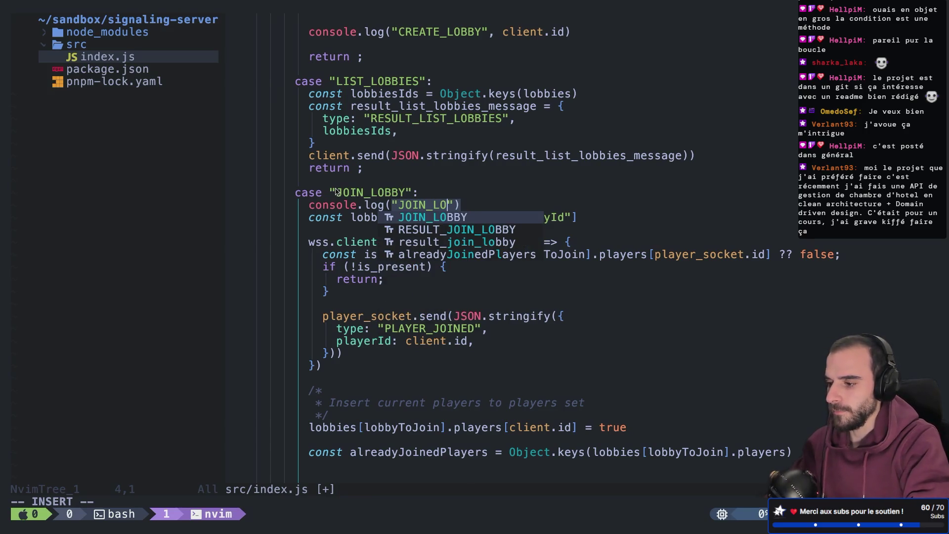
text(BBY)
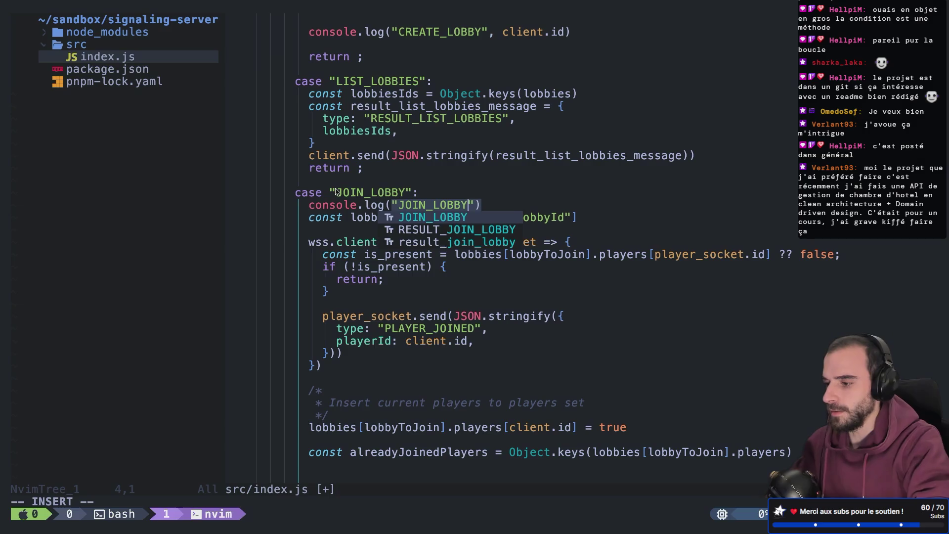
text(",)
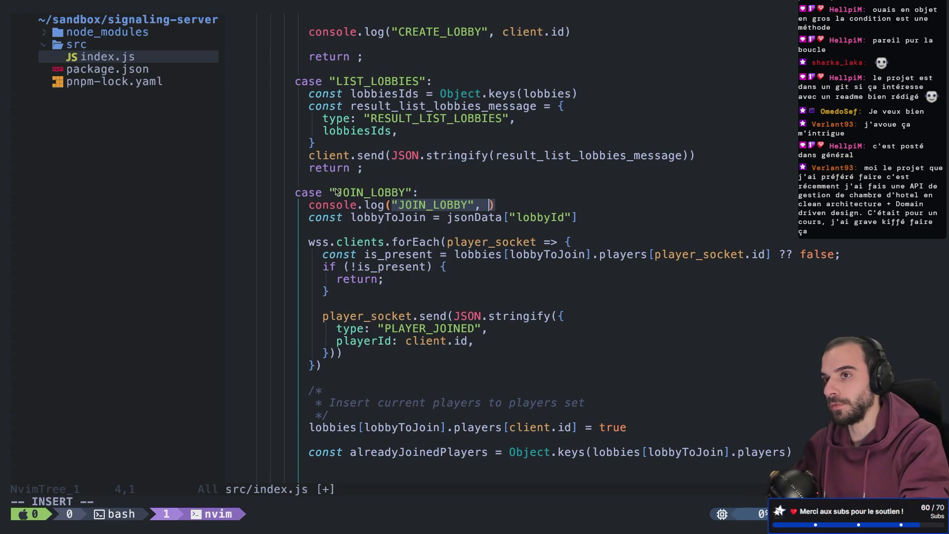
key(ctrl+Right)
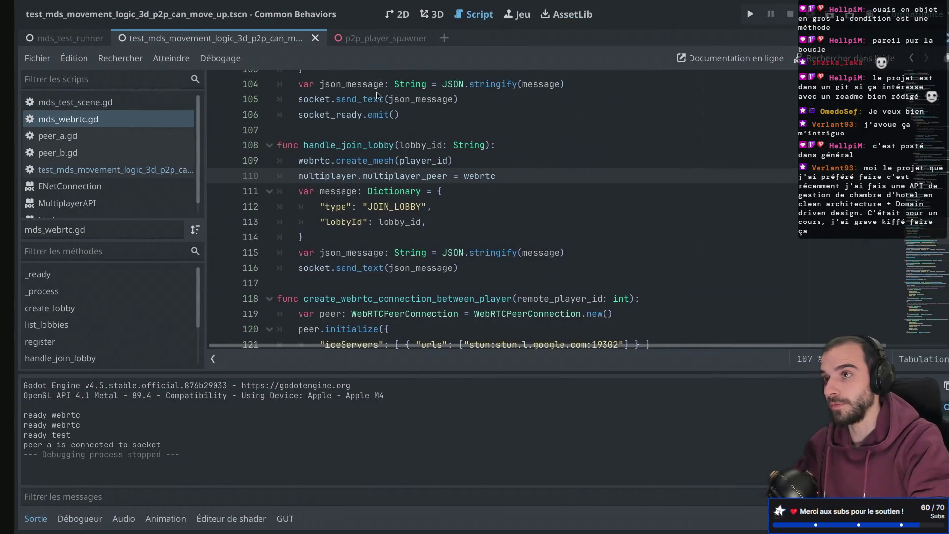
key(ctrl+Left)
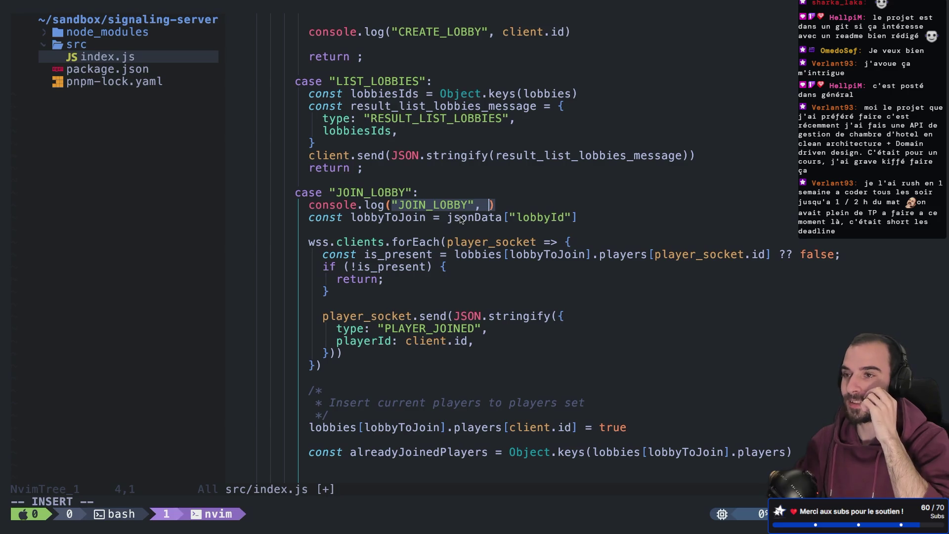
click(478, 204)
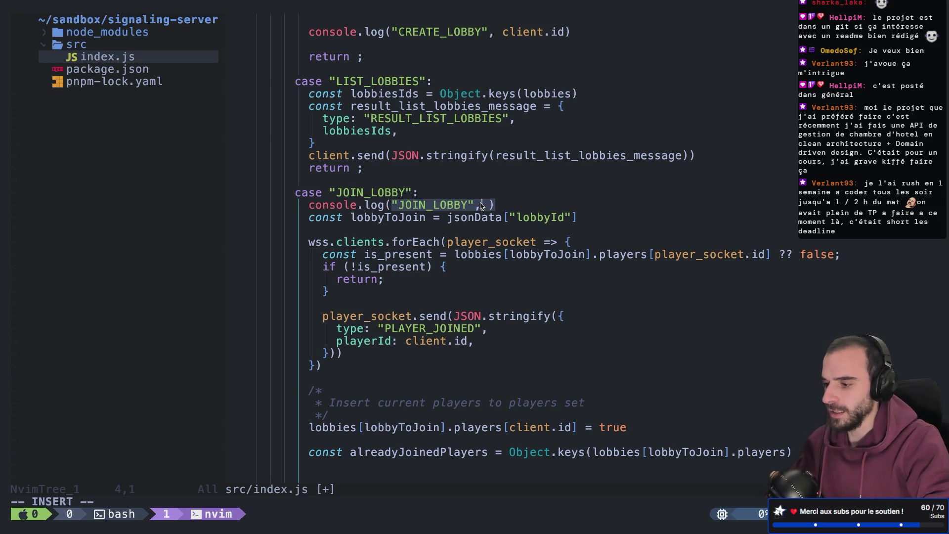
key(BackSpace)
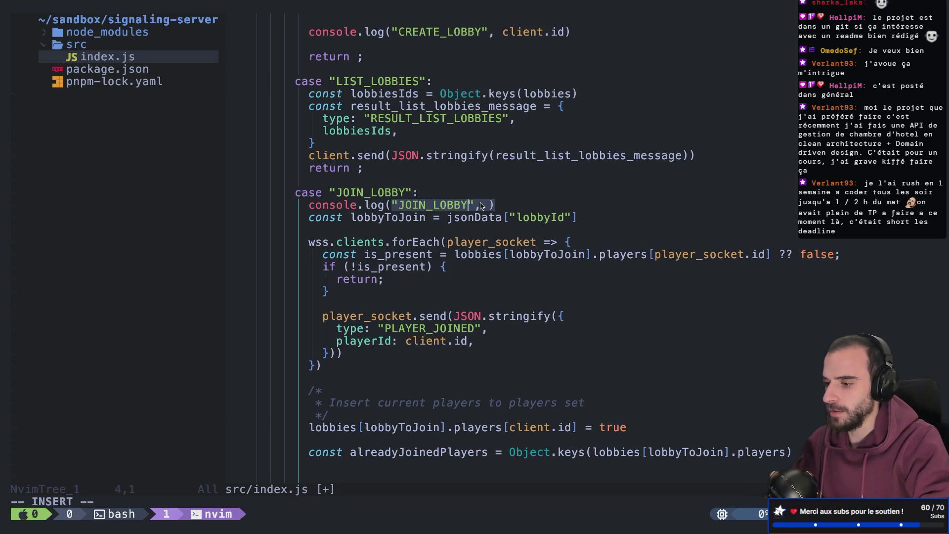
text(cli)
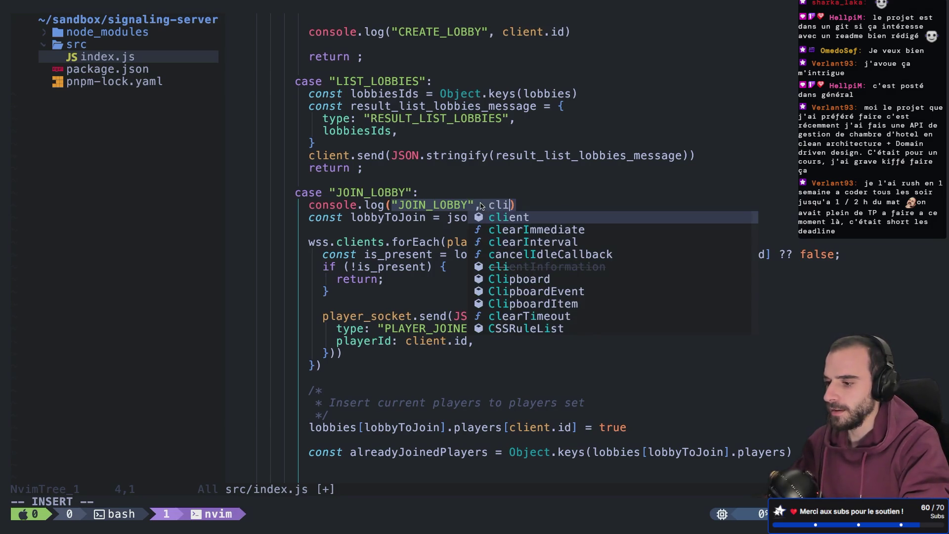
key(Return)
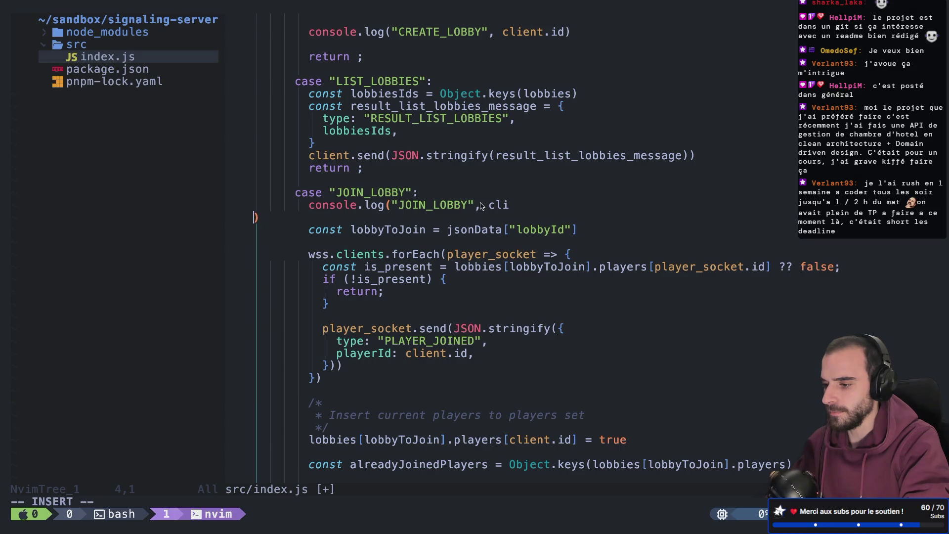
key(BackSpace)
text(e)
key(Tab)
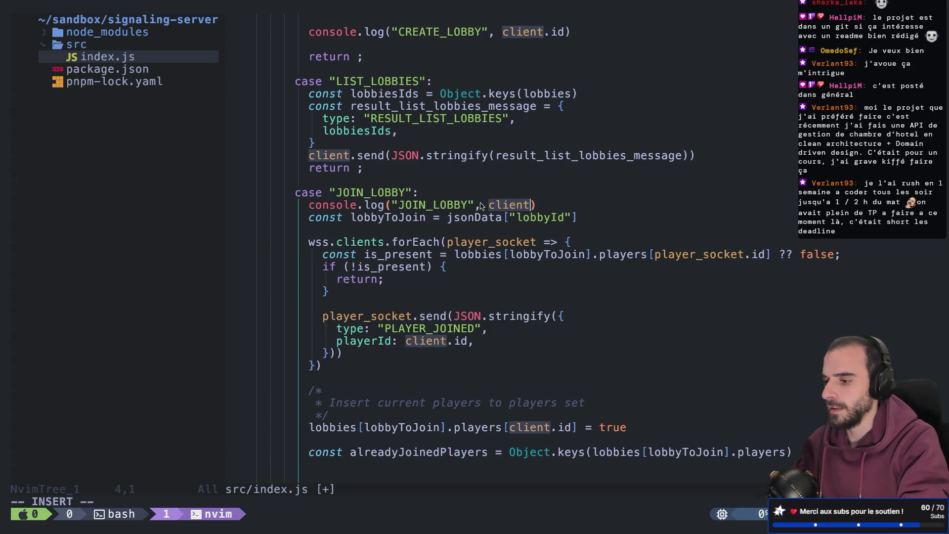
text(.id,)
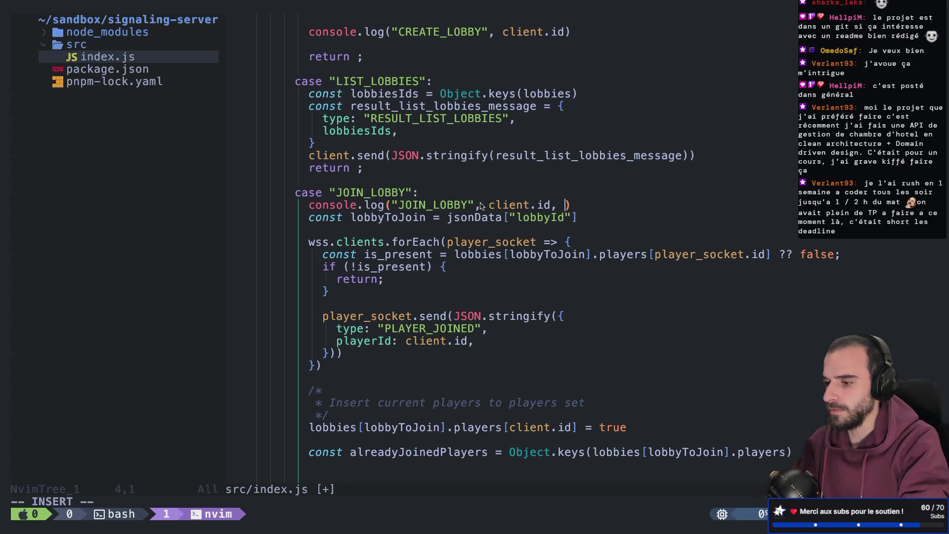
Step: Move the log line below the lobbyToJoin declaration and add lobbyToJoin as its last argument
key(Escape)
key(d)
key(d)
text(p$i)
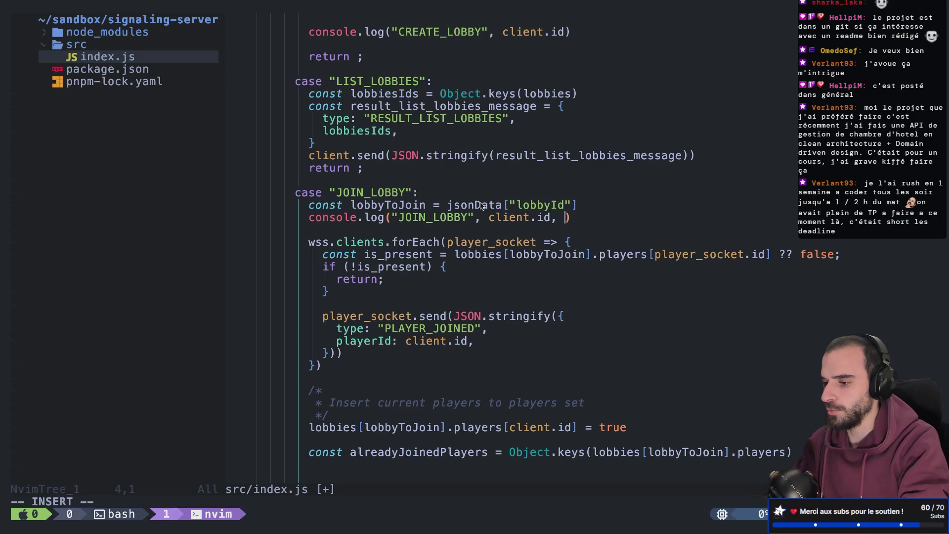
text(lob)
key(Tab)
key(Tab)
key(Tab)
key(Escape)
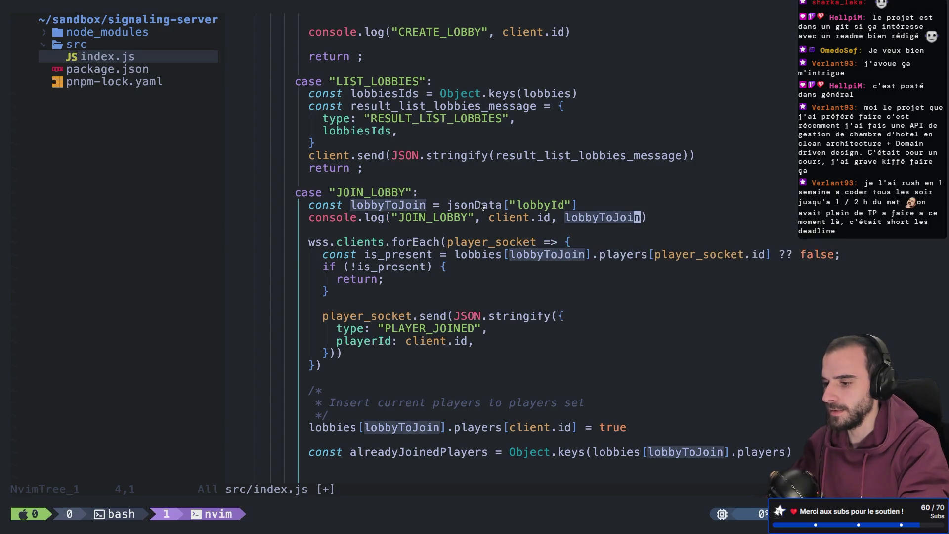
Step: Save and quit index.js, then restart the signaling server
text(:w)
key(Return)
text(:wq)
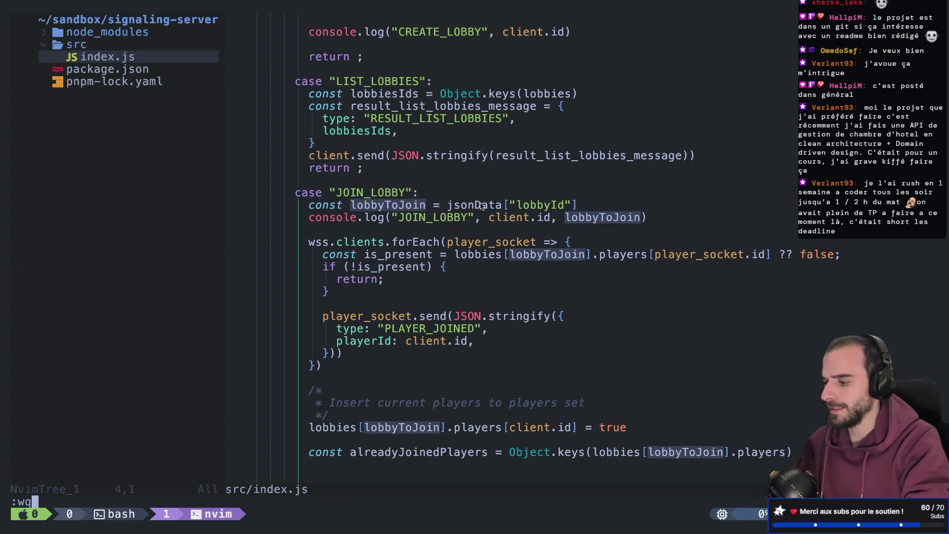
key(Return)
key(Up)
key(Up)
key(Up)
key(Return)
key(super+Tab)
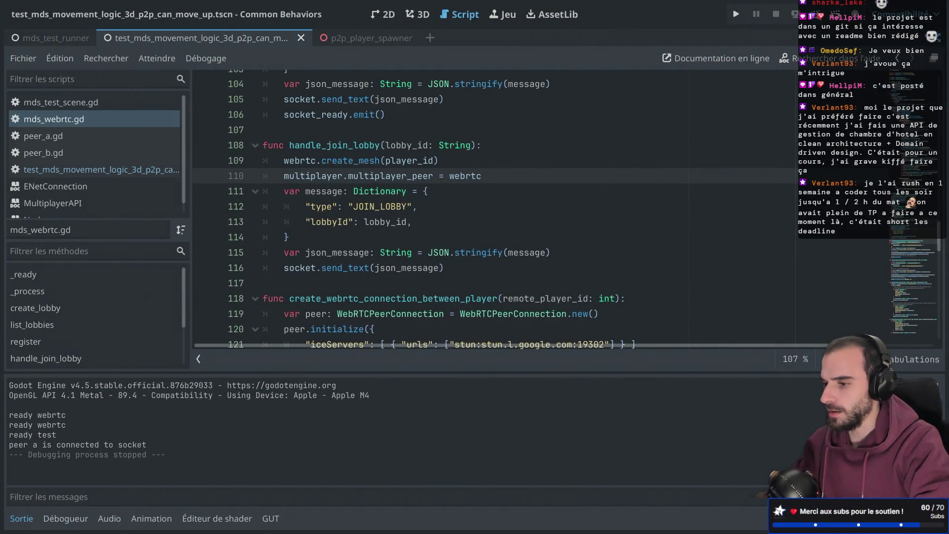
Step: Run the test scene and check the server log for CREATE_LOBBY 42 and JOIN_LOBBY 43 42
key(super+Tab)
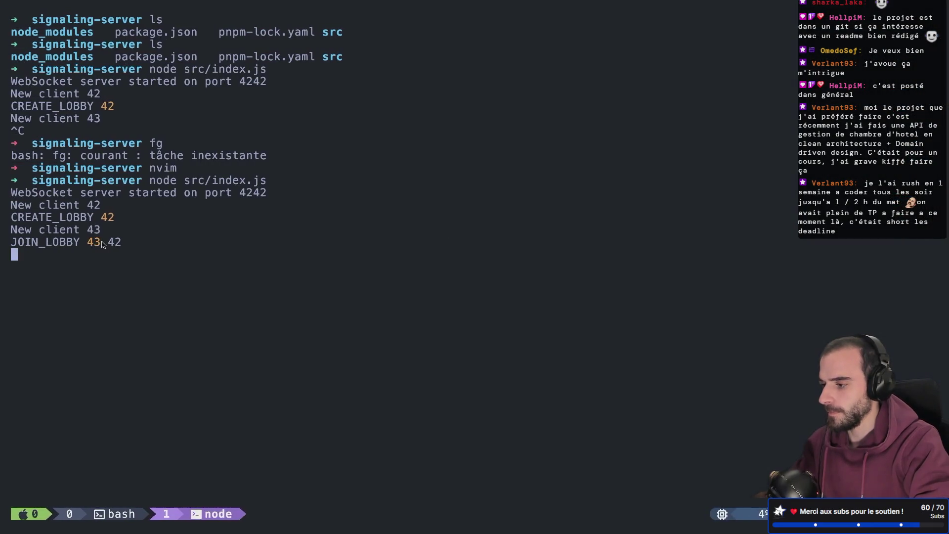
drag(11, 217, 104, 218)
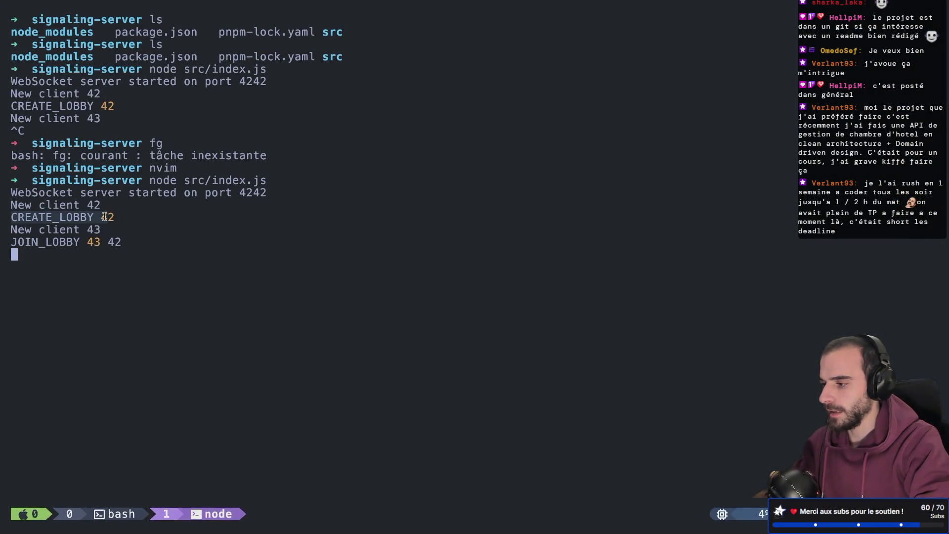
click(40, 230)
drag(11, 217, 110, 217)
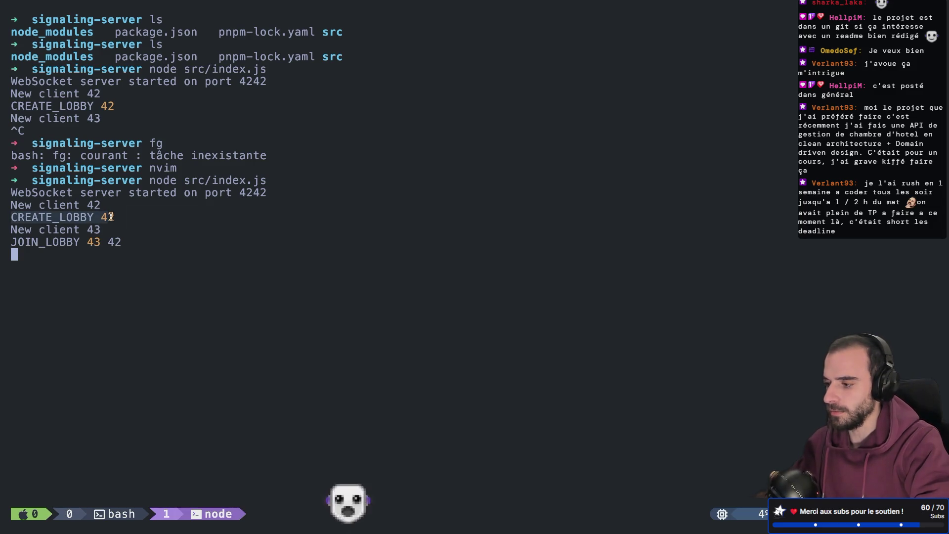
click(14, 230)
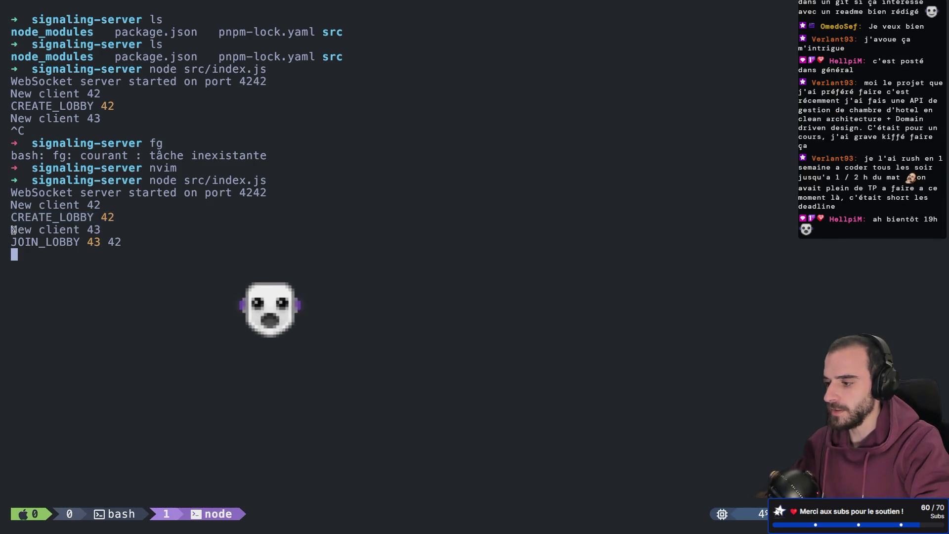
key(ctrl+Right)
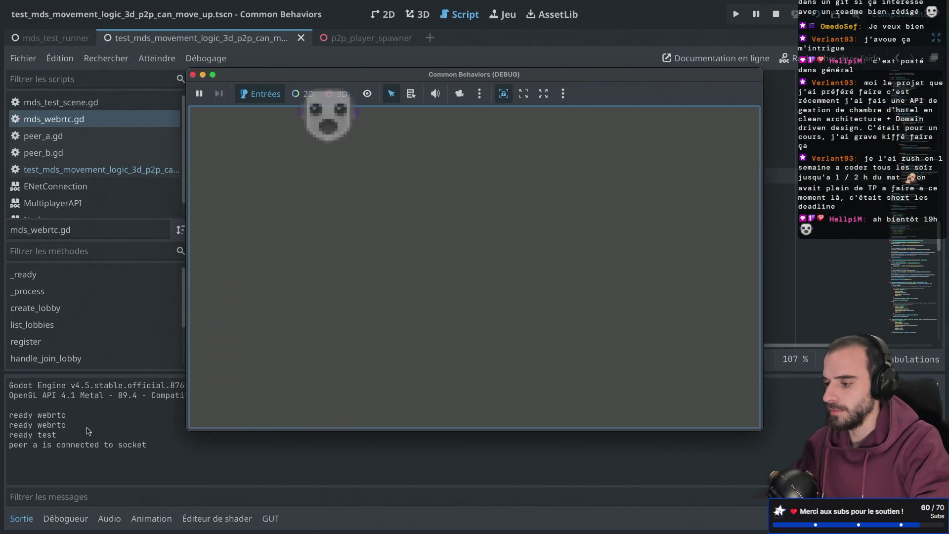
key(ctrl+Left)
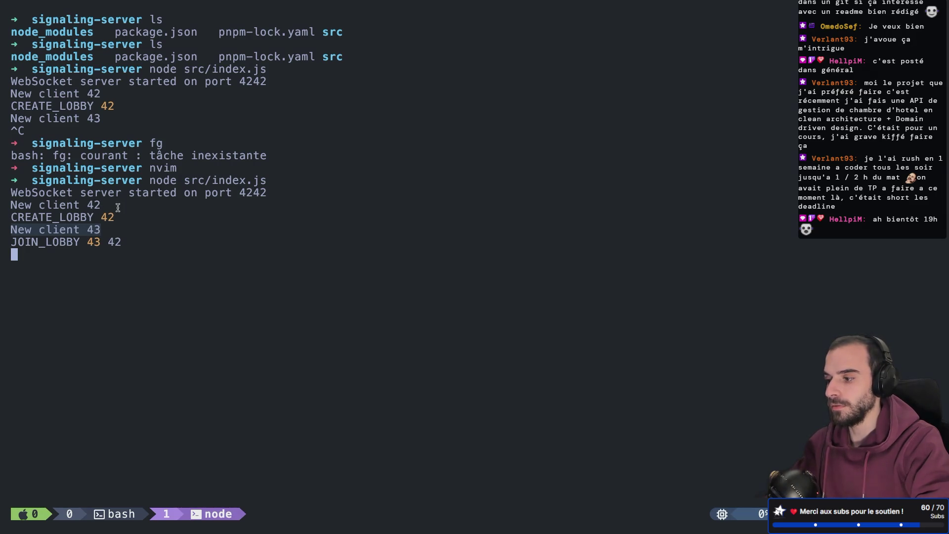
double_click(50, 216)
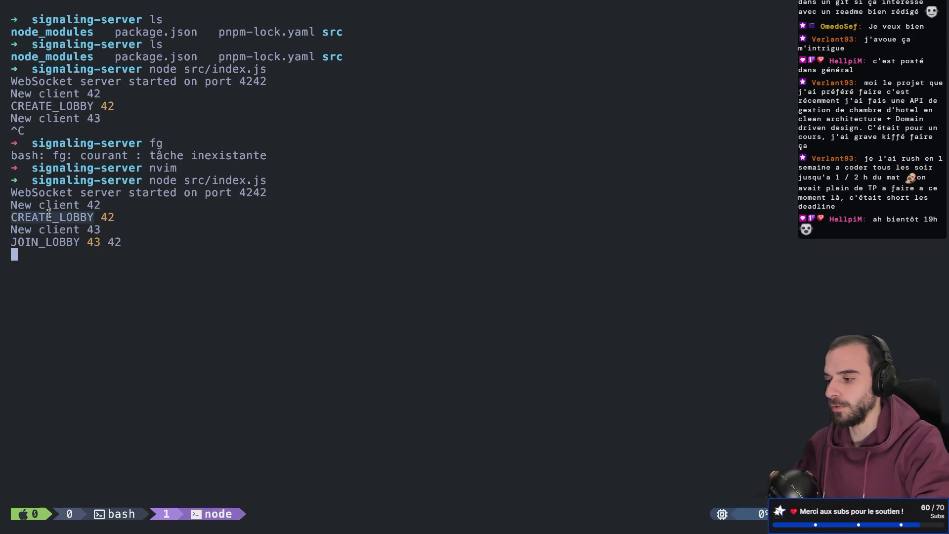
drag(44, 238, 130, 243)
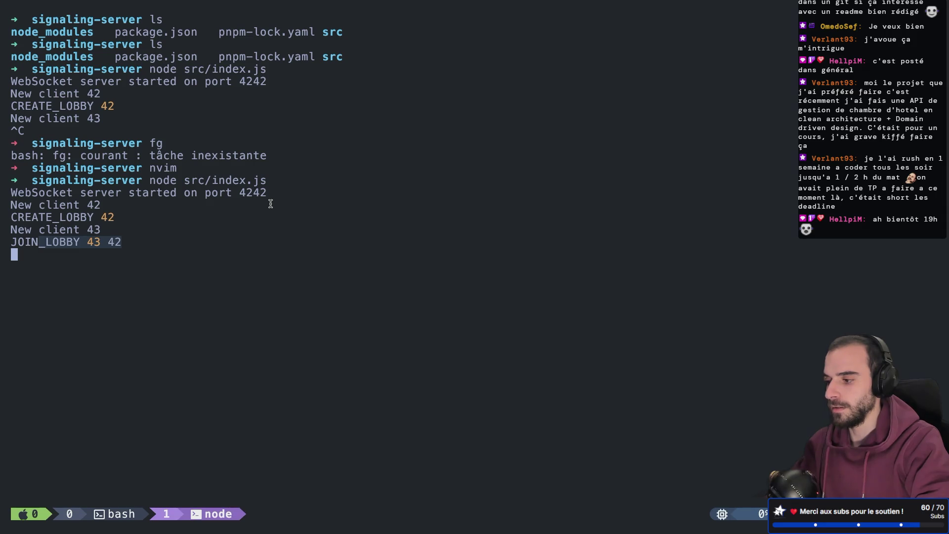
key(super+Tab)
drag(313, 79, 376, 84)
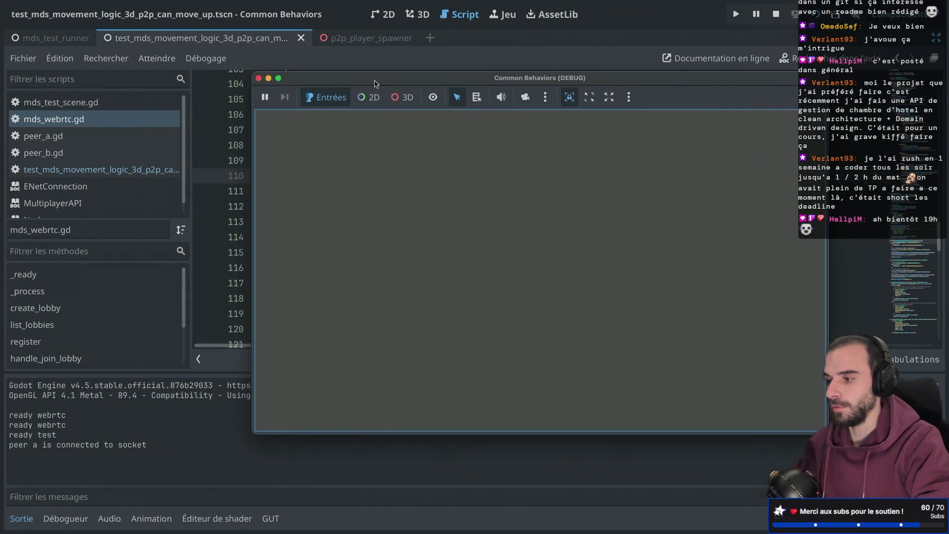
Step: Restore the editor docks and expand the running test scene's Remote tree
click(351, 57)
key(ctrl+super+d)
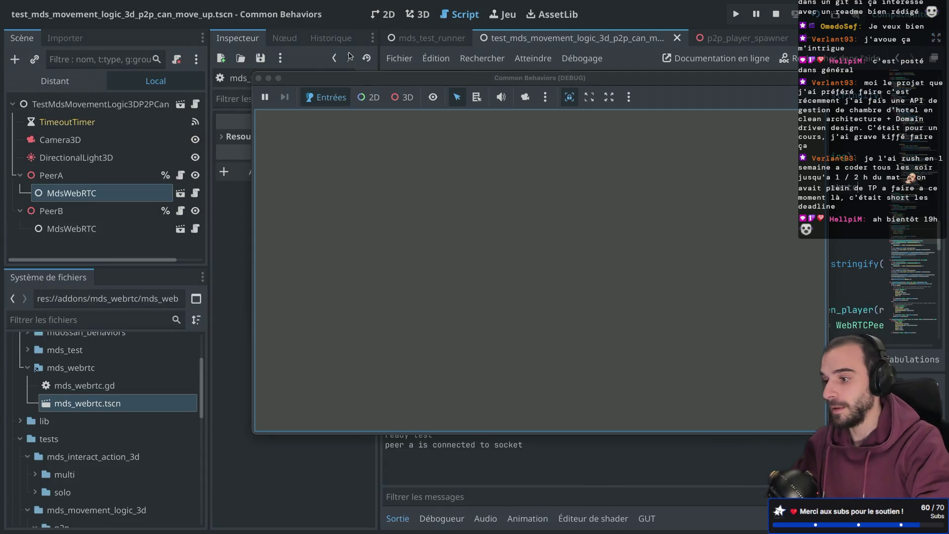
drag(340, 84, 520, 120)
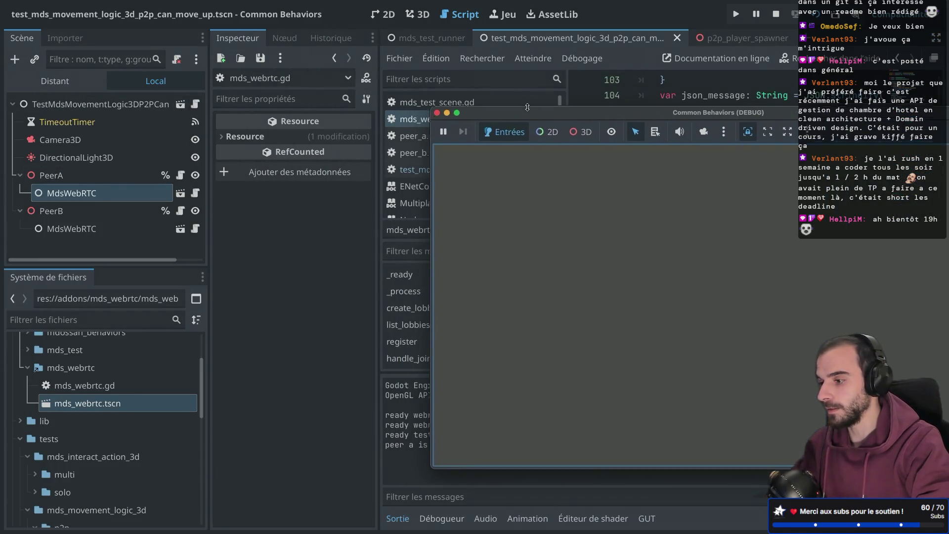
click(52, 81)
click(20, 122)
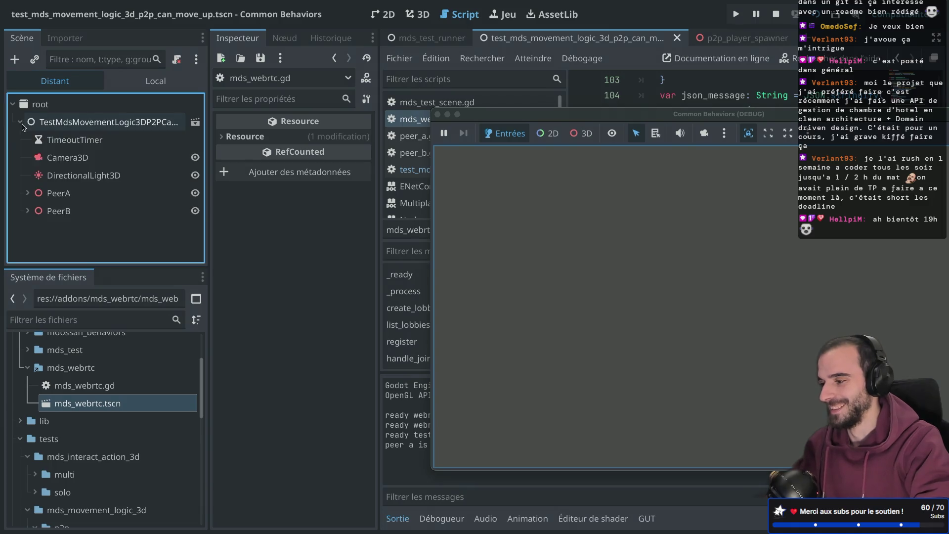
Step: Compare PeerA's and PeerB's MdsWebRTC player IDs (42 and 43), then stop the run
click(28, 193)
click(107, 209)
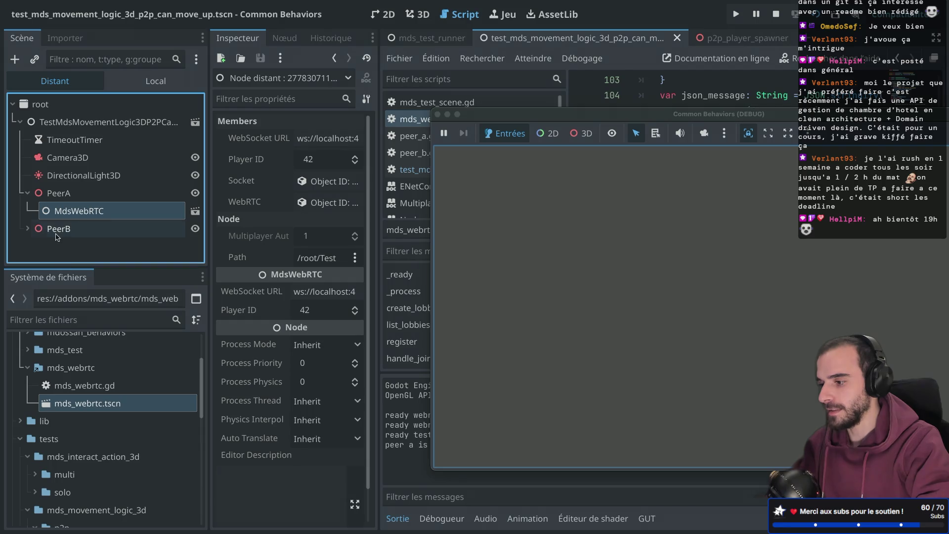
click(27, 229)
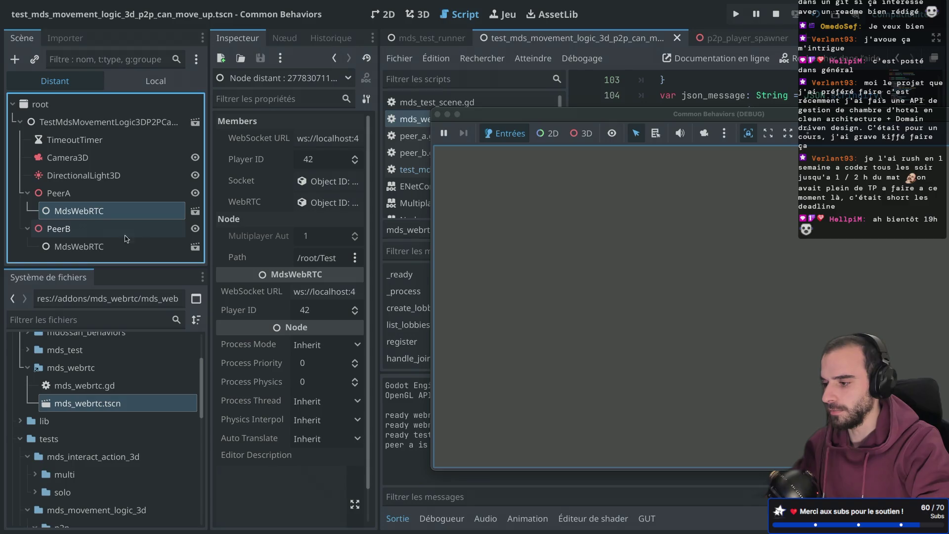
click(99, 246)
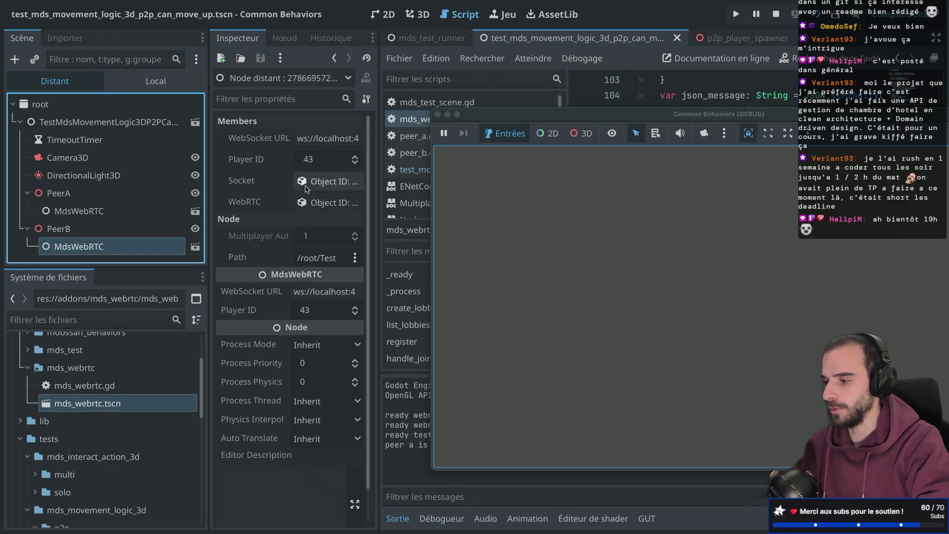
click(112, 212)
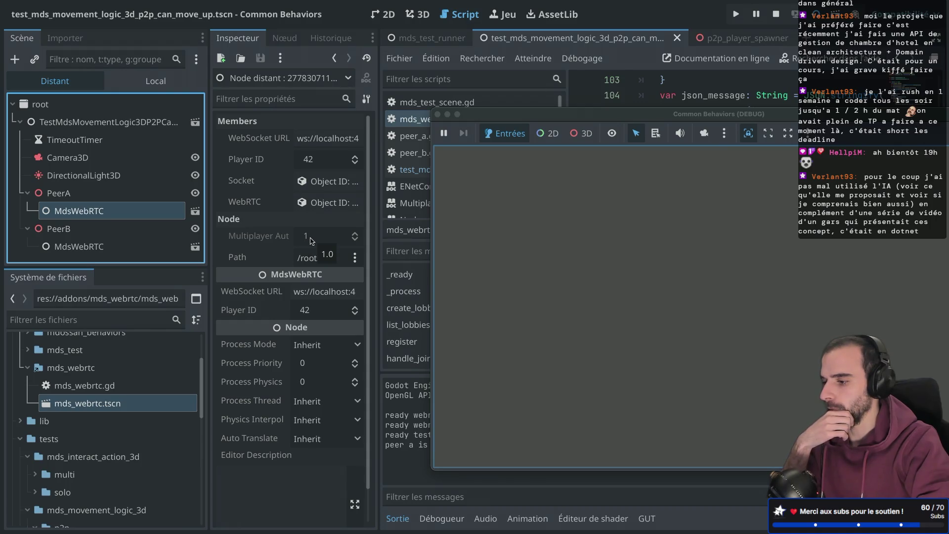
click(111, 246)
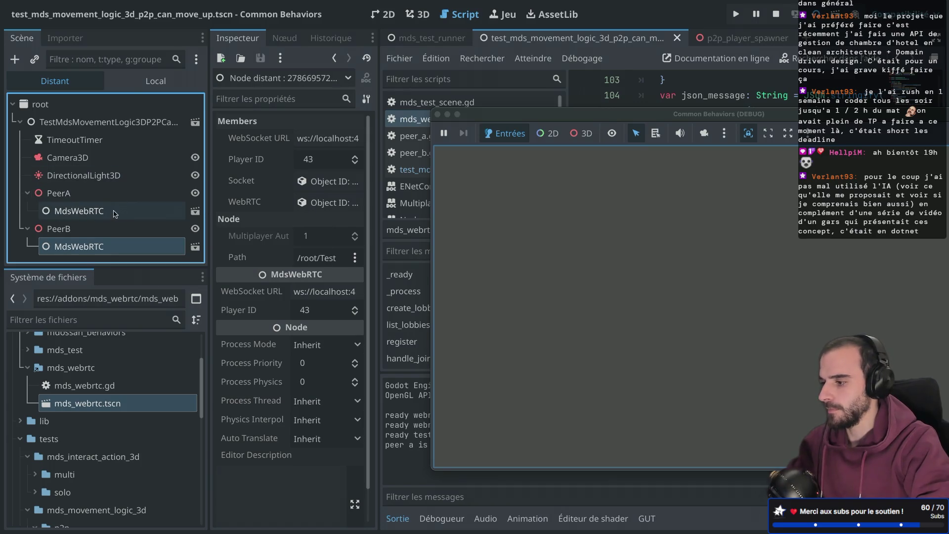
click(113, 213)
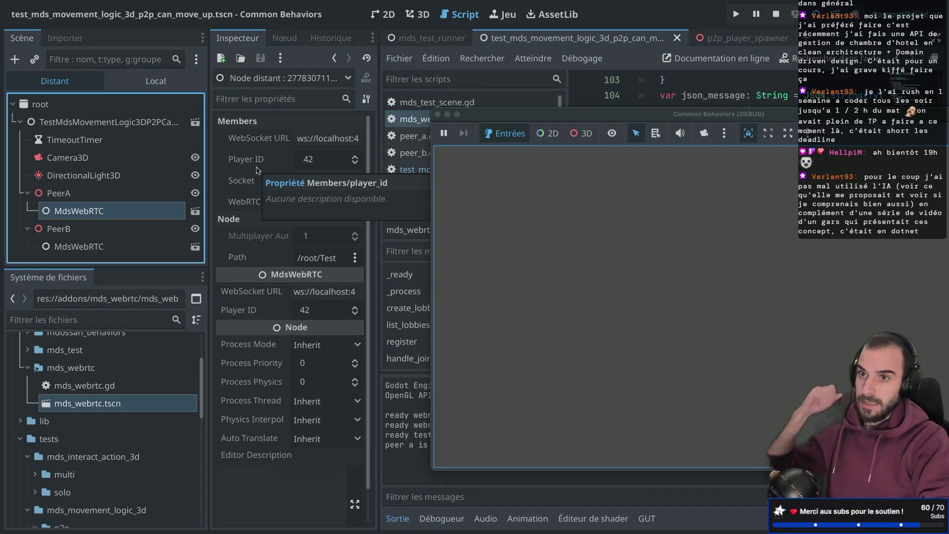
click(437, 114)
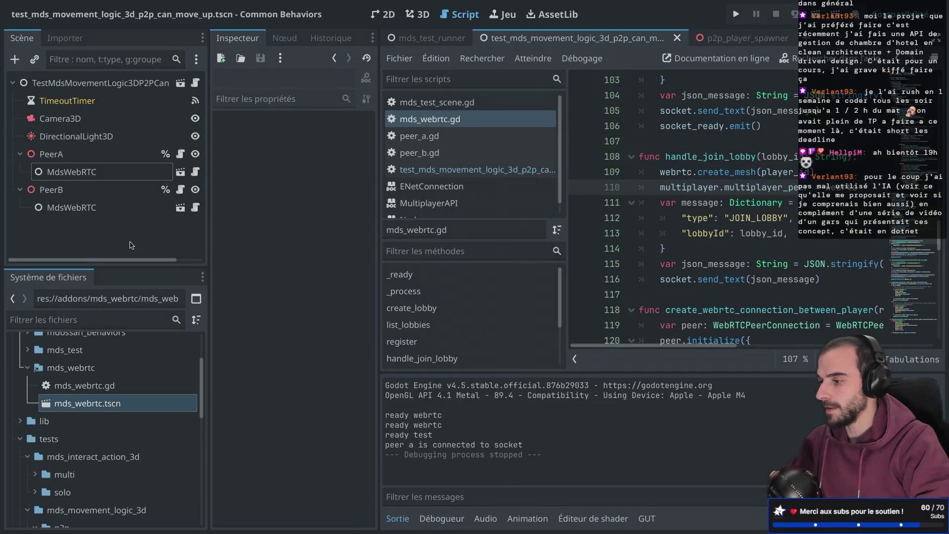
Step: Narrow the side dock and switch the script editor to distraction-free mode
drag(208, 175, 166, 175)
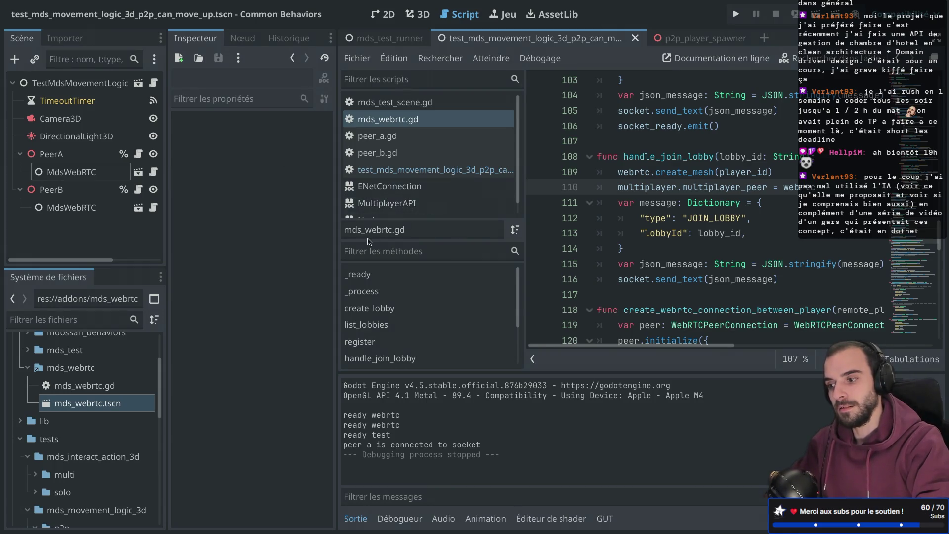
key(ctrl+super+d)
scroll(247, 206, down, 5)
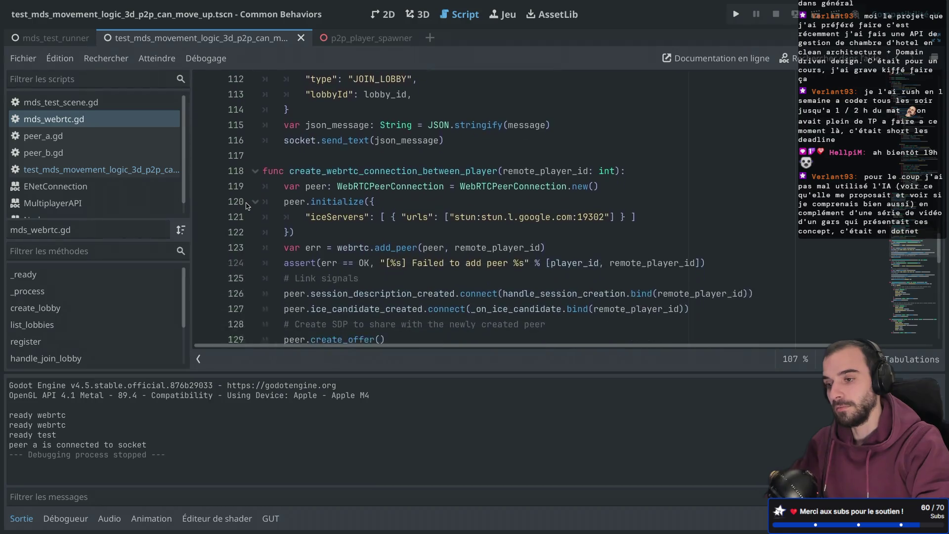
scroll(247, 207, up, 20)
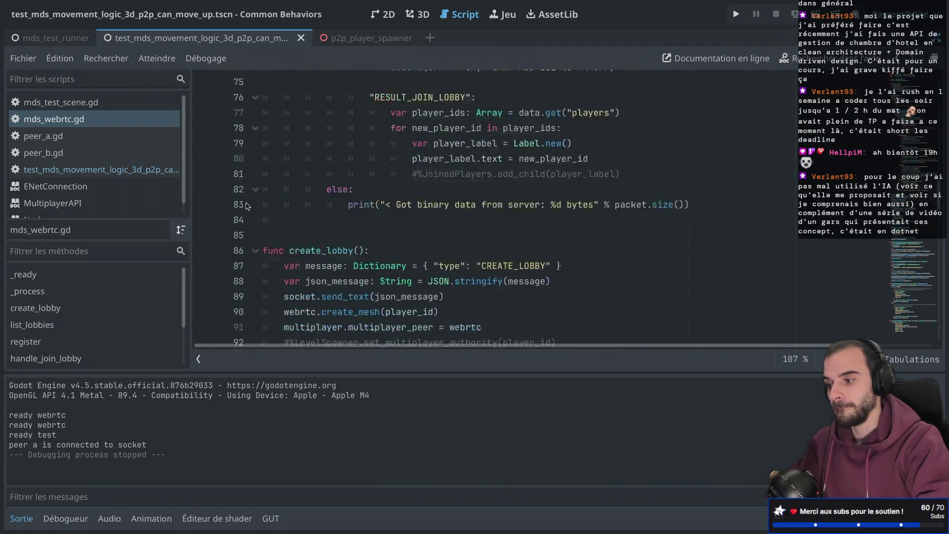
scroll(247, 206, up, 9)
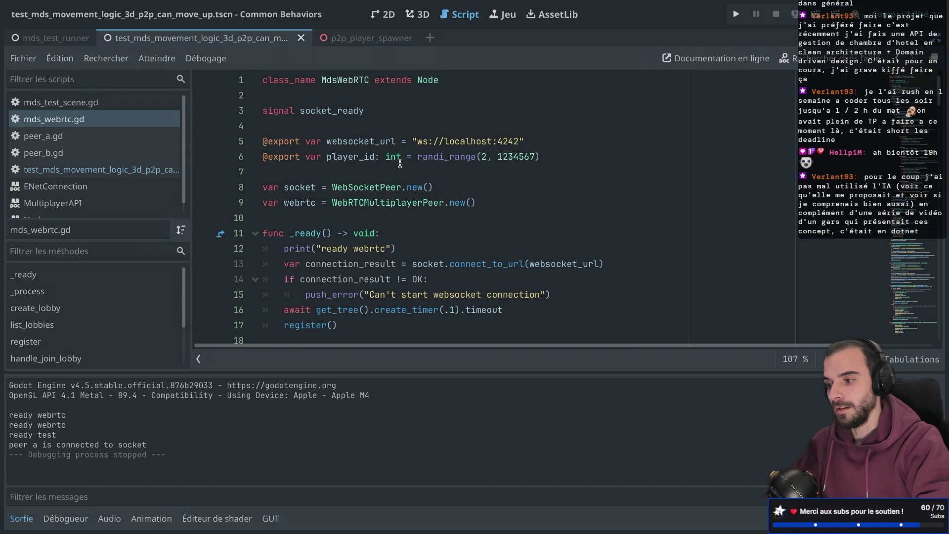
mouse_move(399, 163)
scroll(400, 163, down, 3)
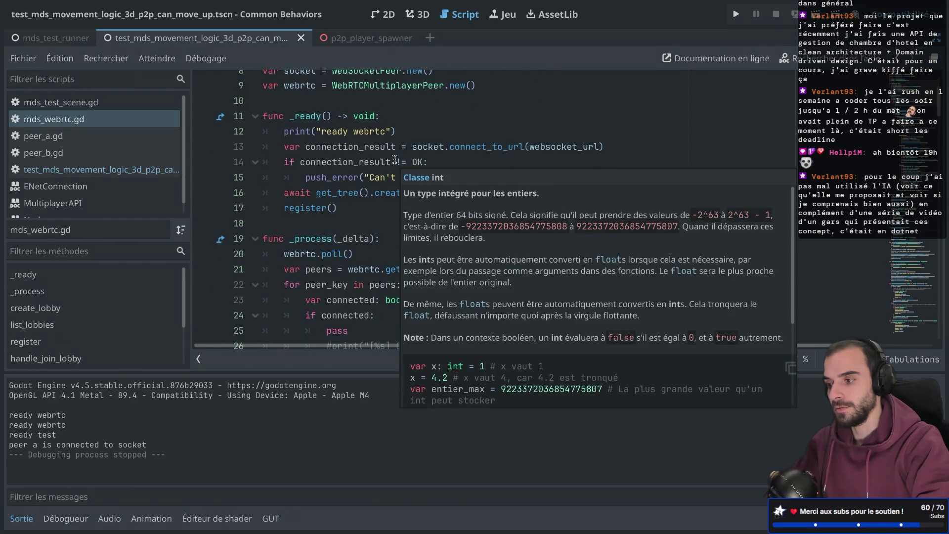
scroll(401, 148, down, 1)
scroll(407, 133, up, 1)
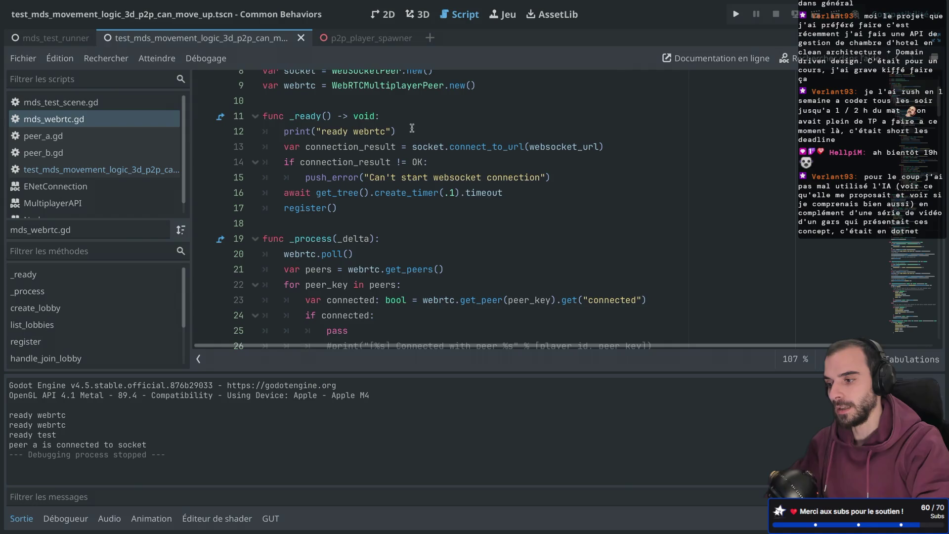
Step: Delete the print("ready webrtc") line from _ready and collapse the output panel
click(412, 128)
key(ctrl+x)
scroll(412, 119, down, 2)
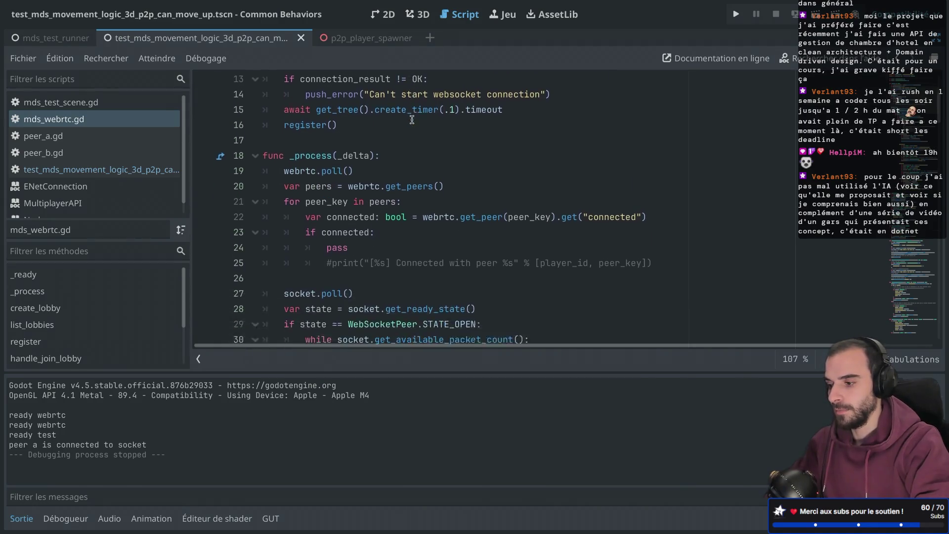
scroll(412, 120, down, 20)
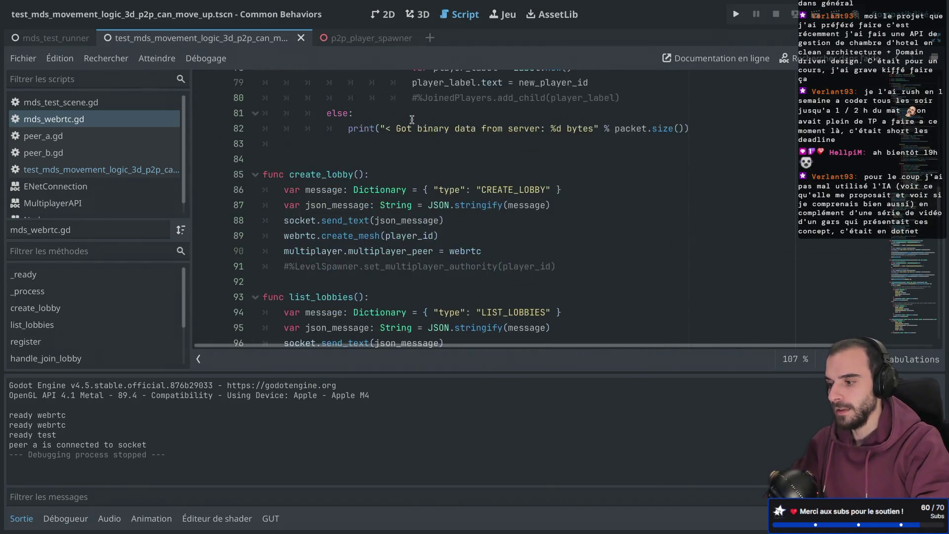
scroll(412, 119, down, 8)
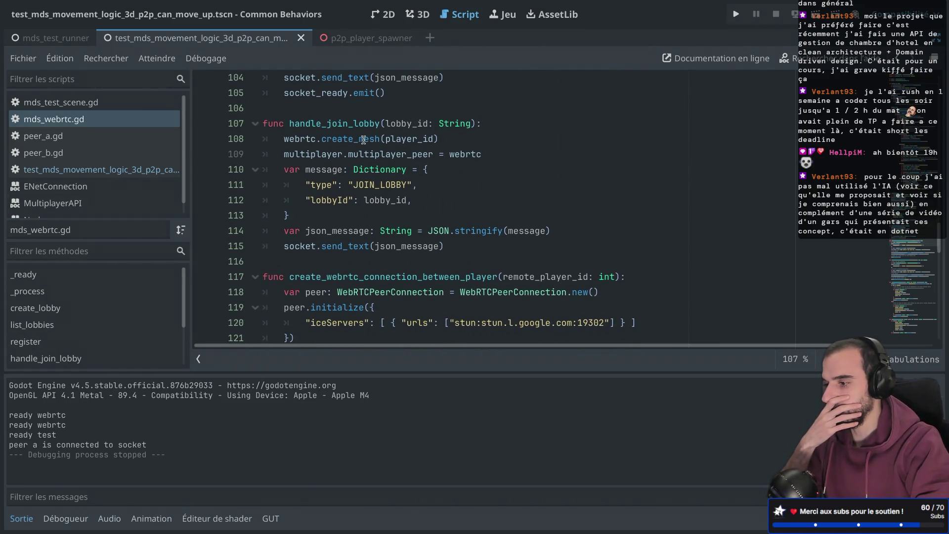
scroll(360, 134, down, 2)
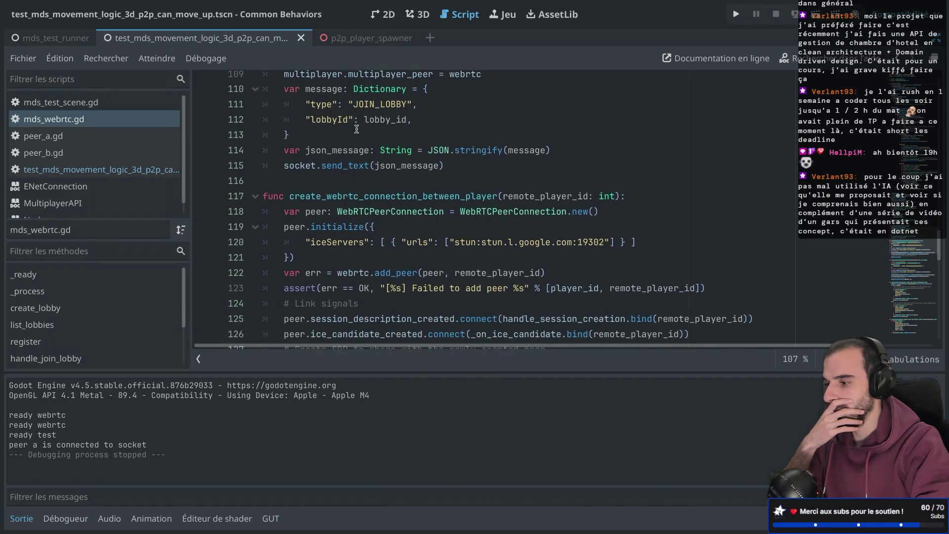
scroll(357, 129, down, 2)
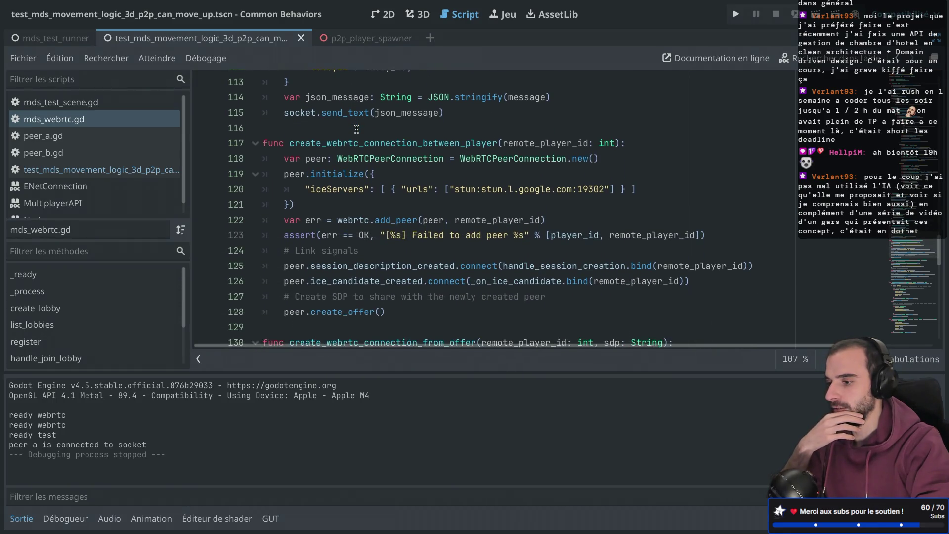
scroll(356, 129, down, 5)
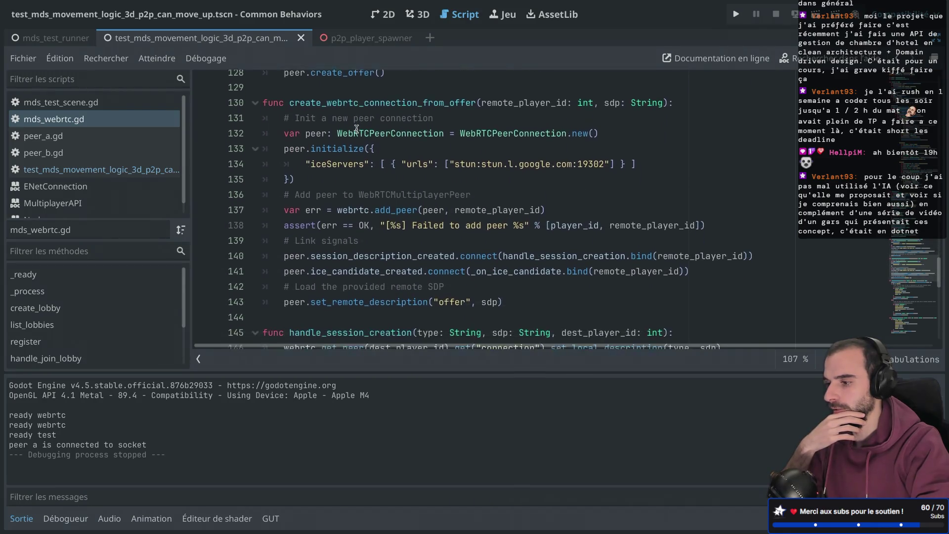
scroll(356, 129, down, 6)
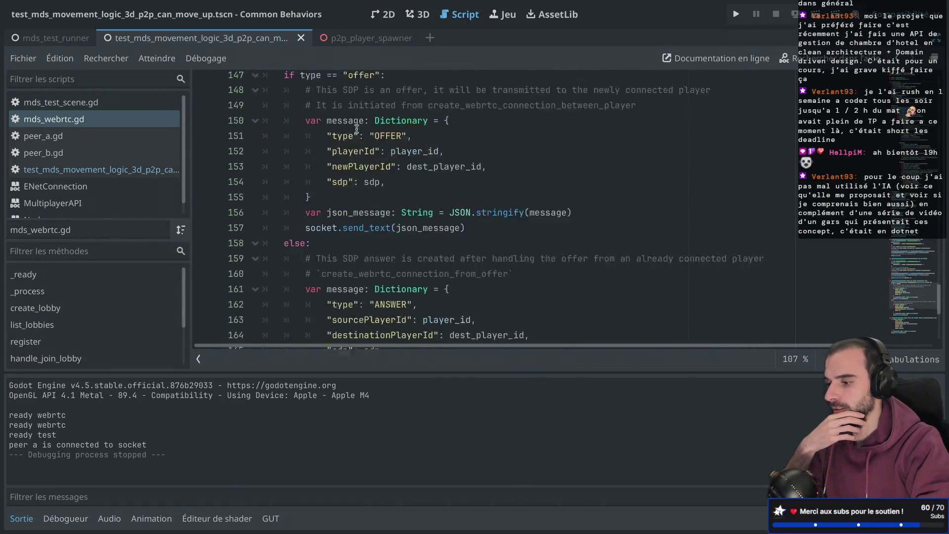
scroll(357, 129, down, 6)
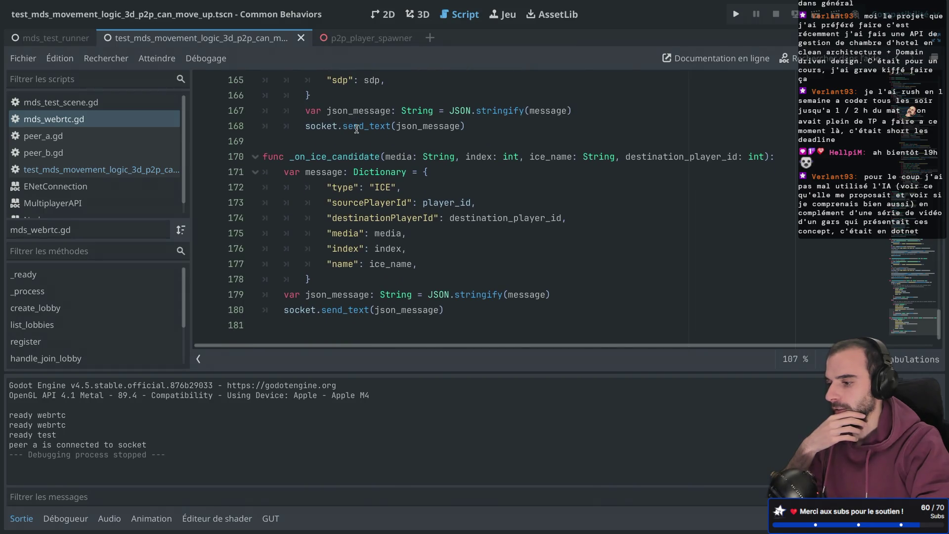
scroll(356, 129, up, 20)
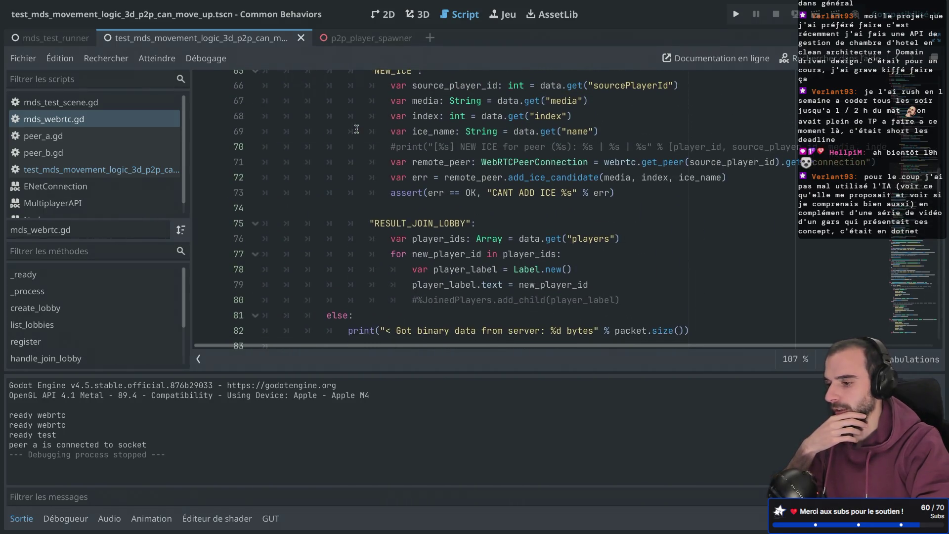
scroll(356, 129, up, 8)
scroll(356, 129, down, 5)
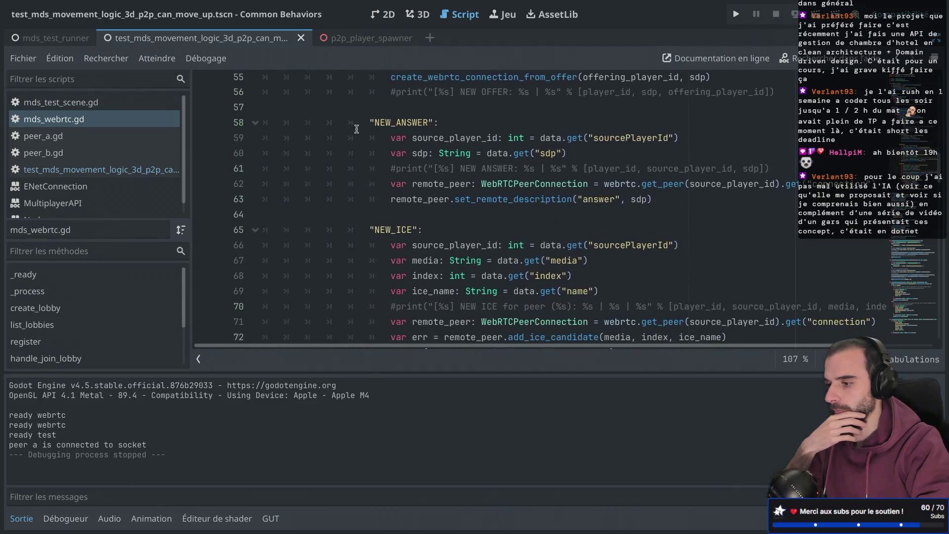
scroll(357, 129, down, 1)
click(23, 518)
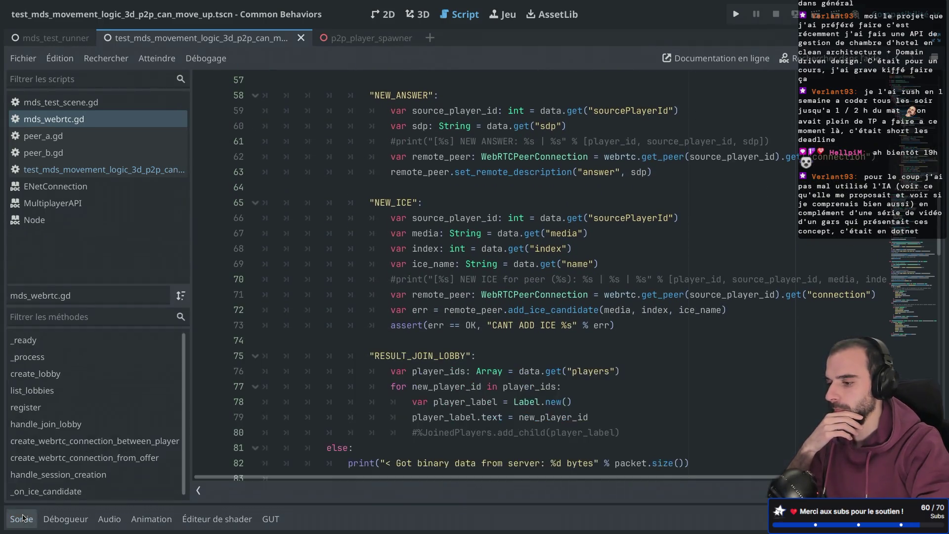
scroll(382, 306, down, 2)
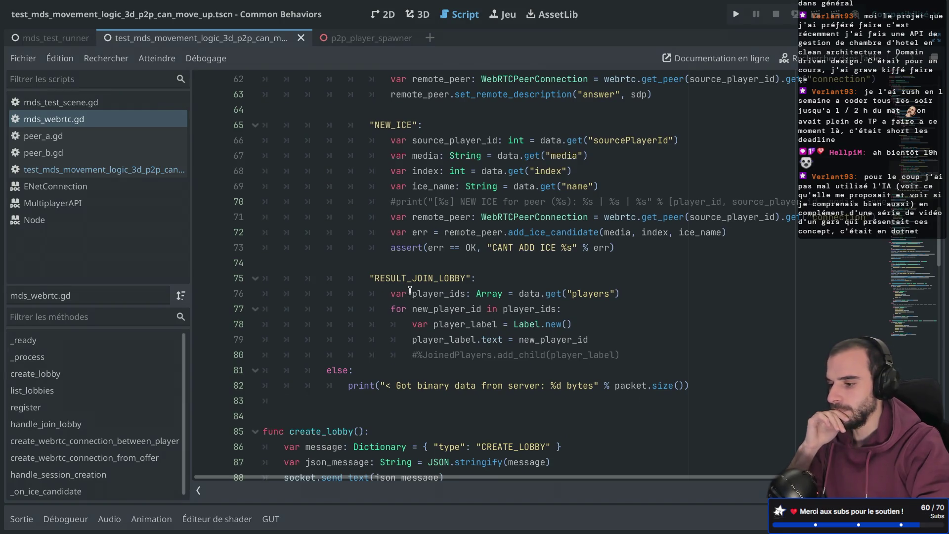
double_click(401, 278)
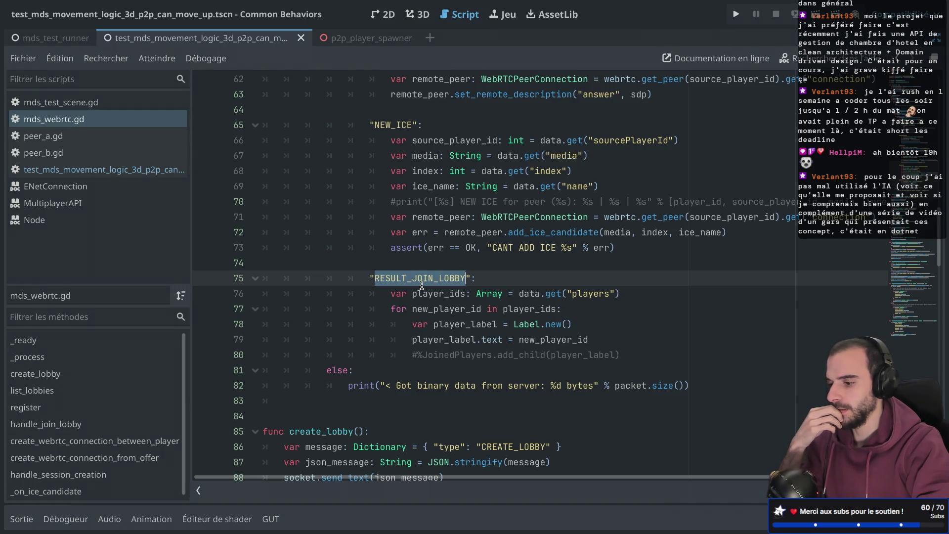
scroll(422, 285, up, 7)
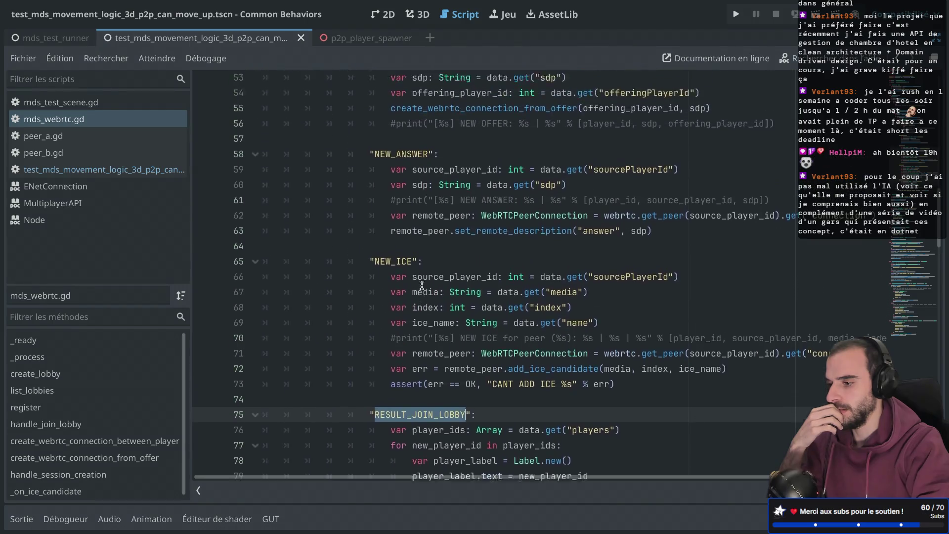
scroll(421, 285, down, 1)
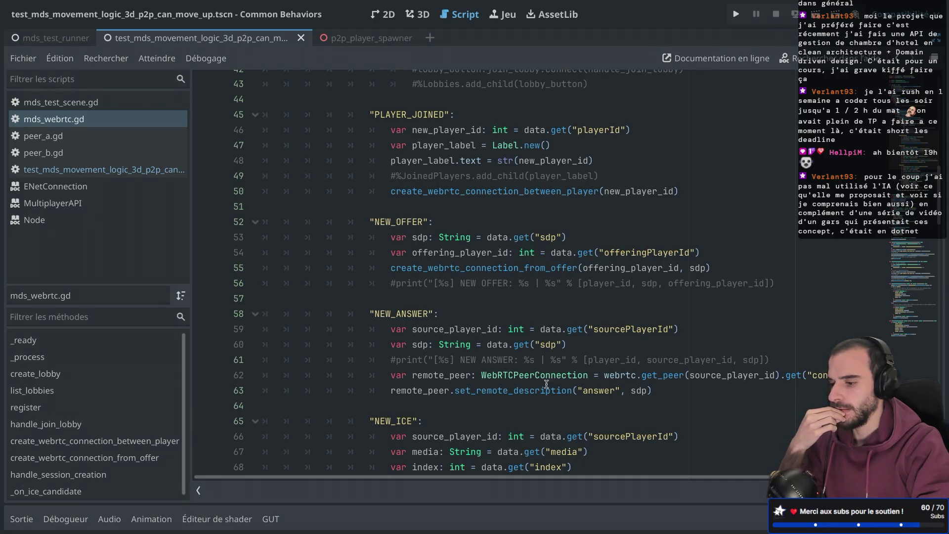
double_click(660, 379)
double_click(701, 377)
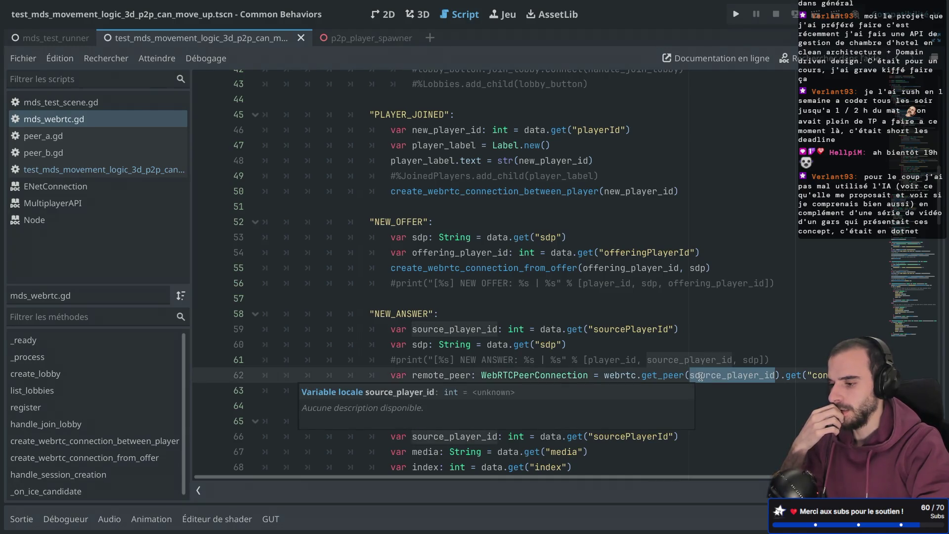
click(663, 344)
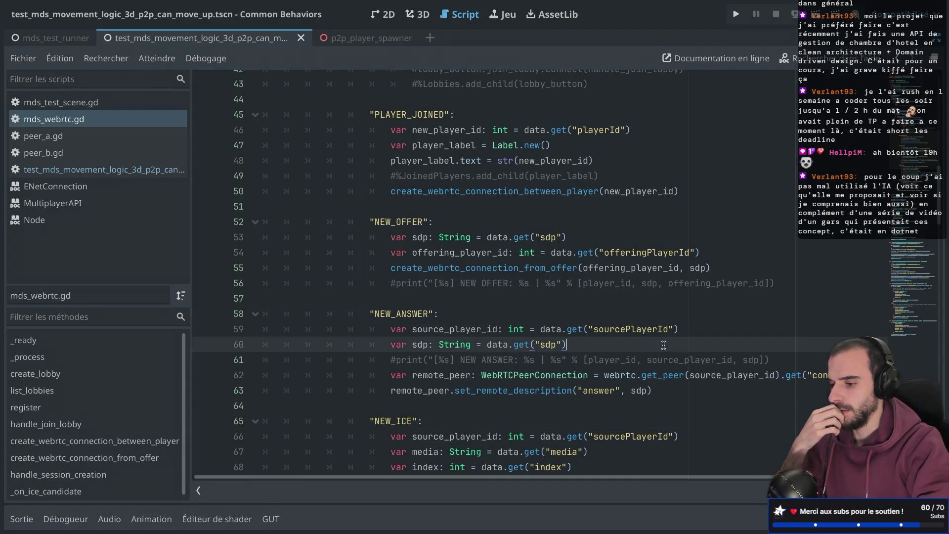
click(665, 390)
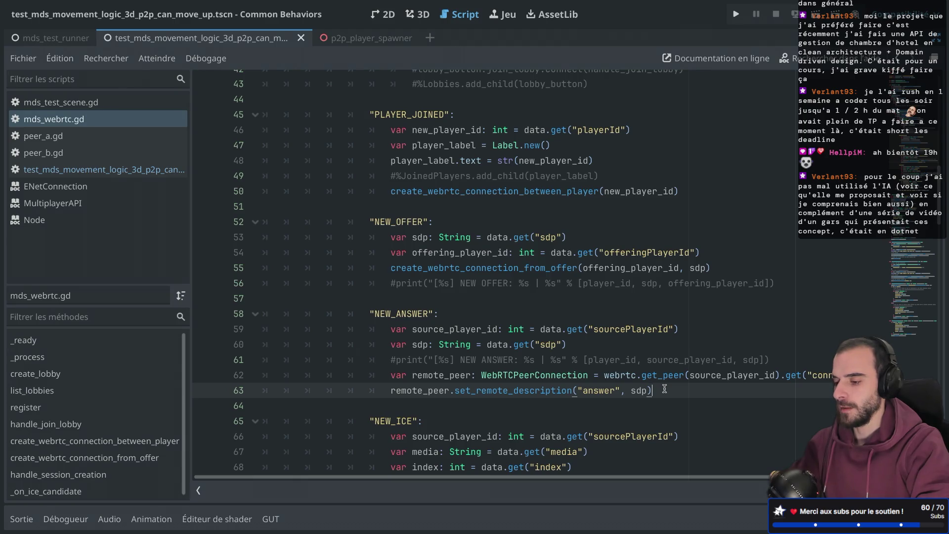
key(Return)
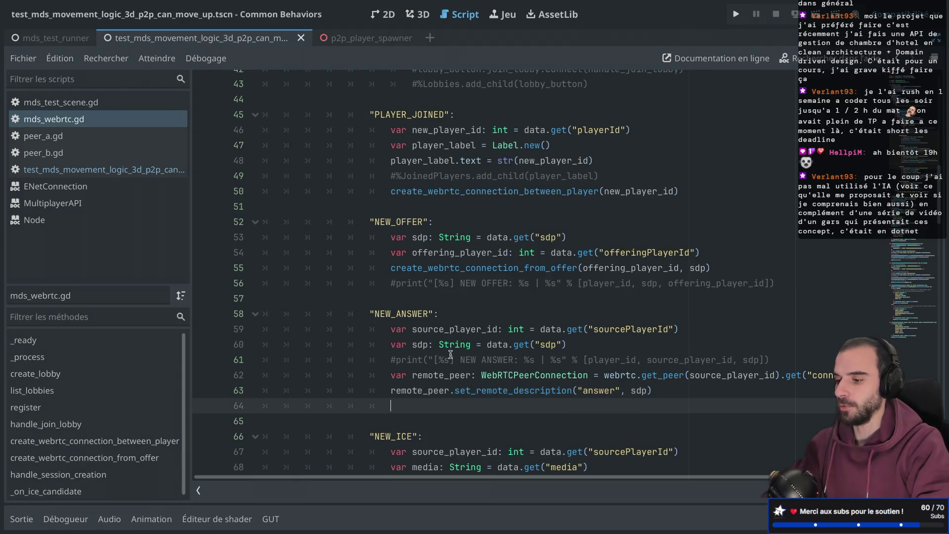
Step: Scroll through mds_webrtc.gd to review the NEW_ANSWER block around set_remote_description
mouse_move(450, 354)
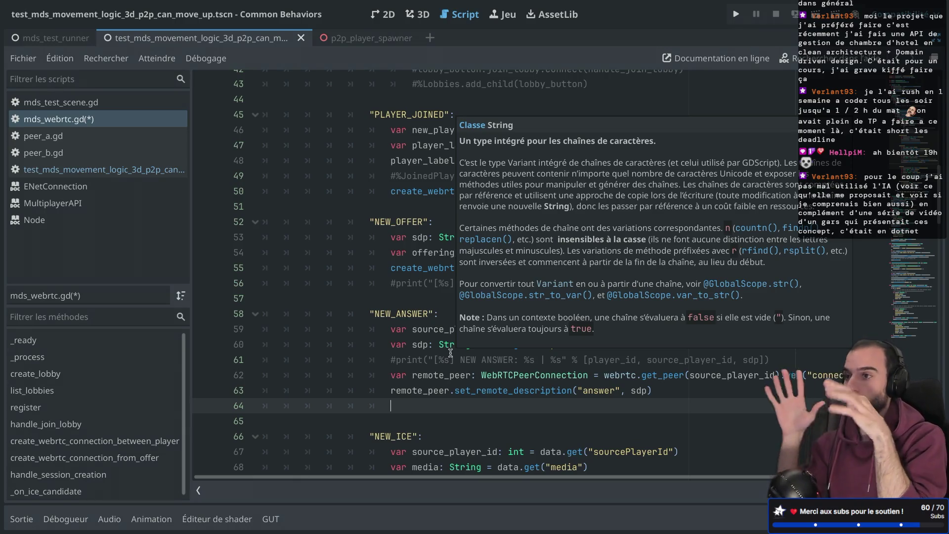
scroll(389, 375, down, 3)
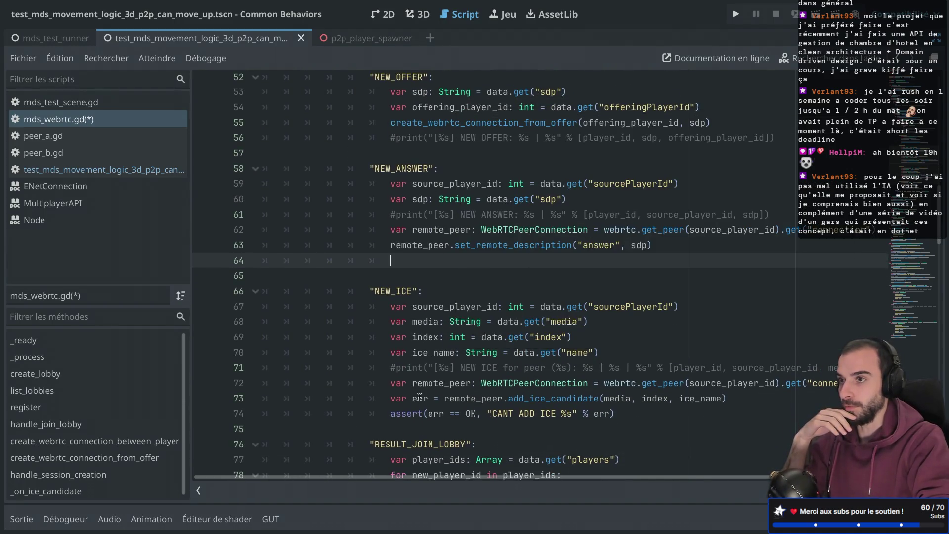
scroll(442, 371, up, 3)
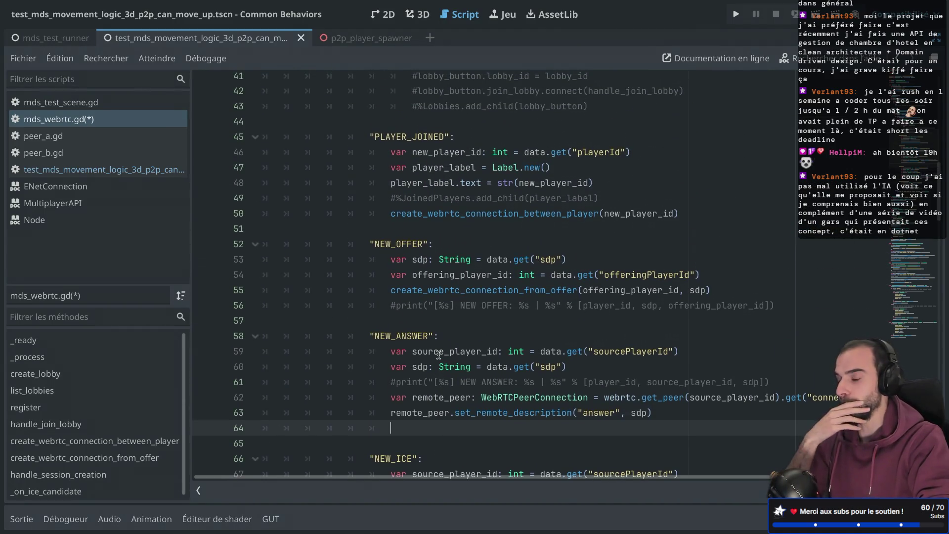
scroll(439, 354, down, 7)
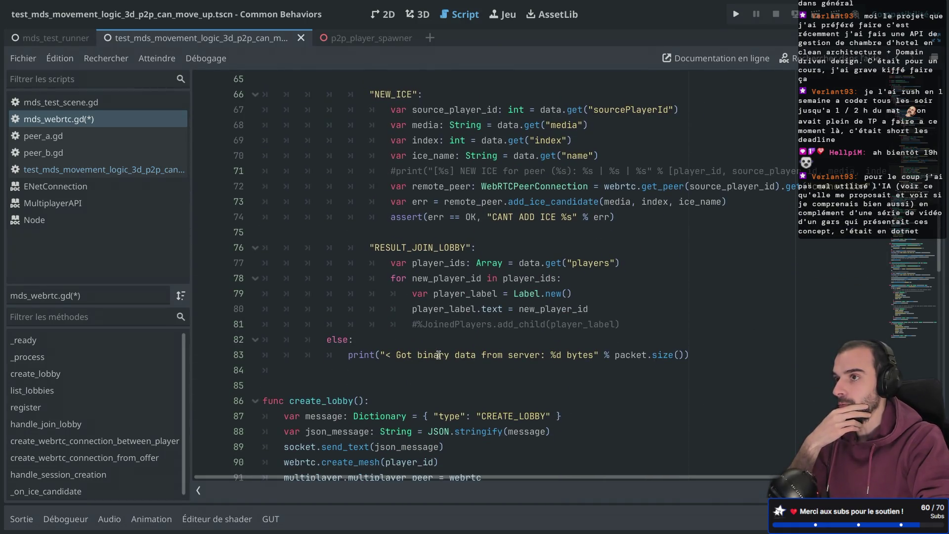
scroll(439, 355, up, 3)
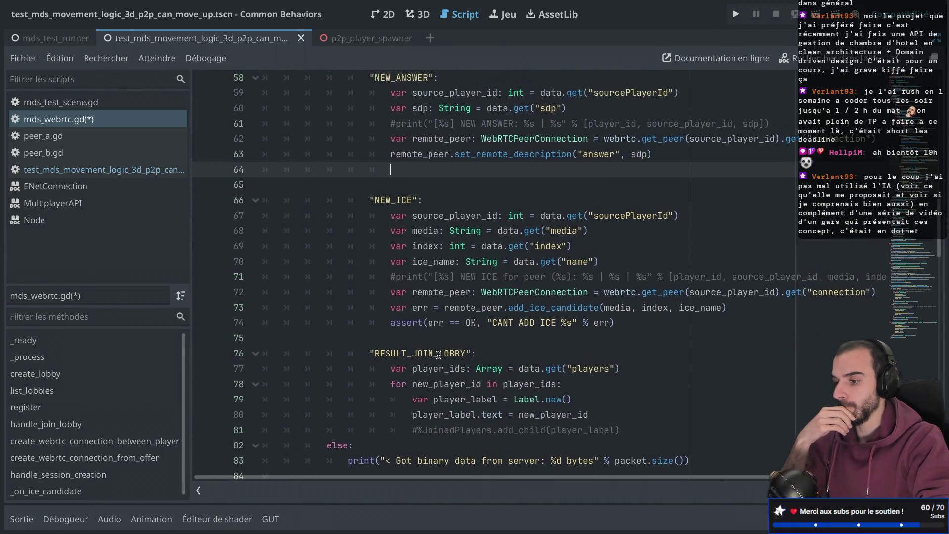
scroll(438, 354, up, 2)
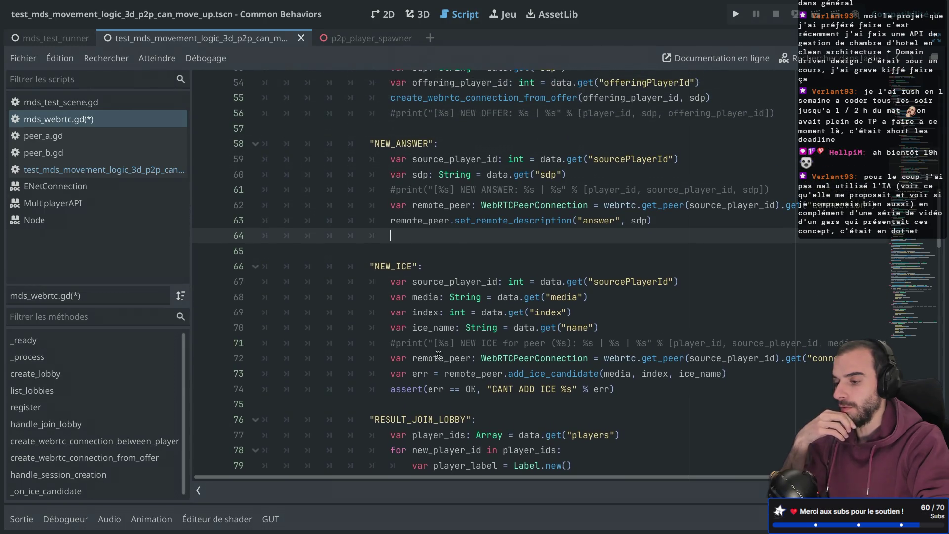
scroll(394, 267, right, 2)
scroll(388, 232, left, 2)
scroll(388, 233, up, 1)
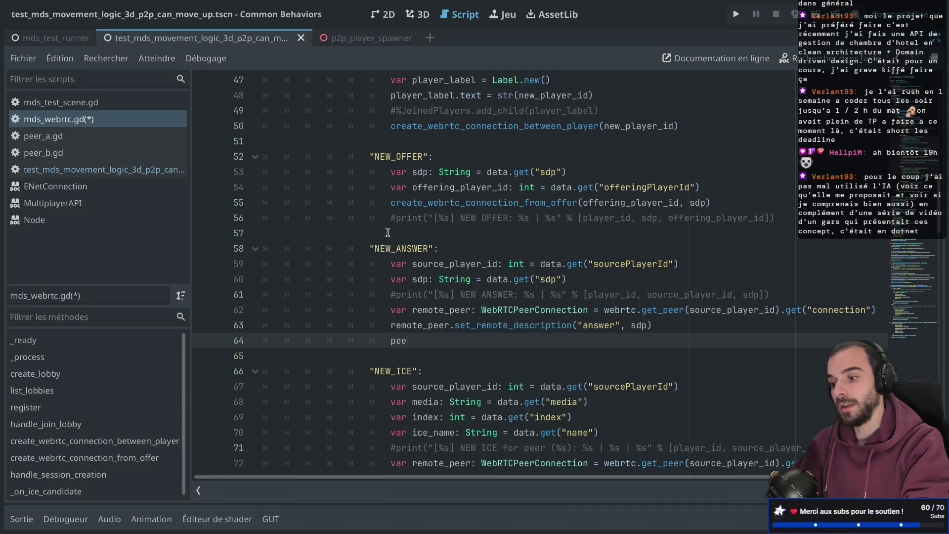
Step: Replace the partial text on line 64 with new_peer_connected.emit() and save
key(BackSpace)
key(BackSpace)
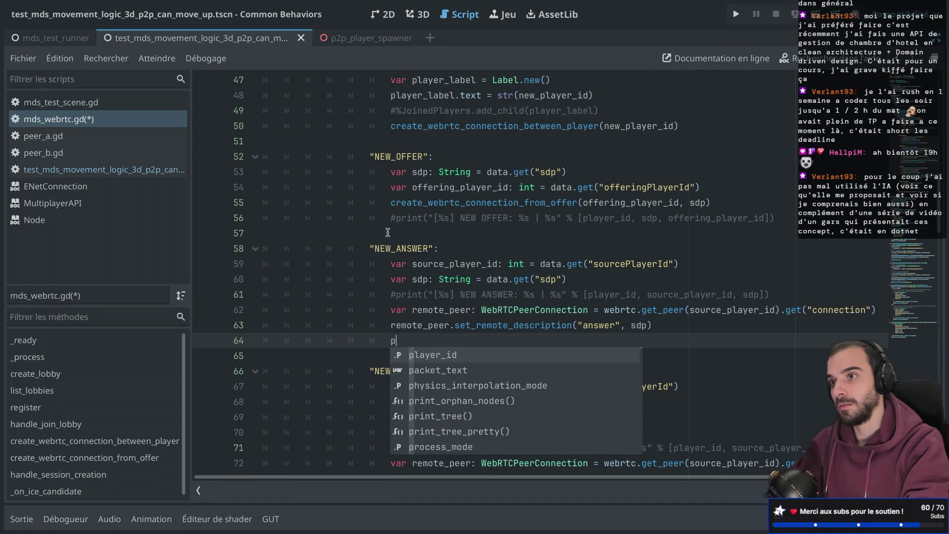
key(BackSpace)
text(new)
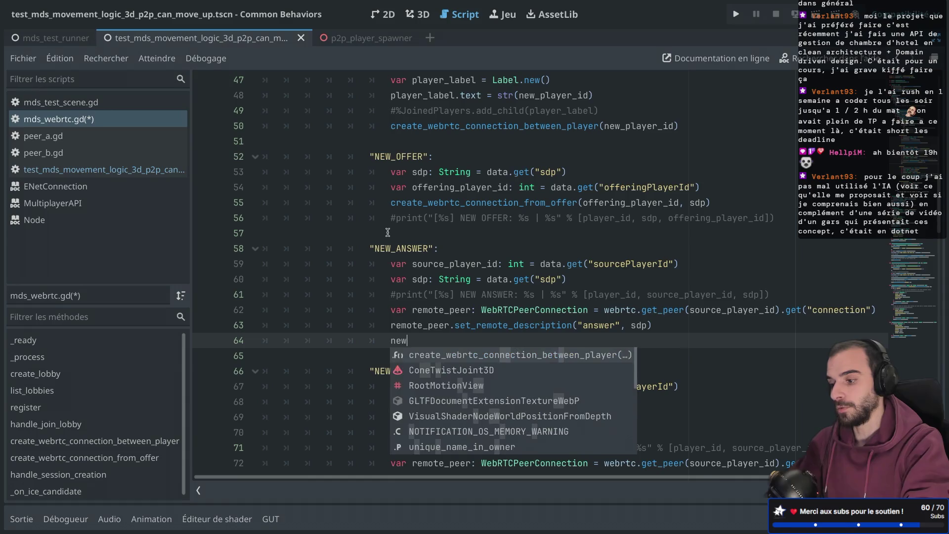
text(_peer_)
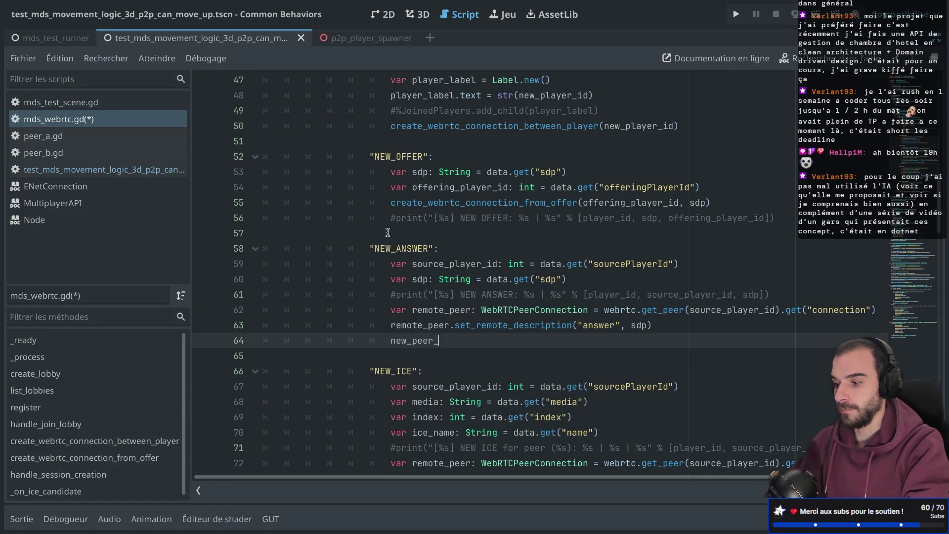
text(connected.emi)
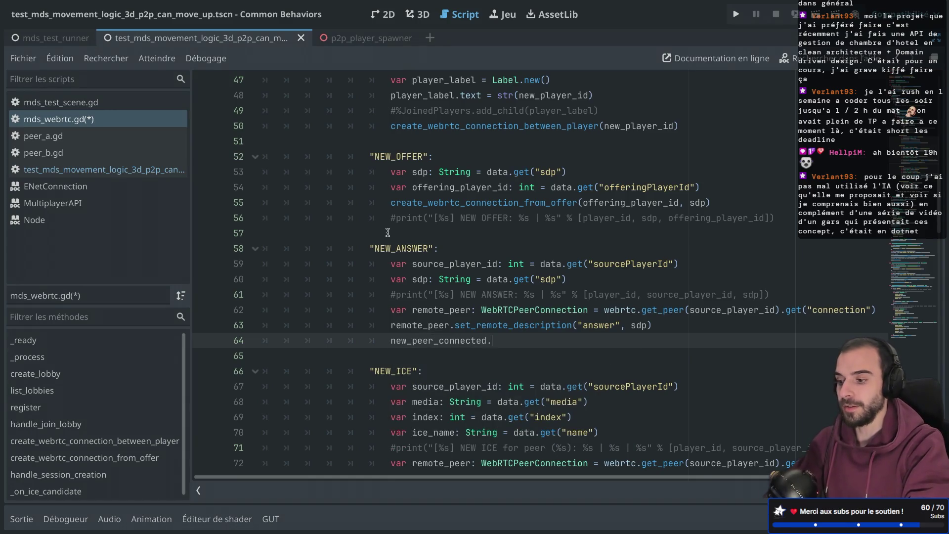
text(t()
key(ctrl+s)
Step: Declare signal new_peer_connected by duplicating the socket_ready line, save, and restore the docks
scroll(387, 232, up, 15)
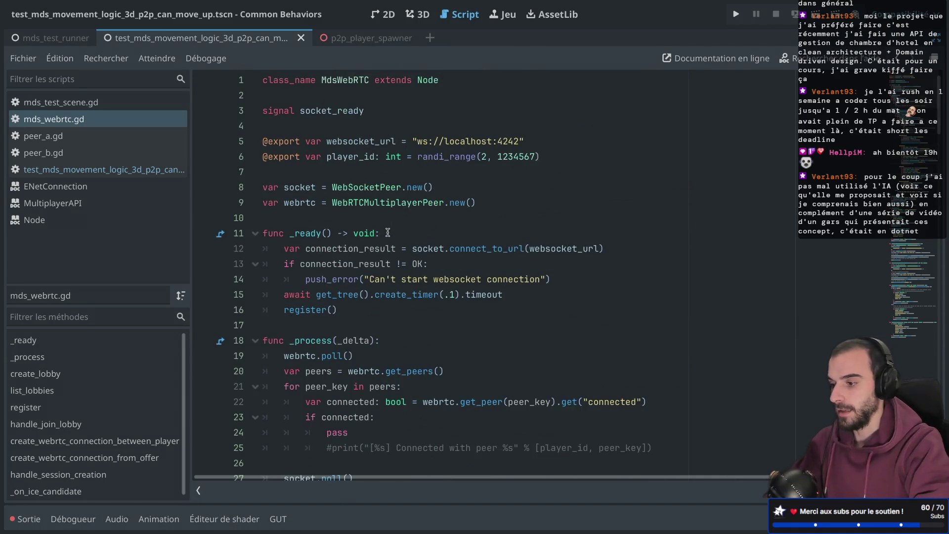
click(385, 111)
key(shift+Up)
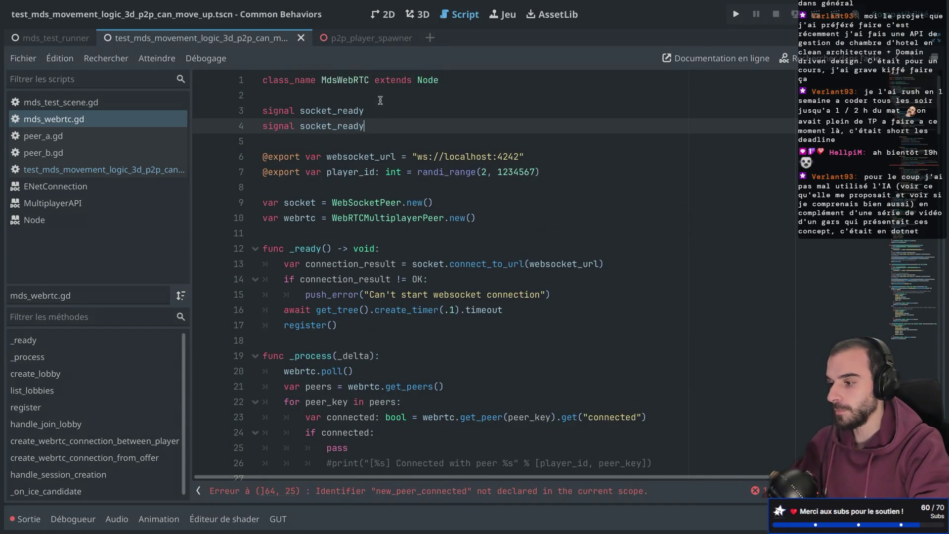
key(ctrl+shift+d)
double_click(347, 127)
text(new_pee)
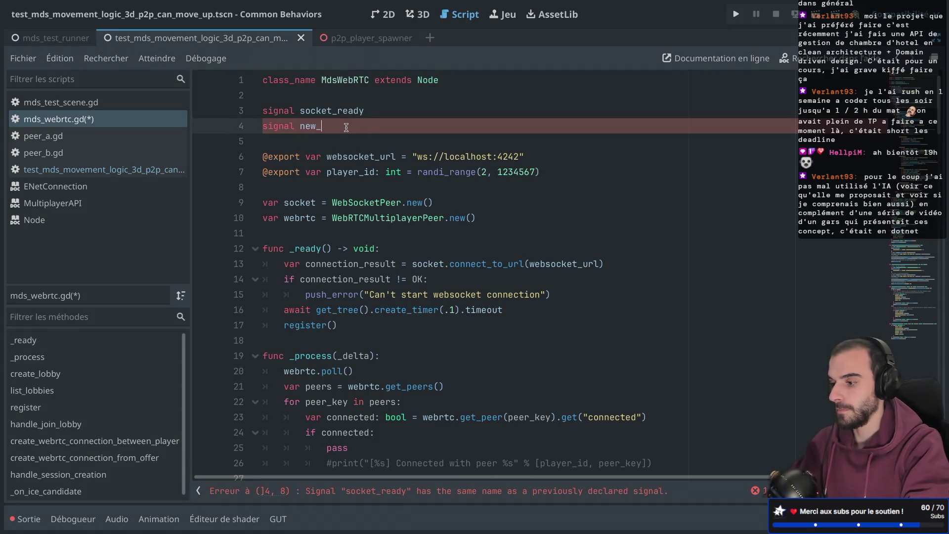
text(r_)
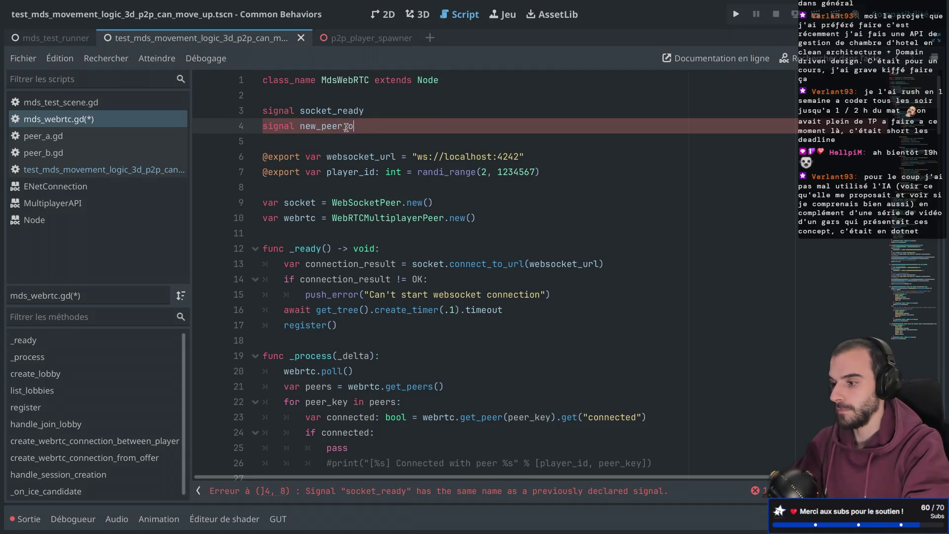
text(connected)
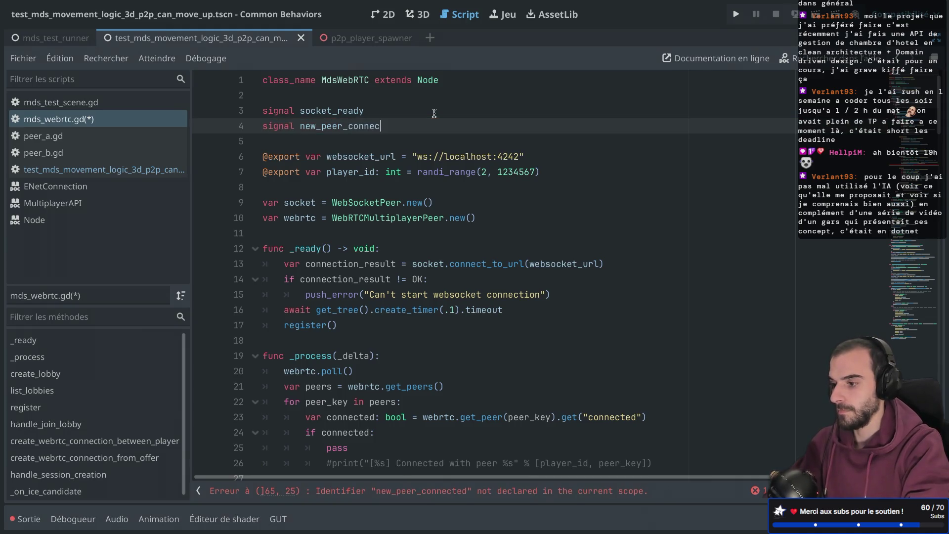
key(ctrl+s)
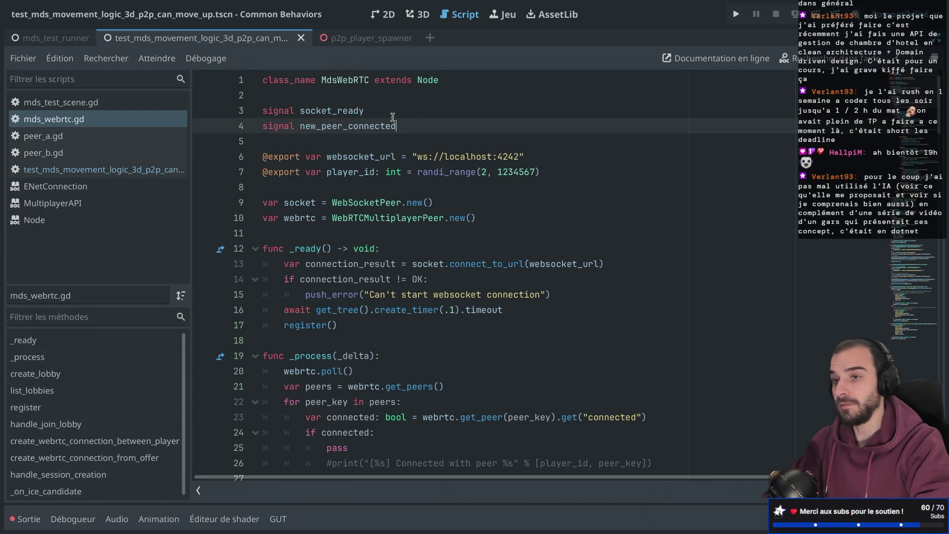
key(ctrl+shift+F11)
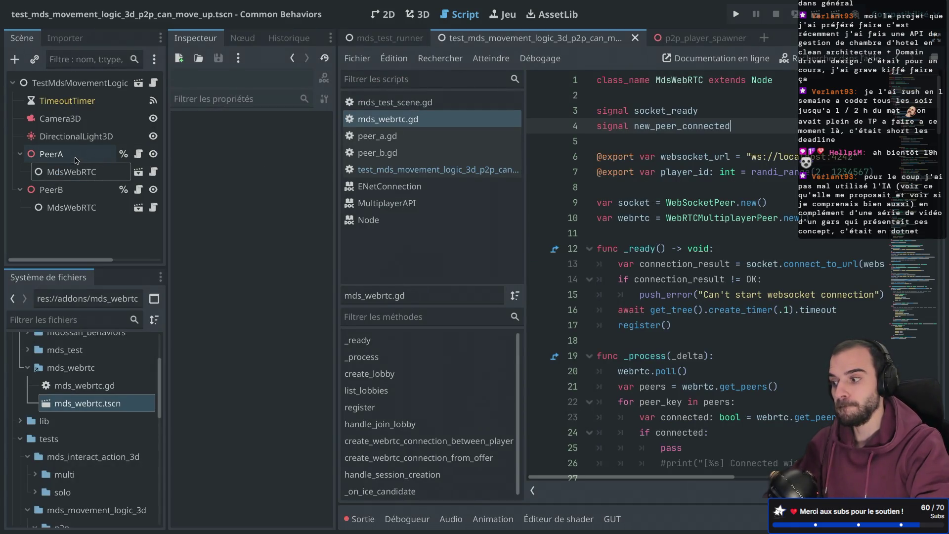
Step: In the p2p movement test, move the create_lobby call above peer B's socket_ready wait
click(153, 82)
key(ctrl+shift+F11)
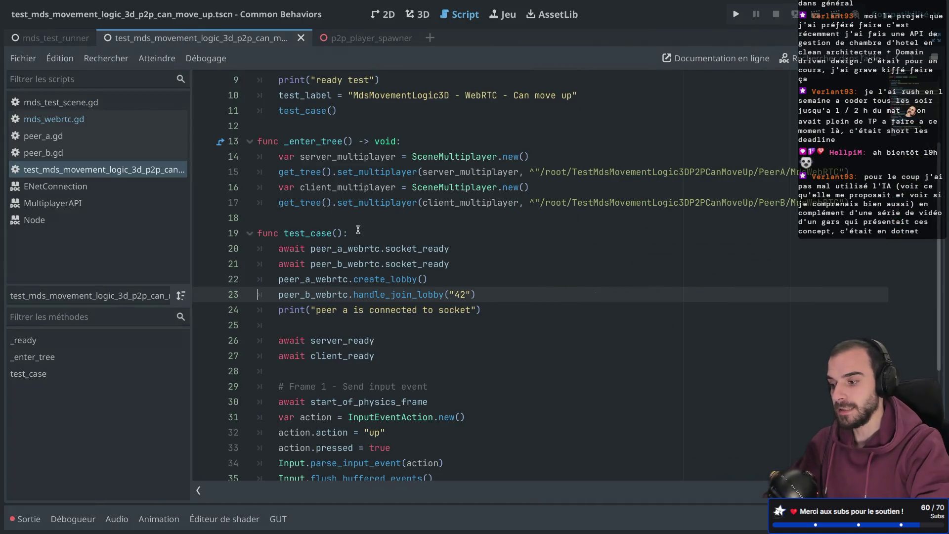
drag(327, 278, 393, 277)
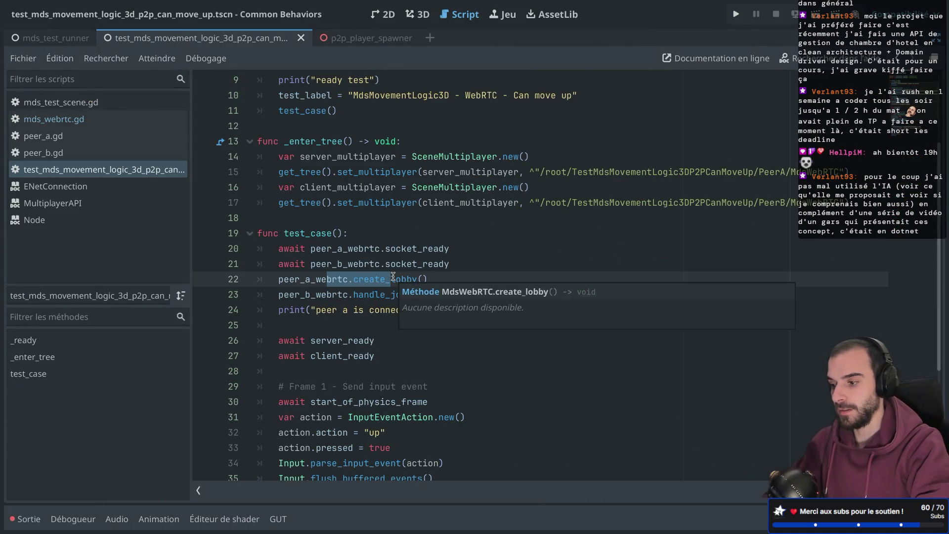
click(454, 278)
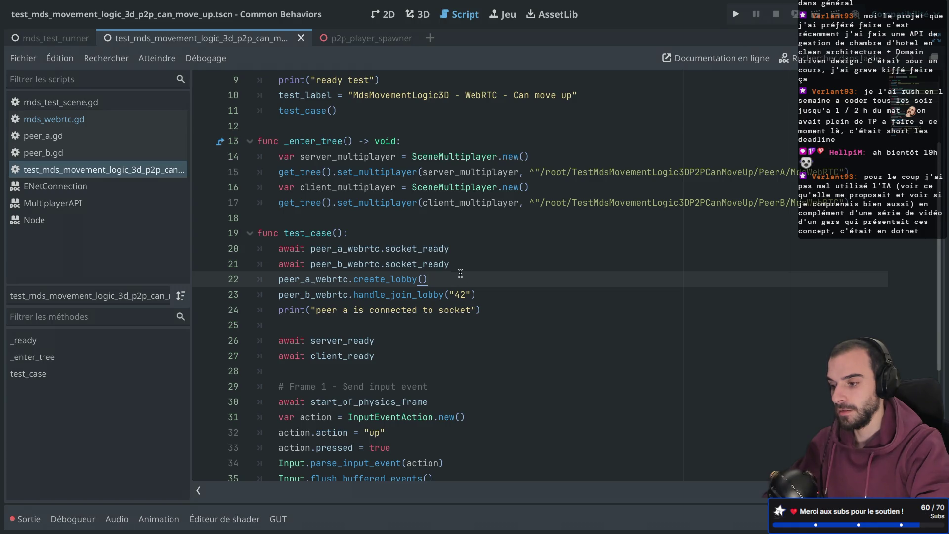
double_click(419, 270)
double_click(397, 280)
ctrl+click(383, 280)
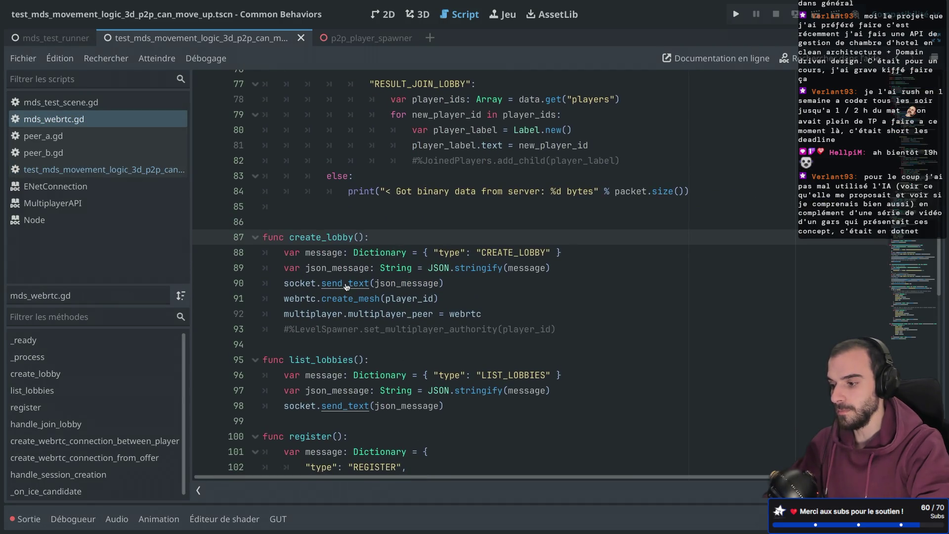
click(482, 291)
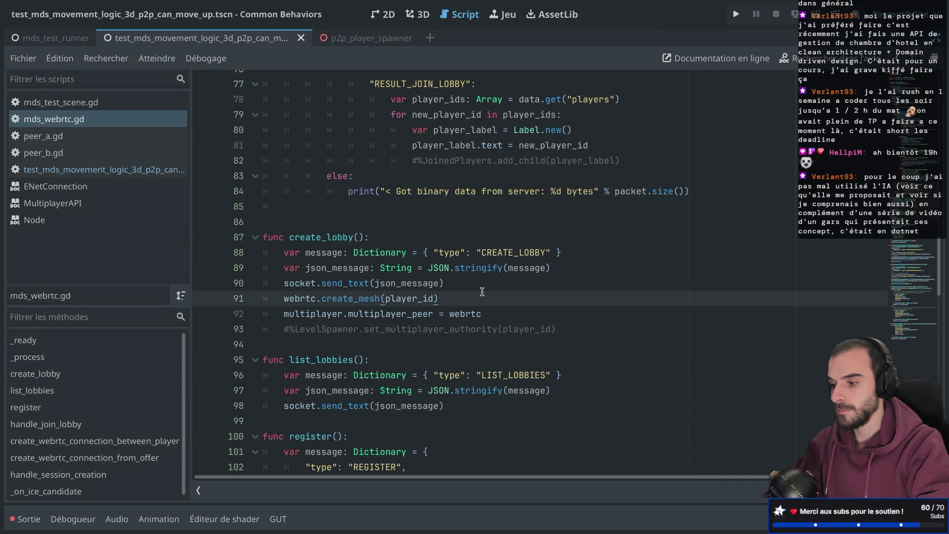
key(ctrl+w)
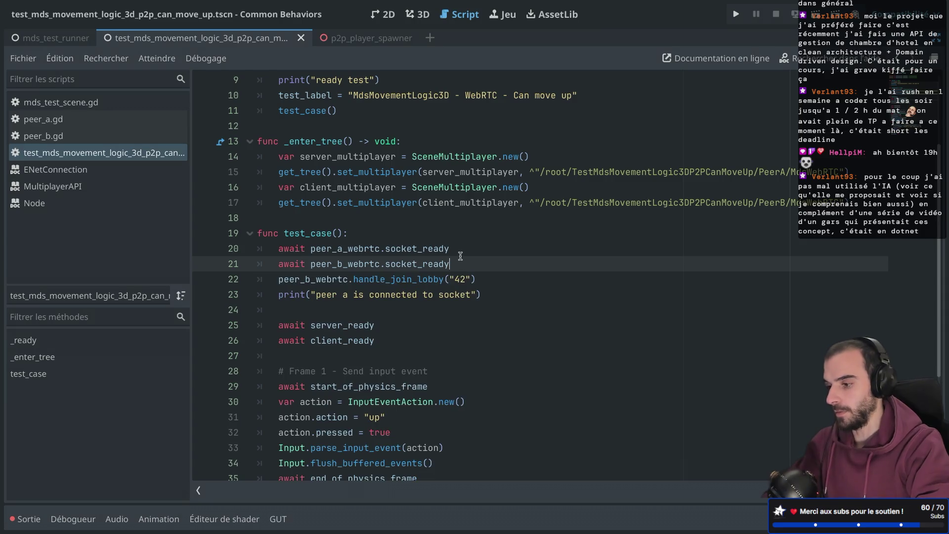
key(alt+Up)
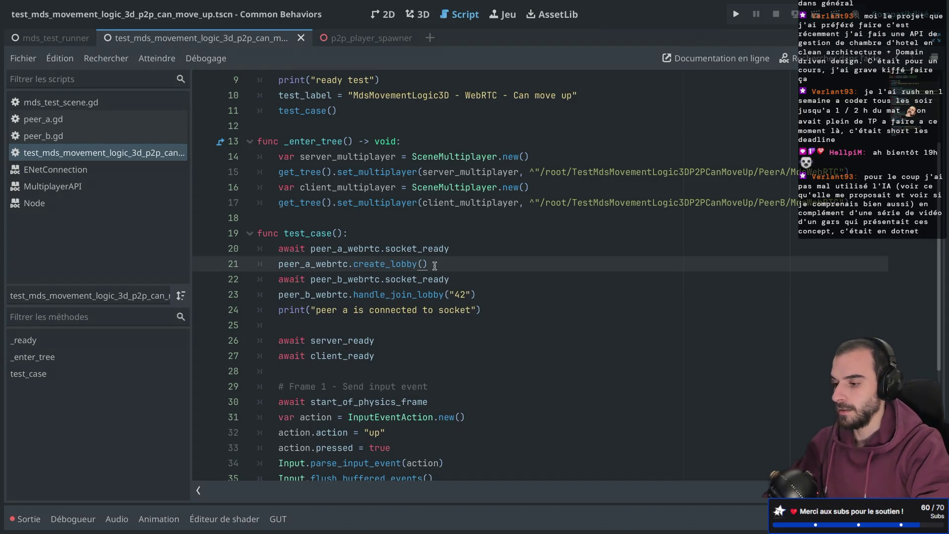
Step: Add await peer_a_webrtc.new_peer_connected after the handle_join_lobby line
click(483, 297)
key(Return)
text(await)
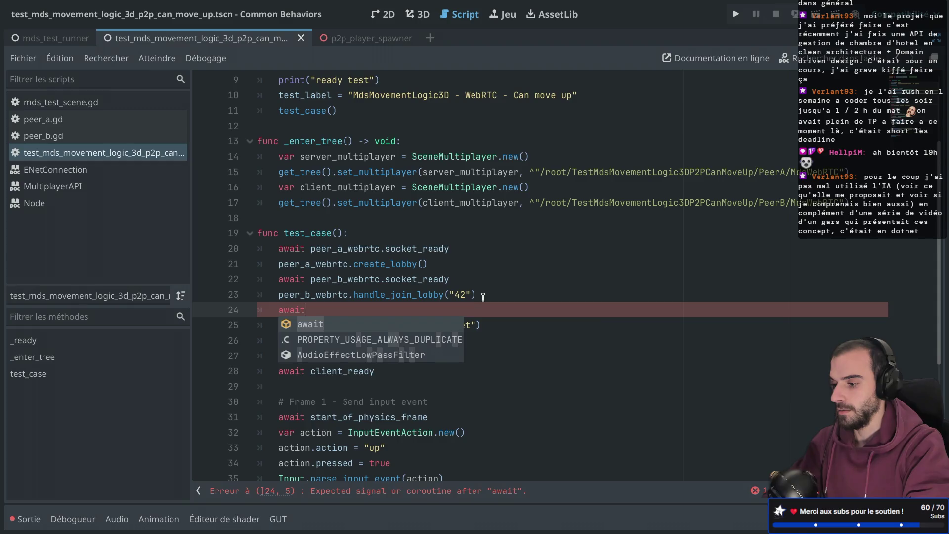
text( peer_a_w)
key(Return)
text(.)
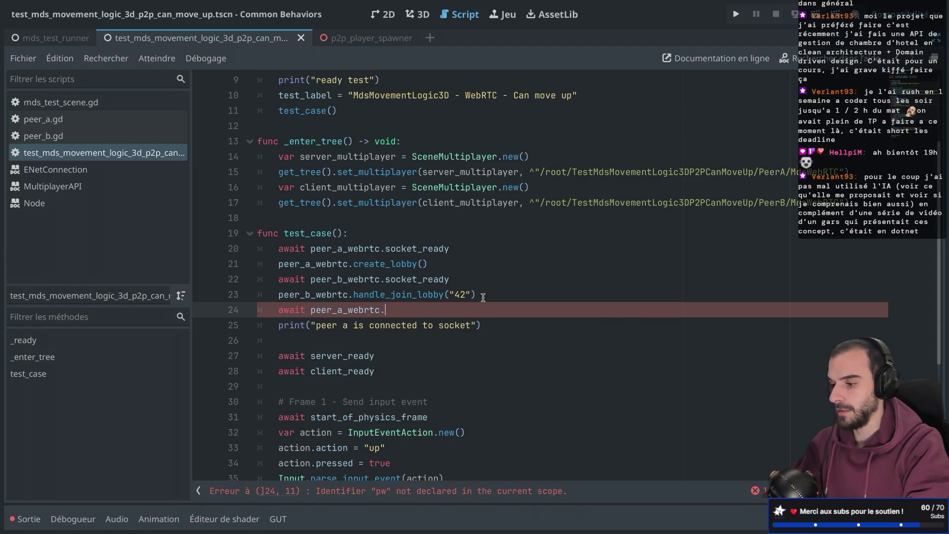
text(n)
key(Return)
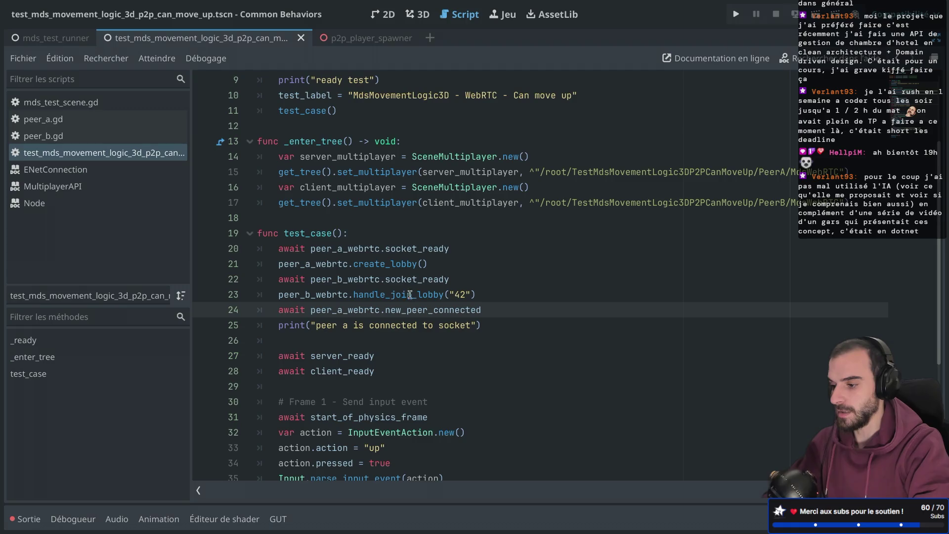
Step: Insert the comments # create room, # join and # Joined ! into test_case
click(426, 236)
key(Return)
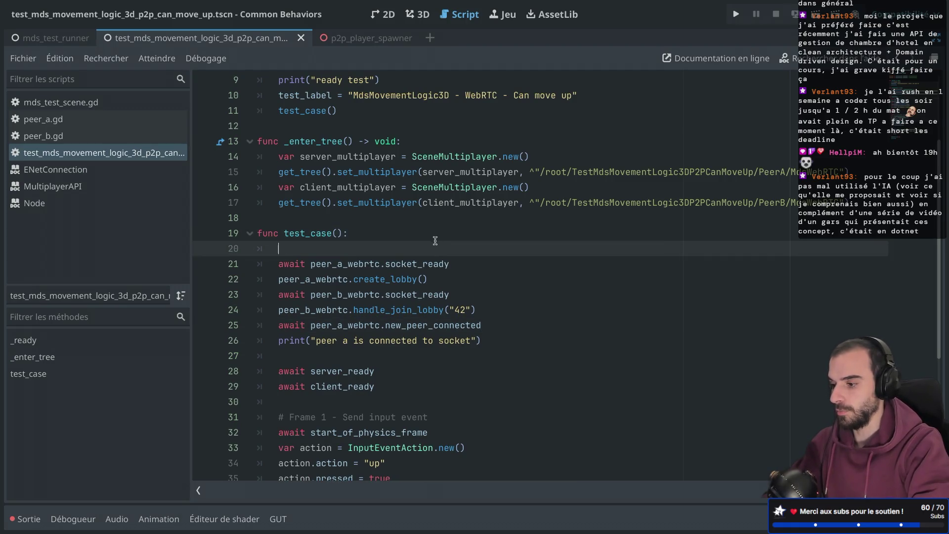
text(# create room)
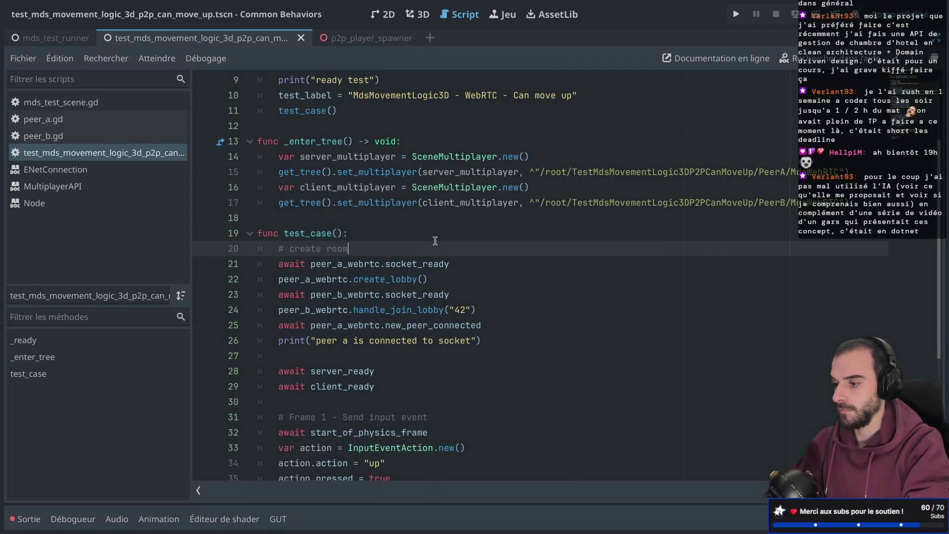
click(442, 279)
key(Return)
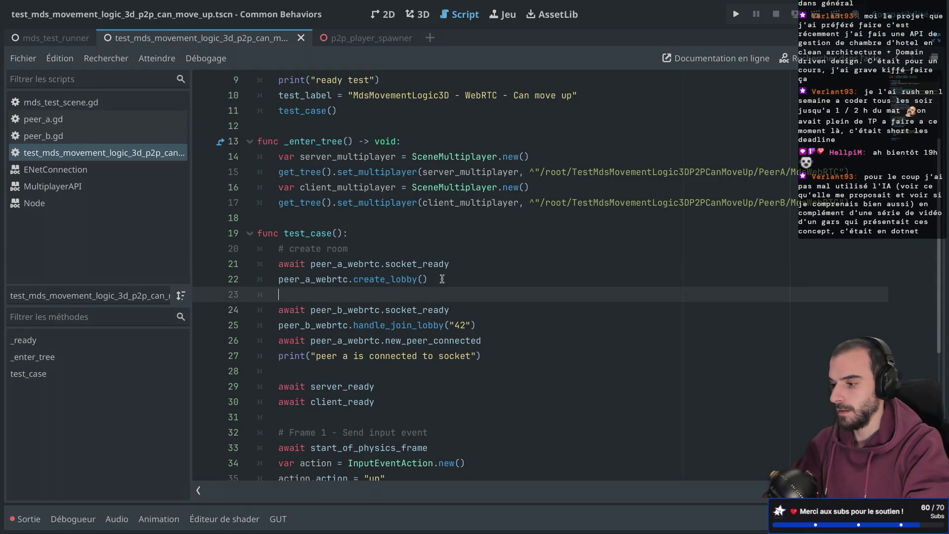
text(oin)
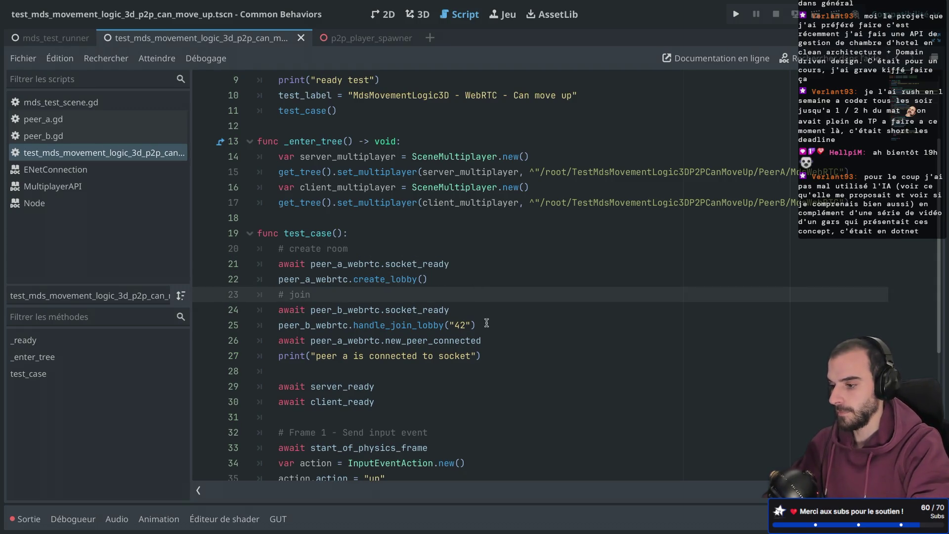
click(487, 323)
key(Return)
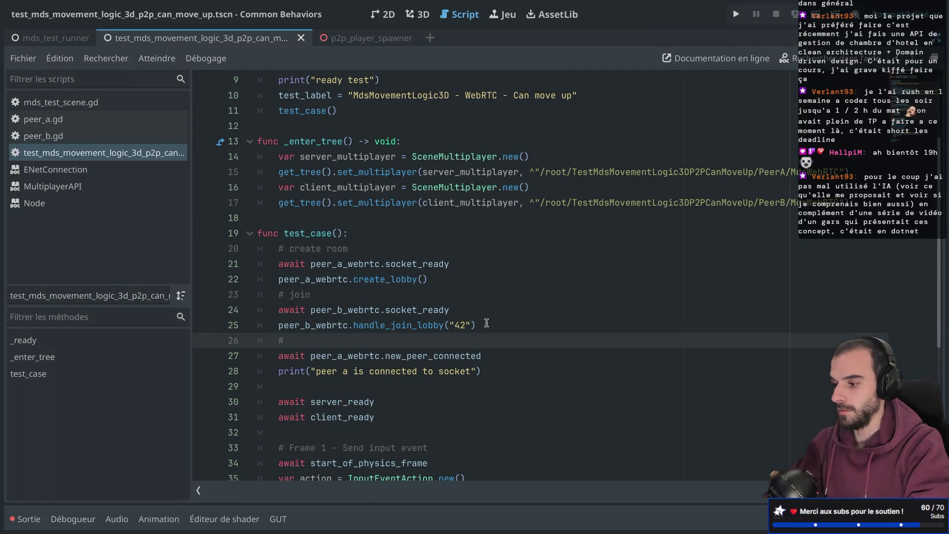
text(Joined !)
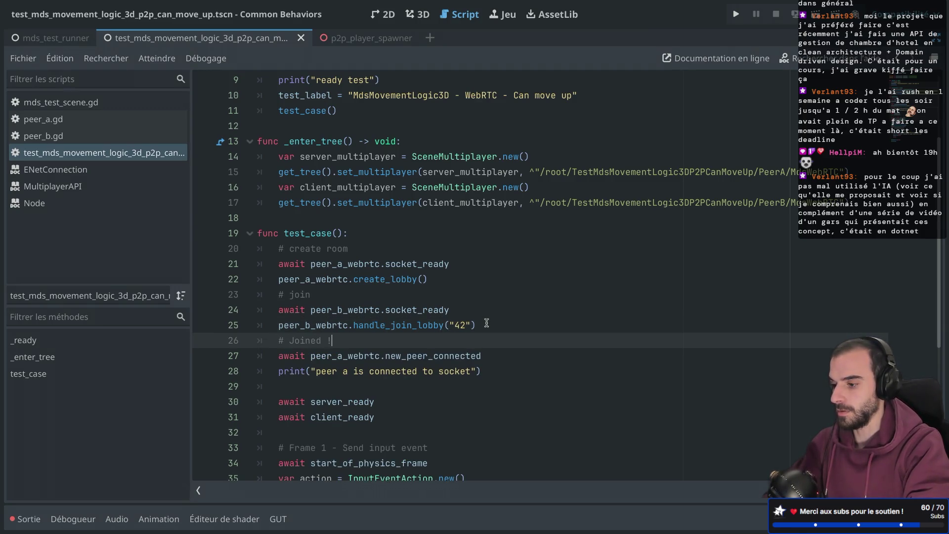
Step: Move the 'peer a is connected to socket' print to just after create_lobby()
drag(484, 370, 488, 356)
key(BackSpace)
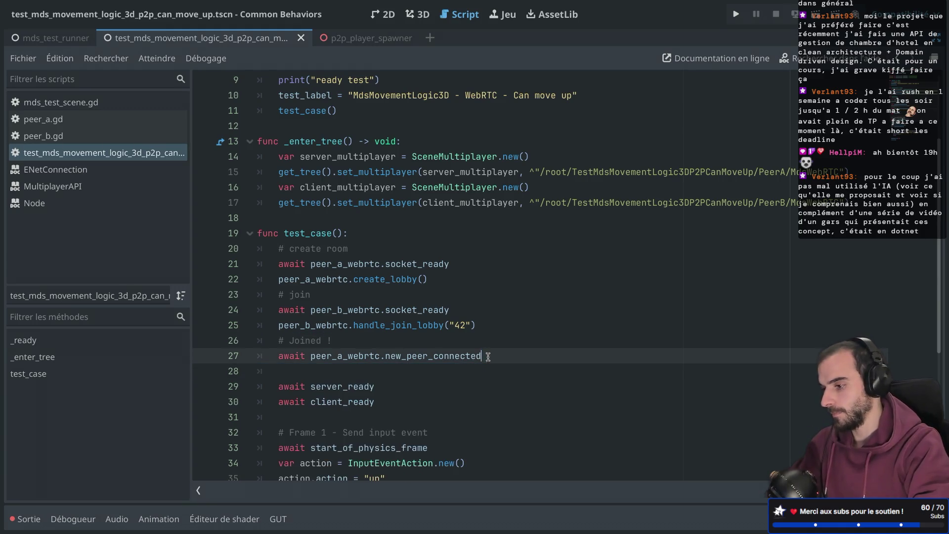
click(450, 279)
key(Return)
key(Return)
text(print("peer a is connected to socket"))
click(367, 286)
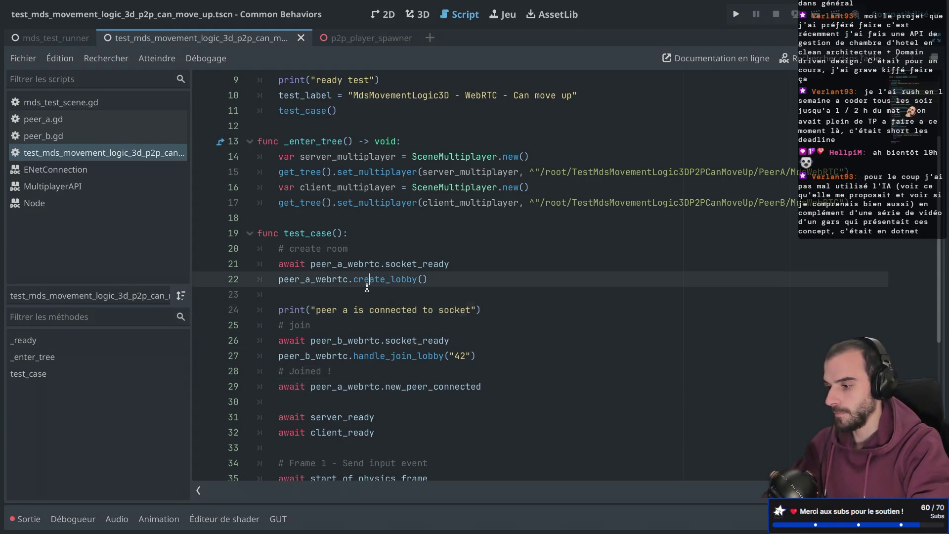
Step: Change the print after create_lobby to say 'peer a created the room'
click(340, 295)
key(BackSpace)
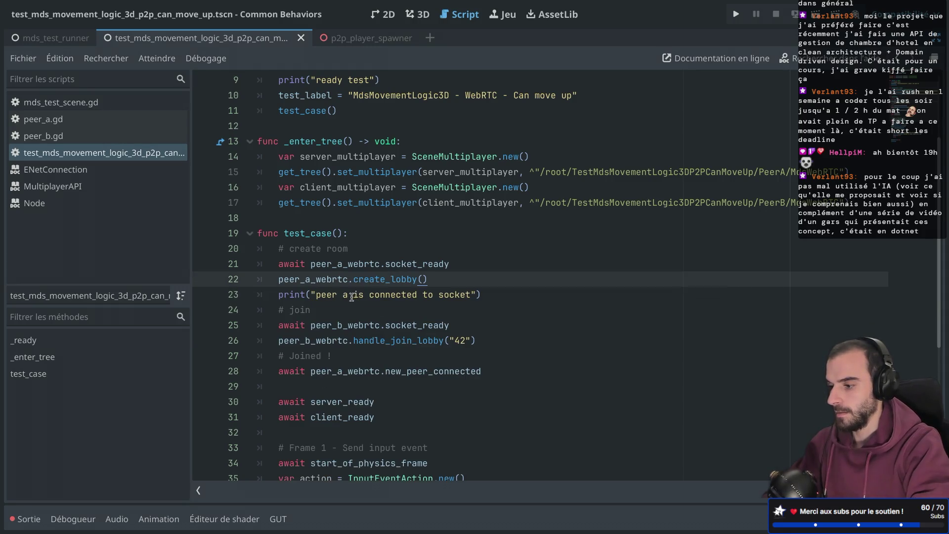
drag(352, 296, 477, 294)
text(cre)
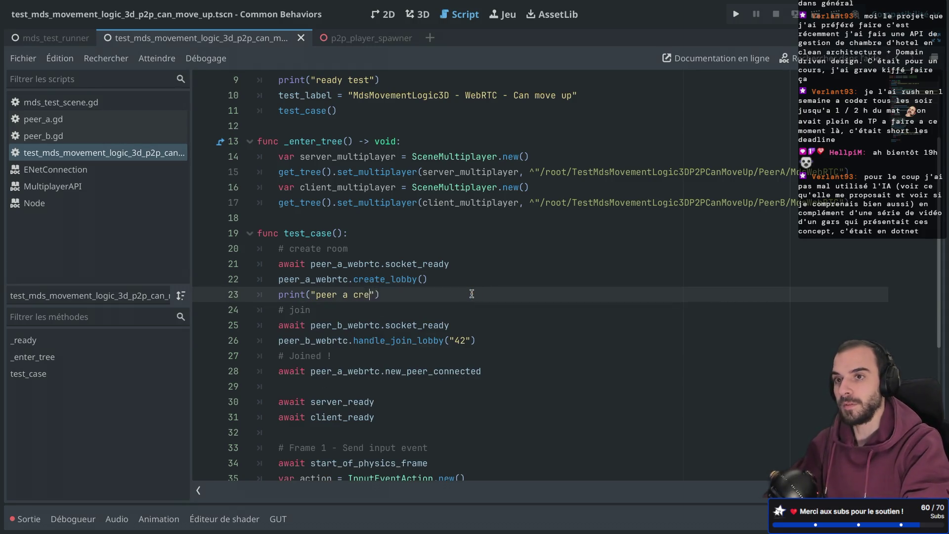
text(ated the )
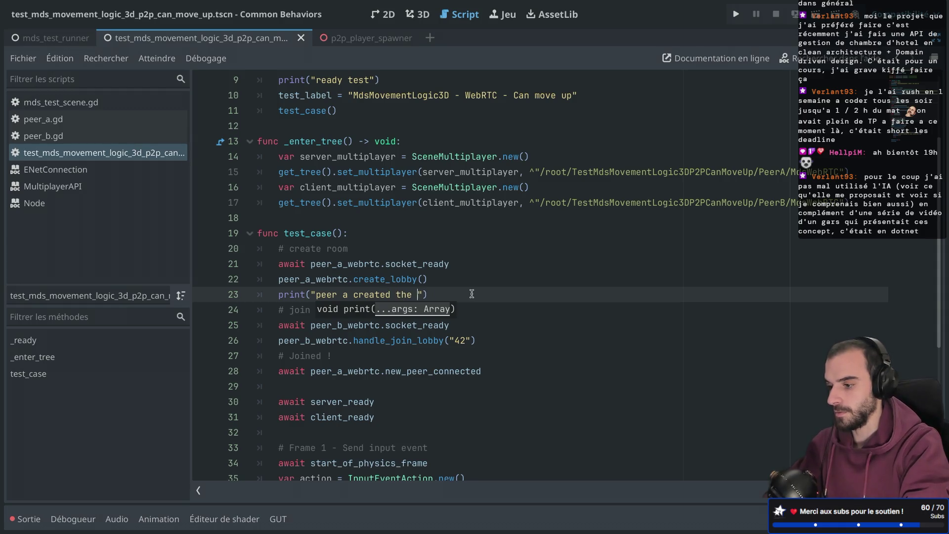
text(room)
key(Escape)
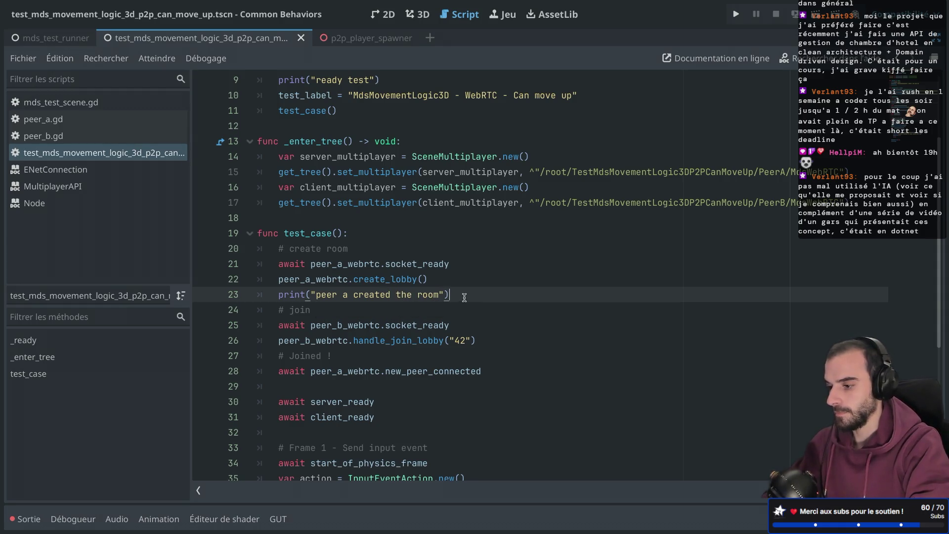
Step: Add a 'peer B joined the room' print below handle_join_lobby and copy that line
click(488, 339)
key(Return)
text(print("peer a created the room"))
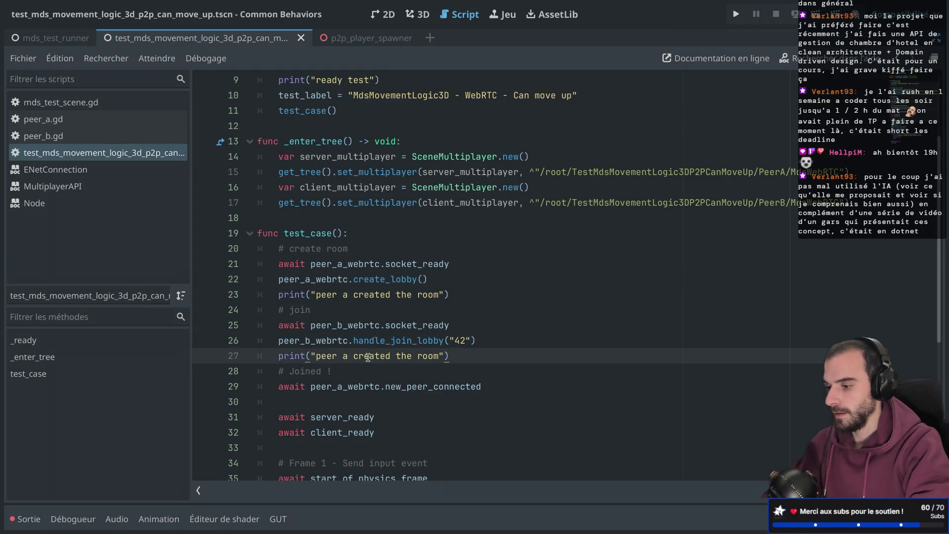
key(BackSpace)
text(B)
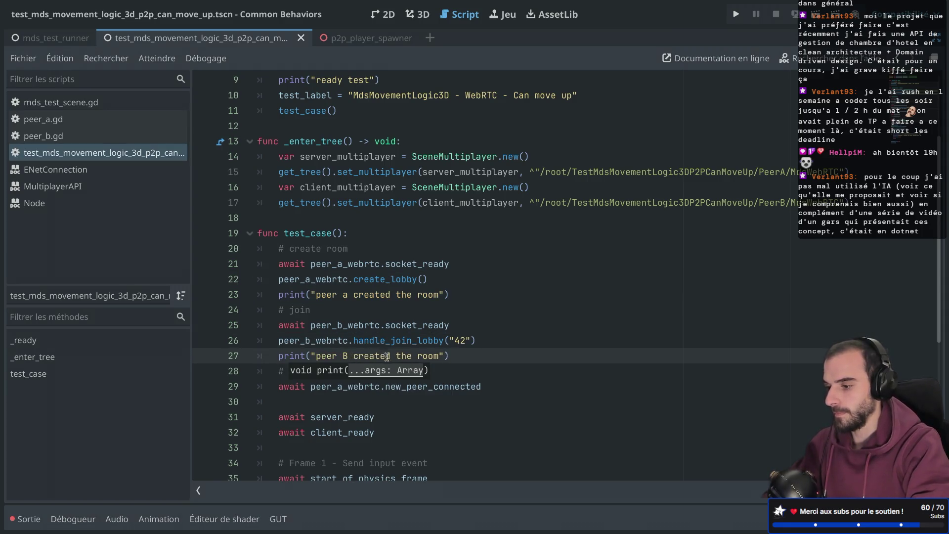
double_click(370, 356)
text(joined)
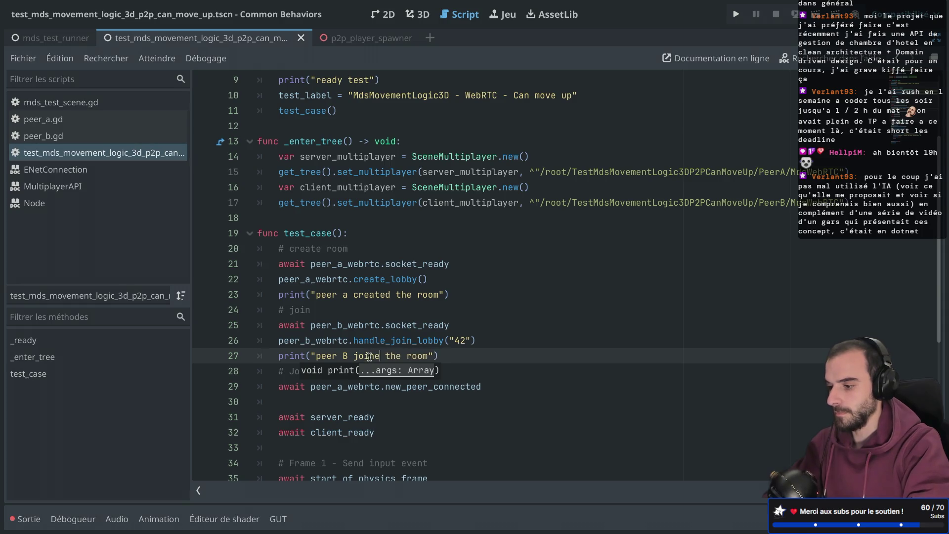
click(459, 340)
drag(459, 356, 496, 341)
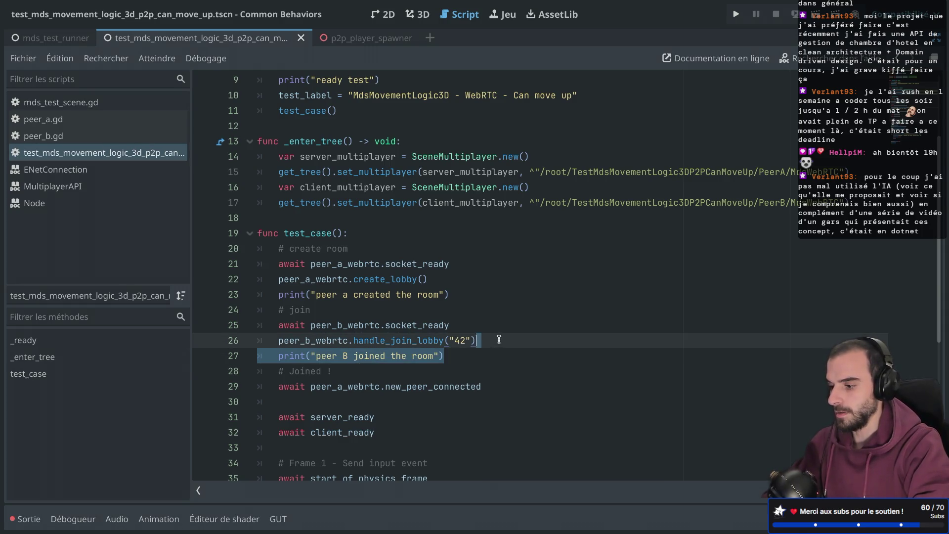
key(ctrl+c)
Step: Add a 'peer A received peer B info' print below new_peer_connected and save
click(511, 384)
key(ctrl+v)
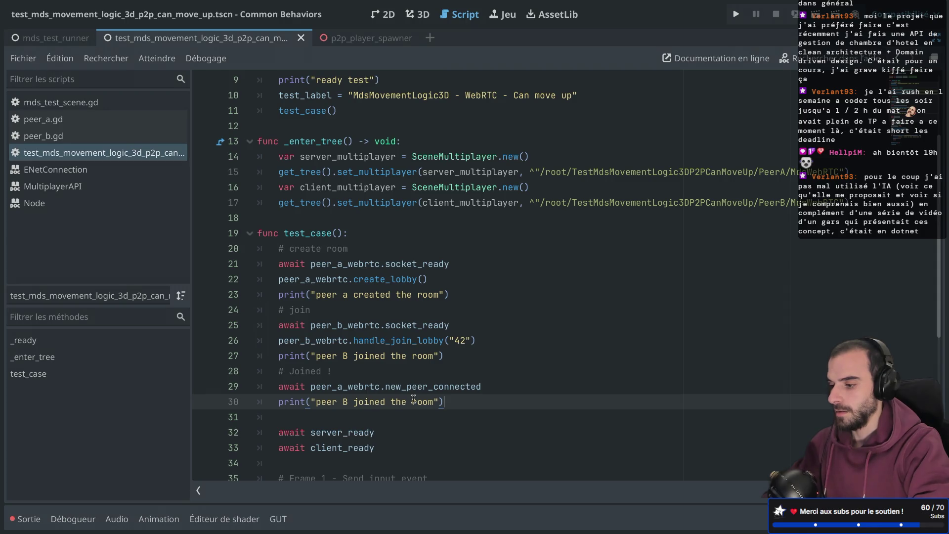
double_click(346, 402)
text(A)
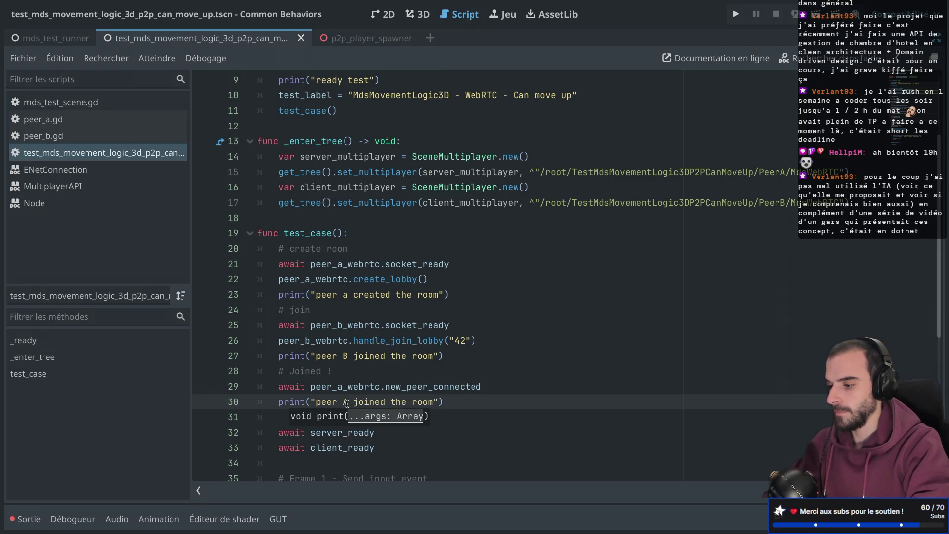
drag(355, 401, 434, 401)
text(re)
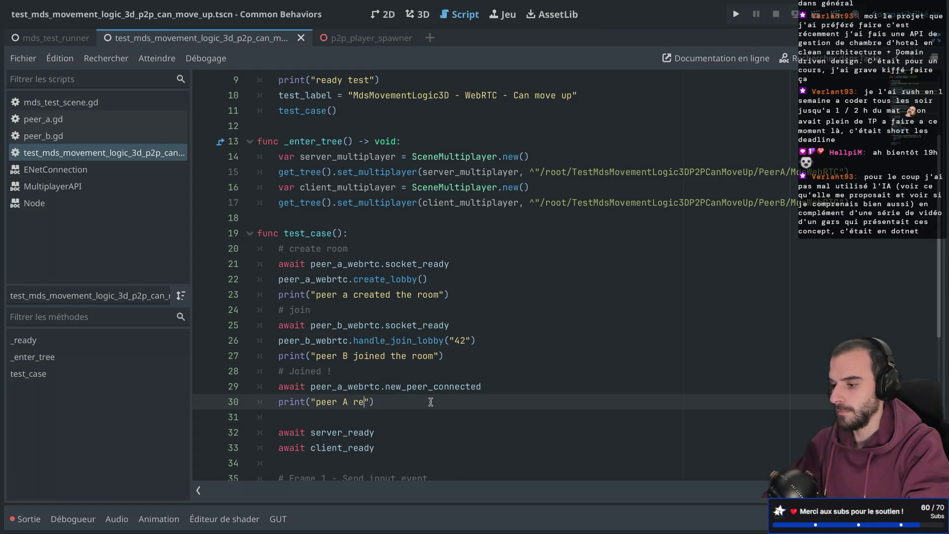
text(ceived peer B )
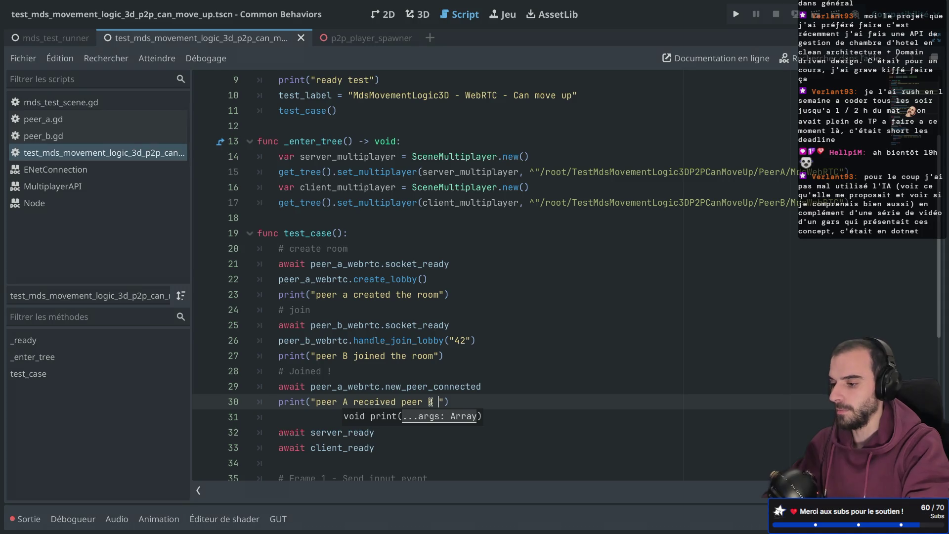
text(SD)
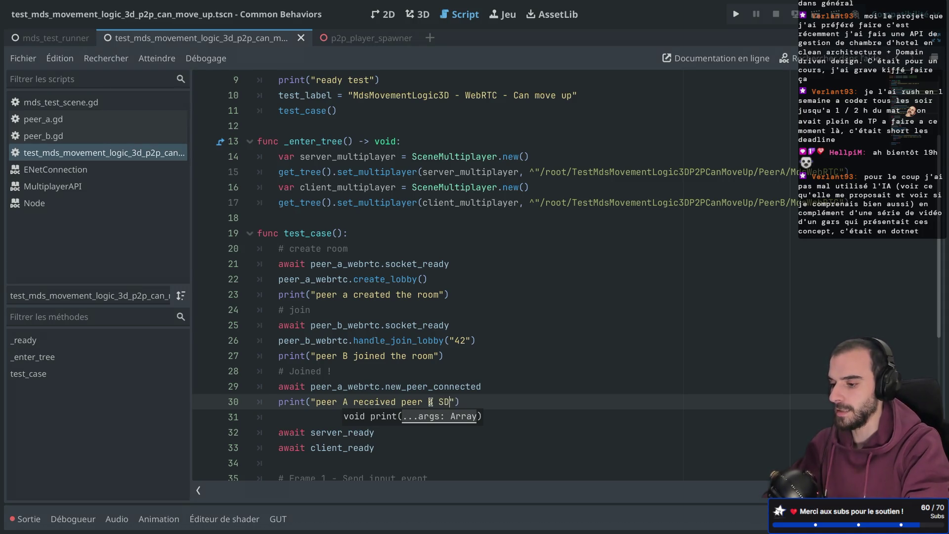
key(BackSpace)
key(BackSpace)
text(B info)
click(462, 386)
key(ctrl+s)
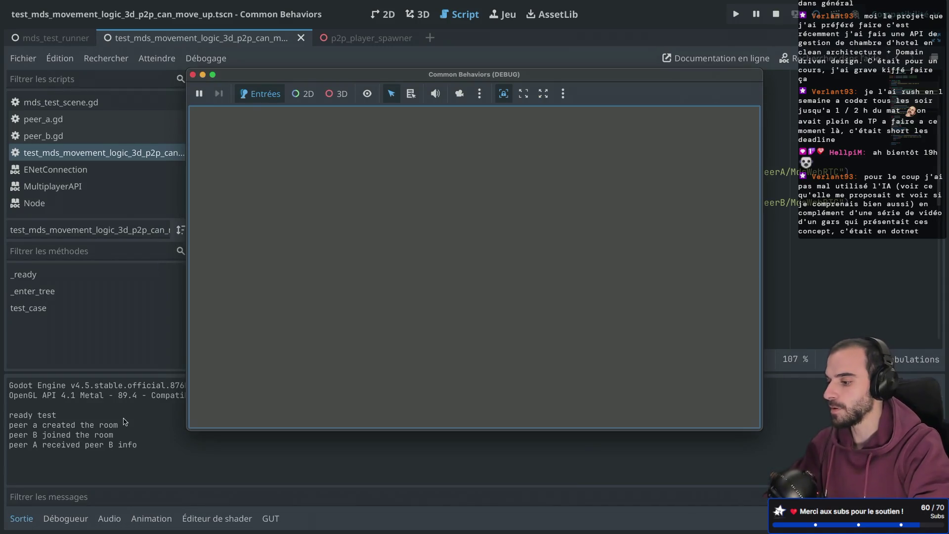
Step: Check the Output for the 'peer A created' and 'peer A received peer B info' messages, then stop the test
drag(29, 426, 75, 425)
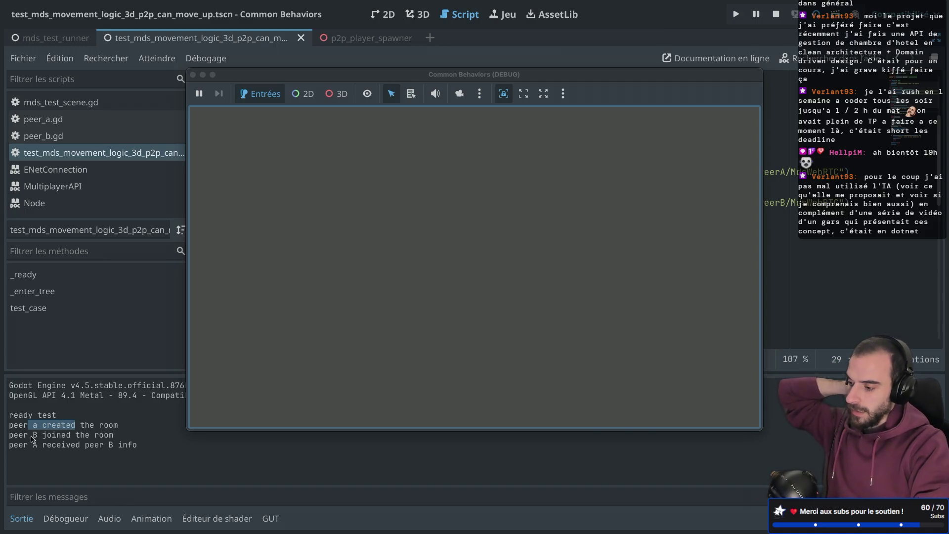
drag(31, 435, 93, 445)
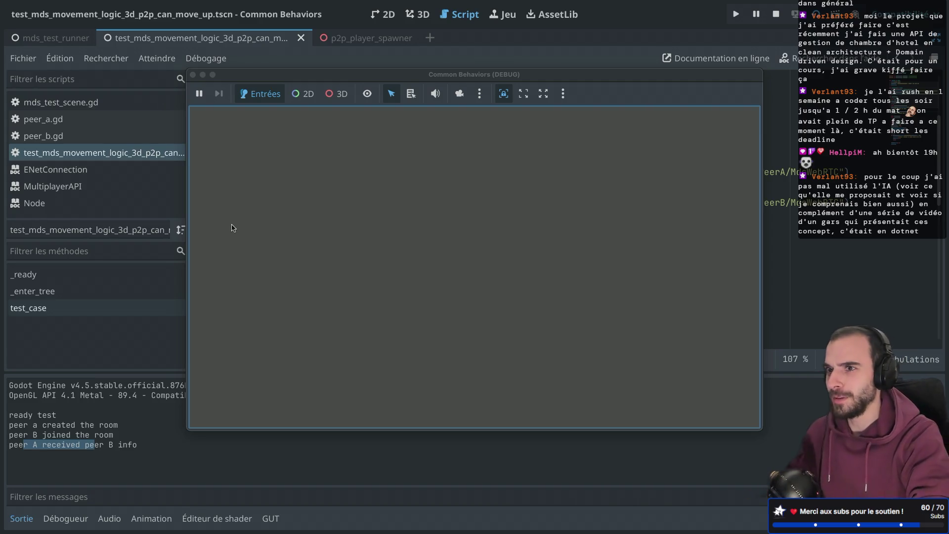
click(193, 75)
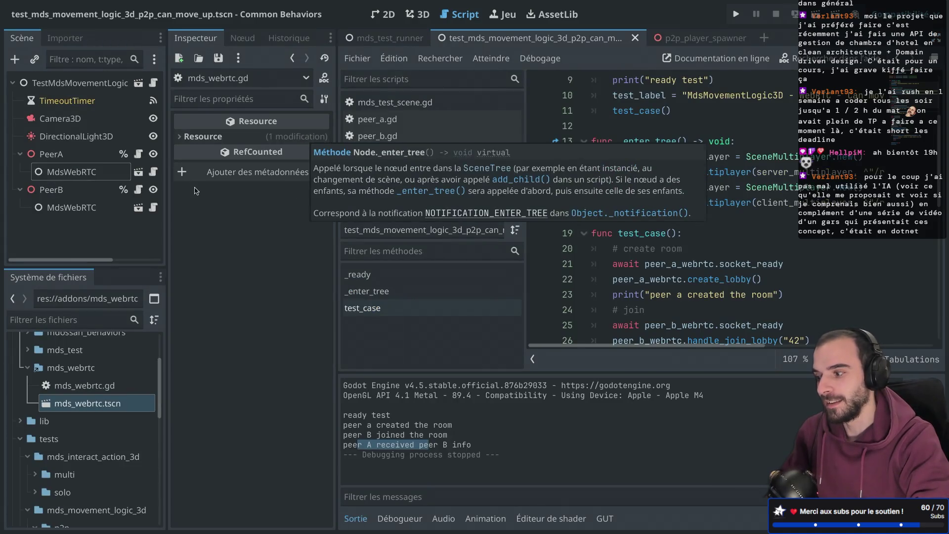
Step: Relaunch the test scene and inspect PeerA's MdsWebRTC in the remote tree
click(74, 172)
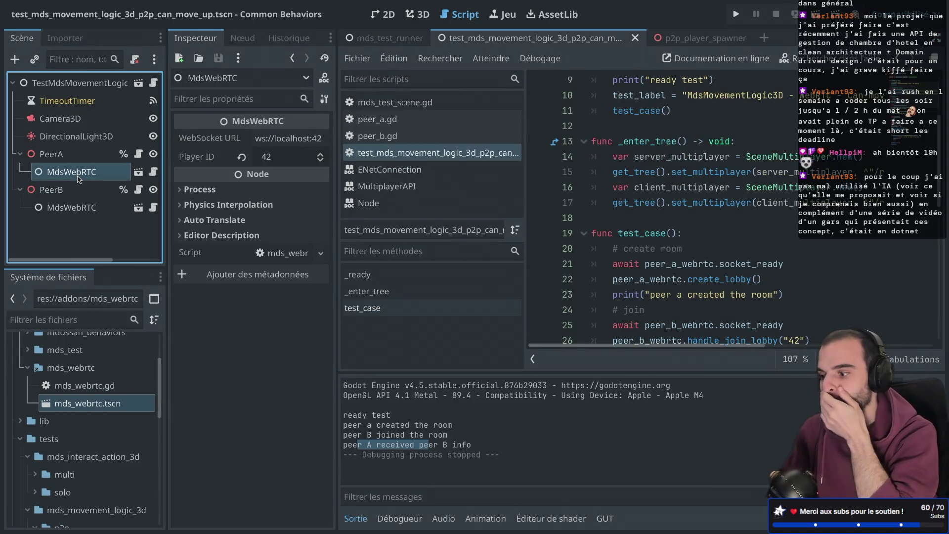
click(797, 14)
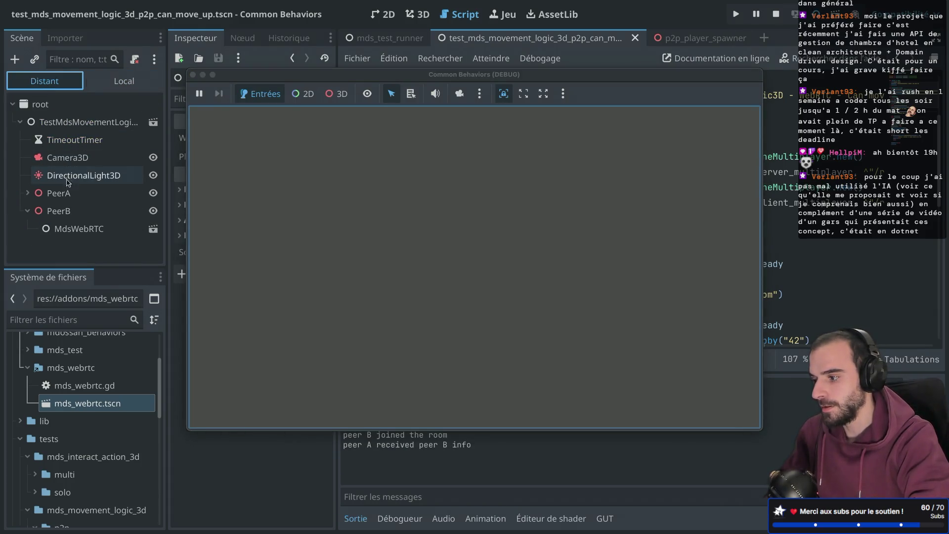
click(27, 193)
click(79, 210)
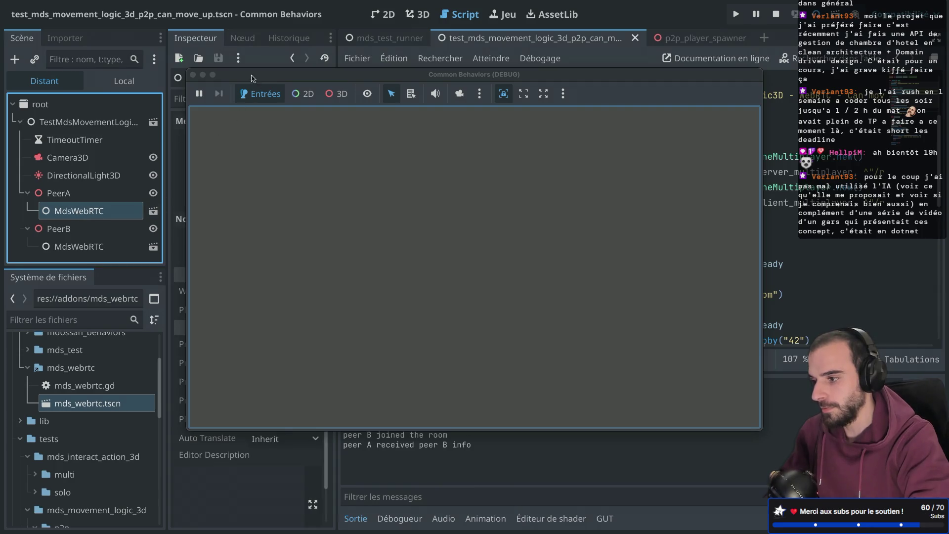
drag(252, 78, 510, 69)
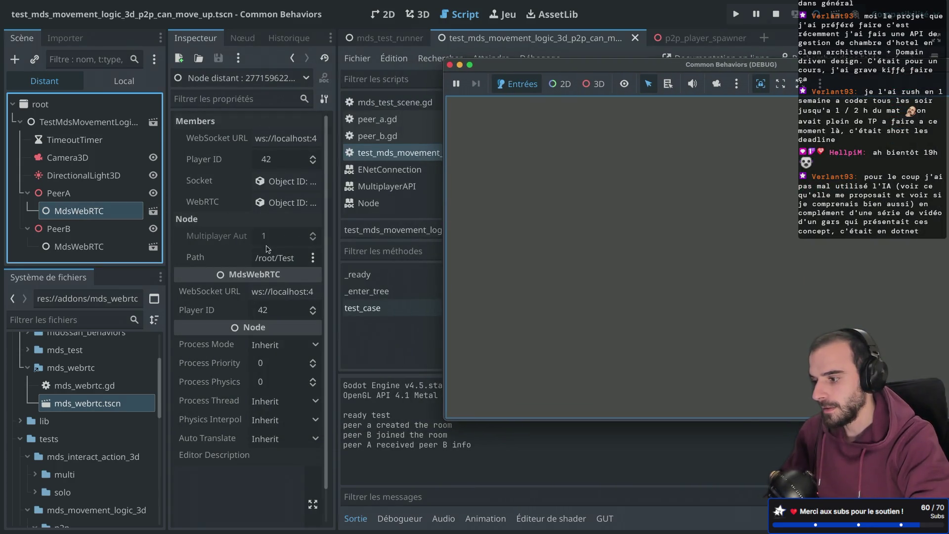
Step: Compare the Player IDs of PeerB's (43) and PeerA's (42) MdsWebRTC nodes, then stop the test
click(77, 246)
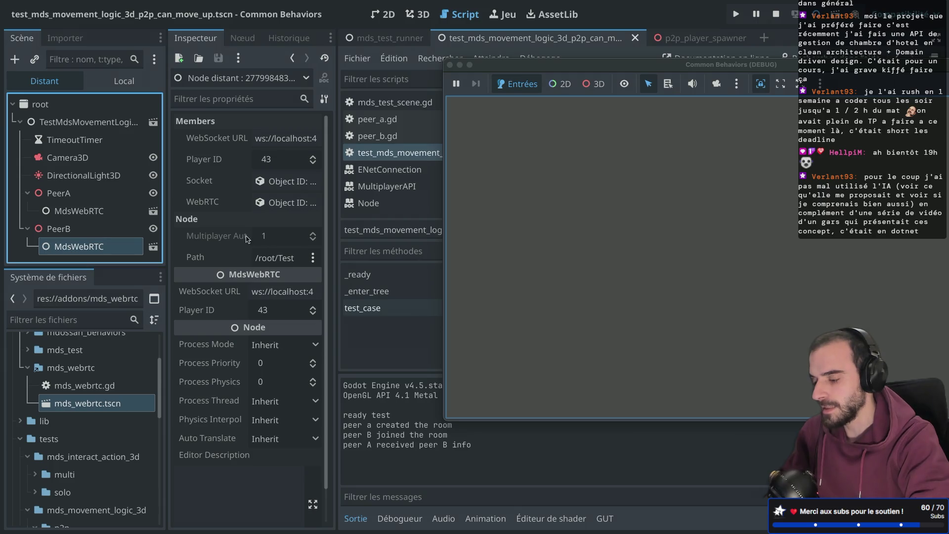
click(81, 210)
click(86, 246)
click(91, 211)
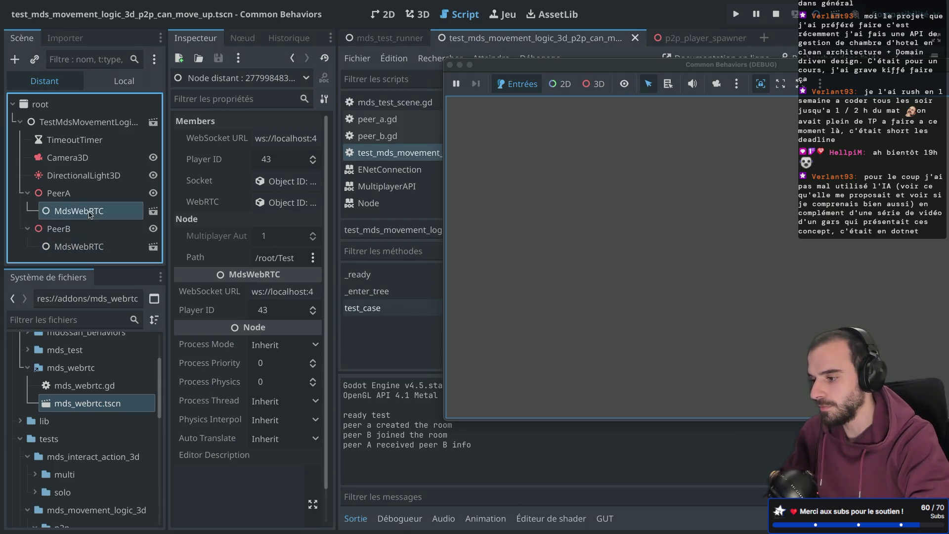
click(84, 246)
click(84, 211)
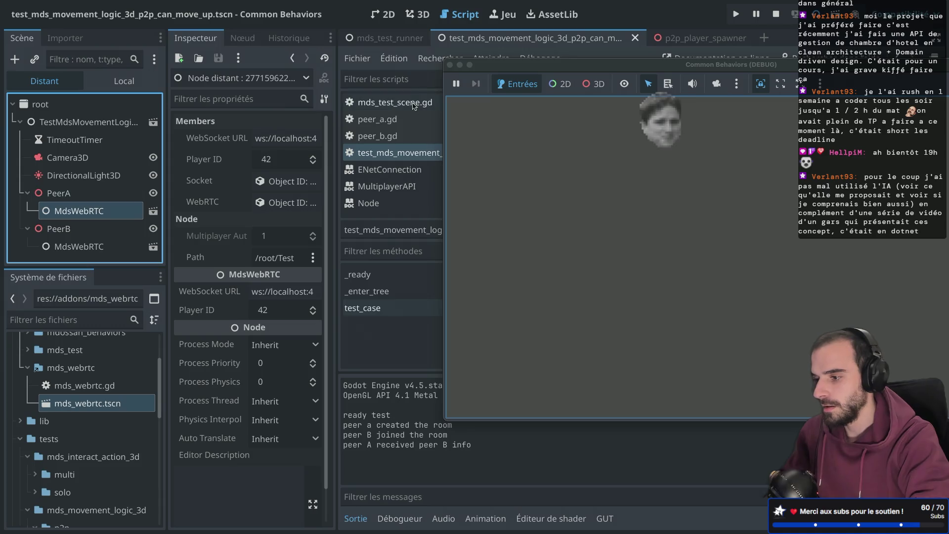
click(450, 64)
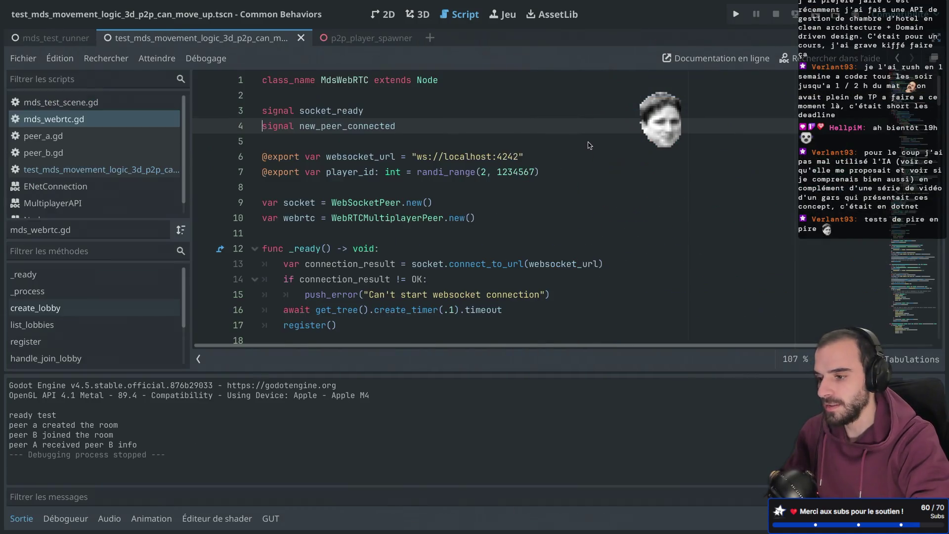
Step: Type a multiplayer.set line after register() in _ready, delete it again, and save the script
scroll(488, 177, down, 3)
click(381, 247)
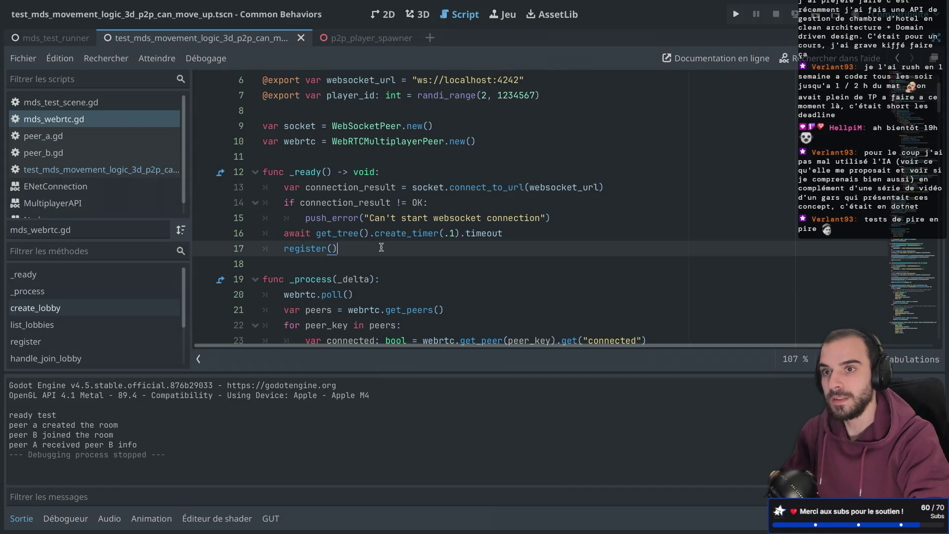
key(Return)
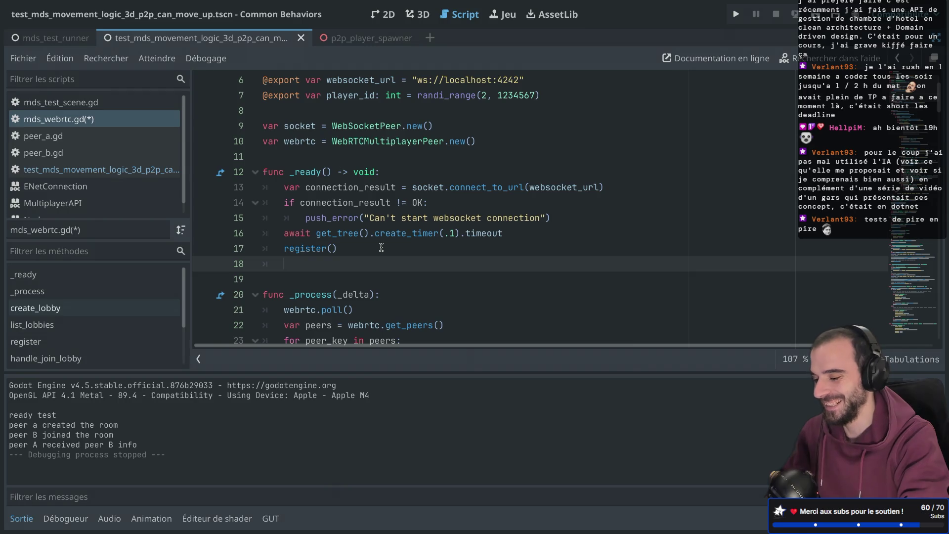
text(ul)
key(Return)
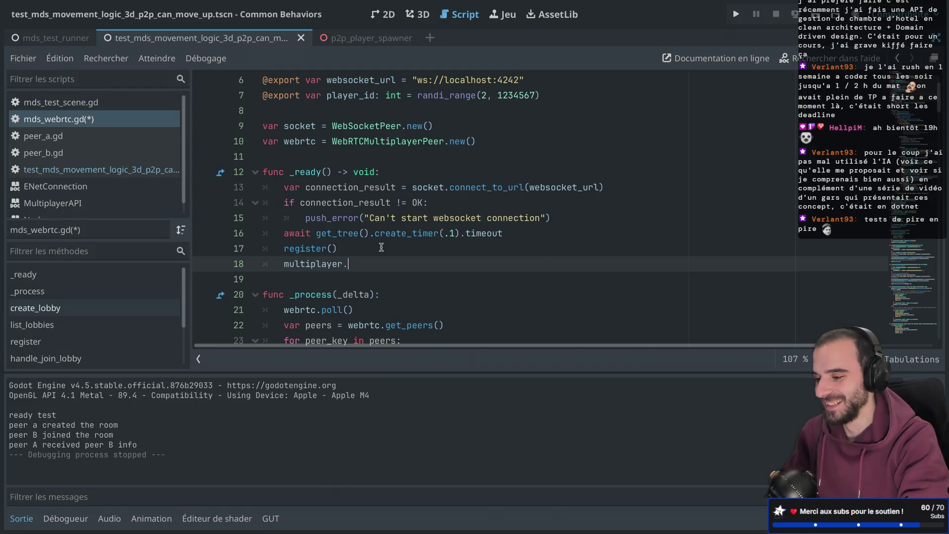
text(.set)
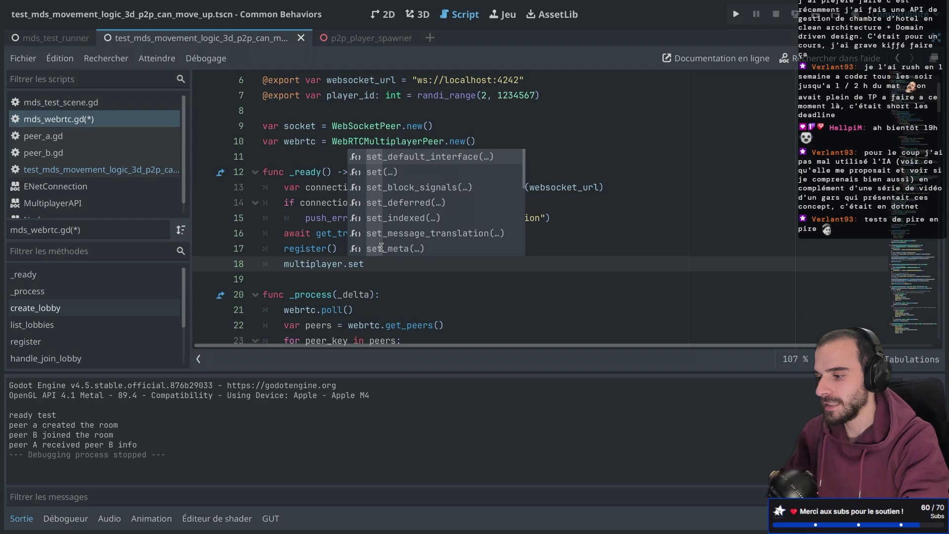
click(367, 262)
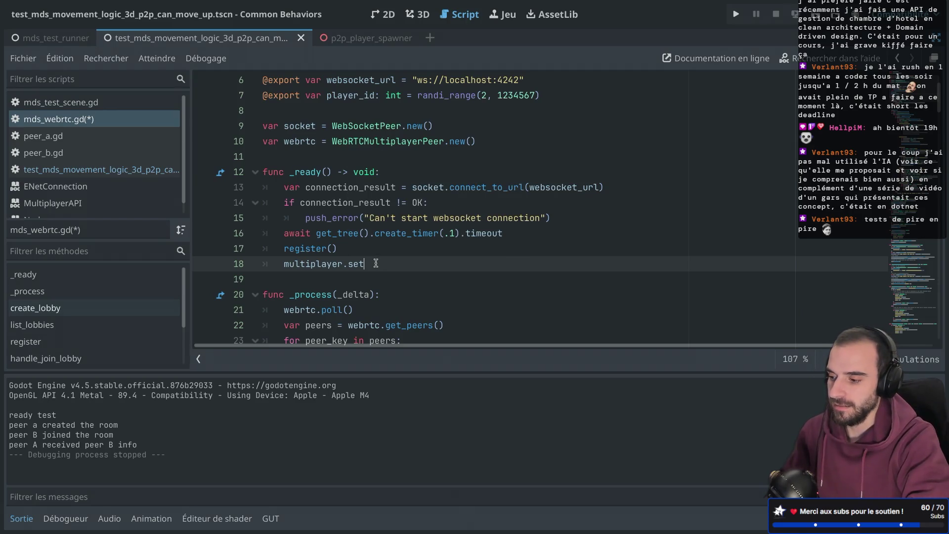
drag(376, 263, 375, 248)
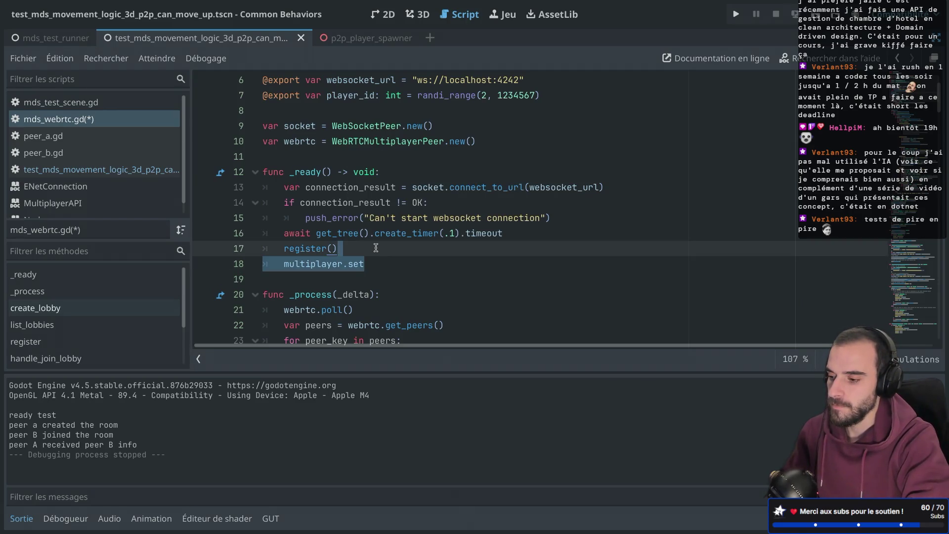
key(BackSpace)
key(ctrl+s)
key(ctrl+shift+F11)
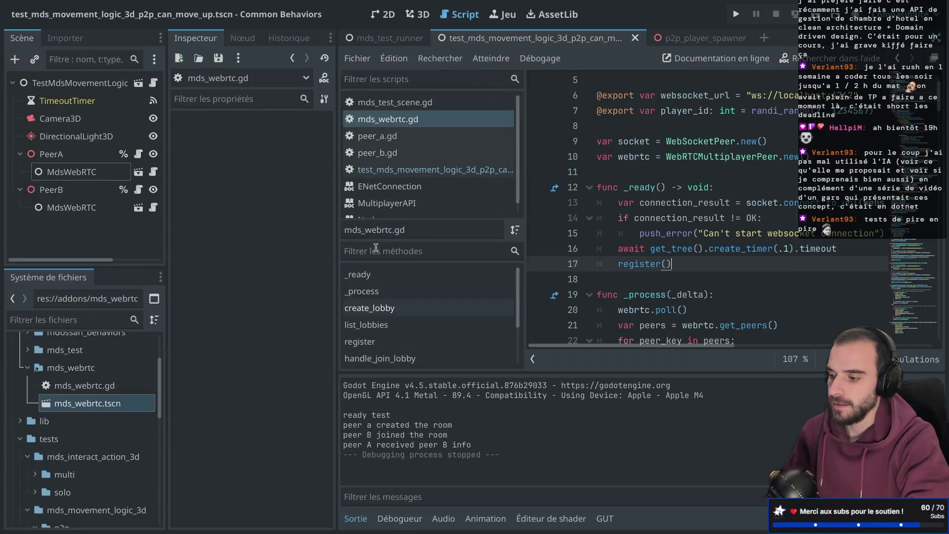
Step: Compare the PeerA and PeerB MdsWebRTC Player IDs (42 and 43), then open Find in Files
click(73, 206)
click(72, 171)
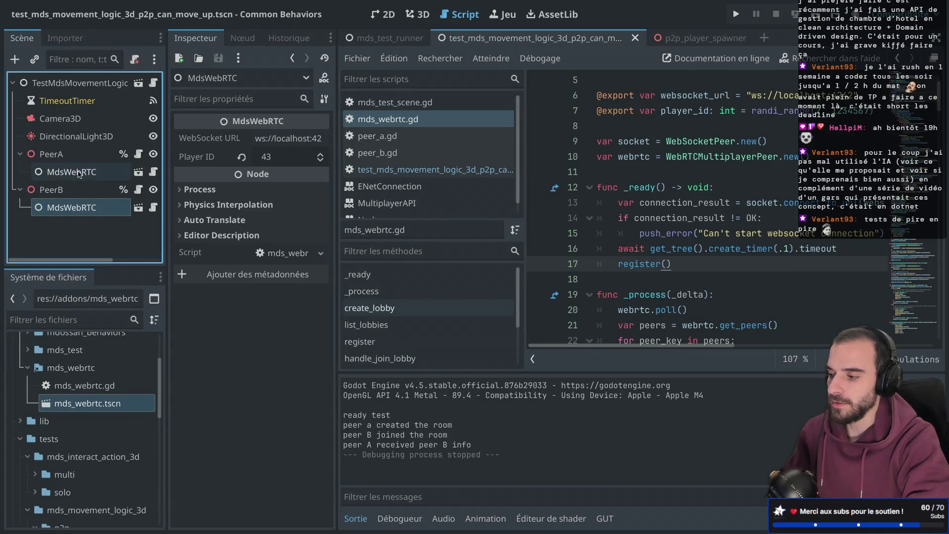
click(73, 207)
click(81, 174)
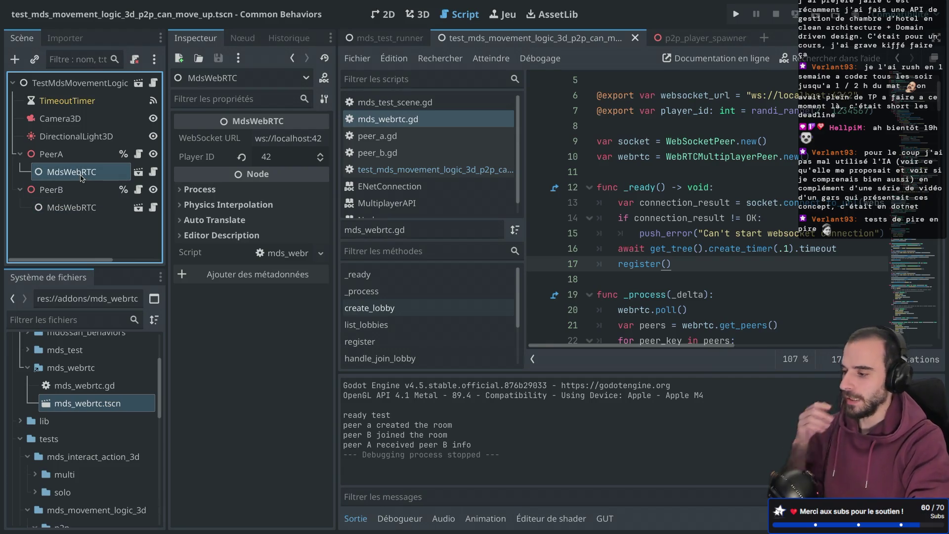
click(76, 210)
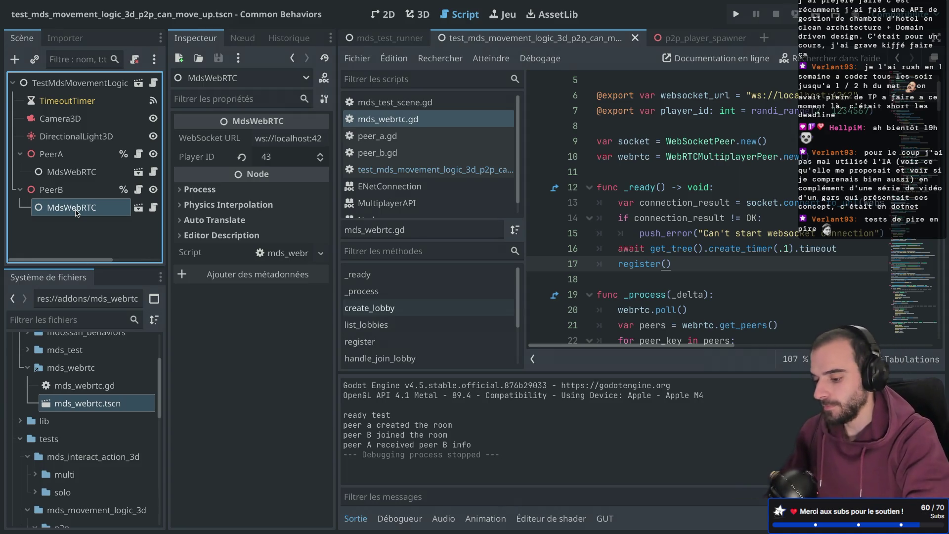
key(ctrl+shift+f)
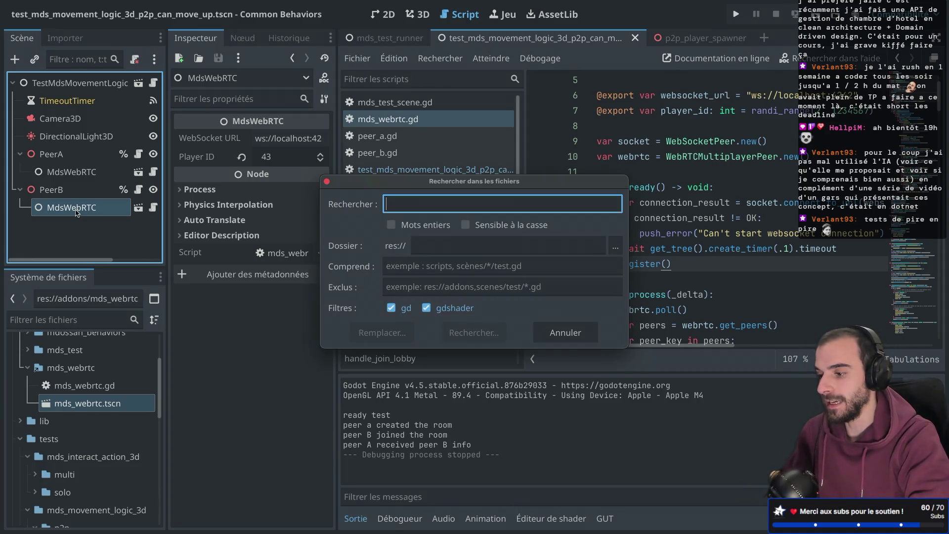
Step: Insert a set_multiplayer_authority call after the multiplayer_peer assignment in create_lobby
key(Escape)
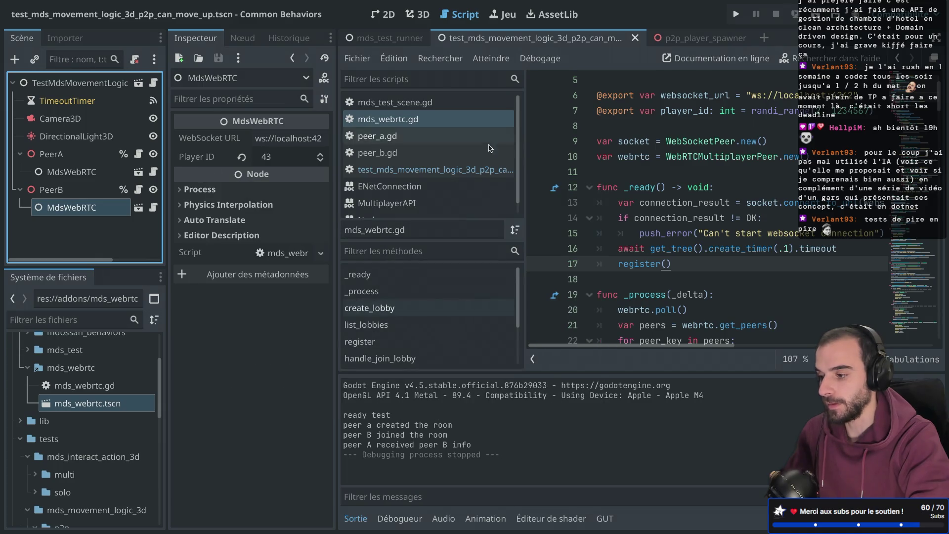
scroll(619, 190, down, 3)
scroll(620, 189, down, 20)
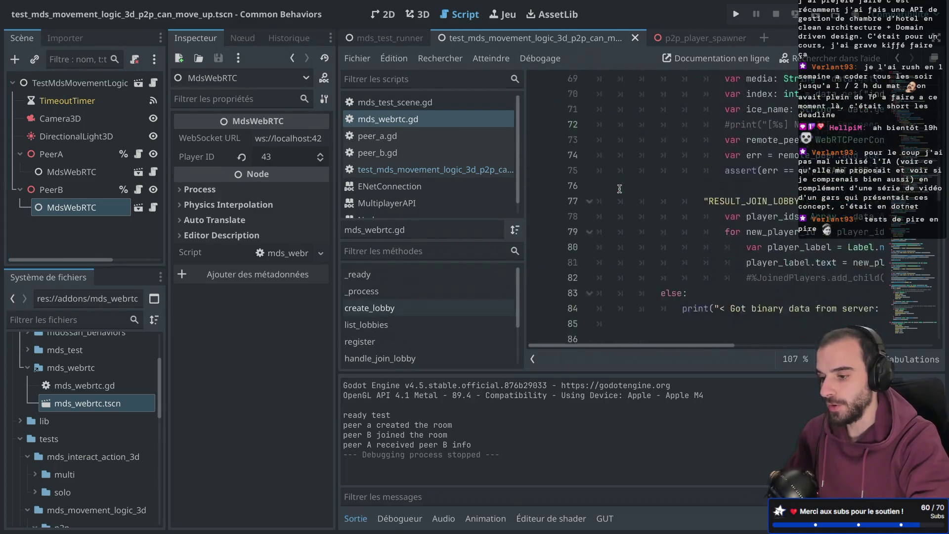
scroll(620, 189, up, 2)
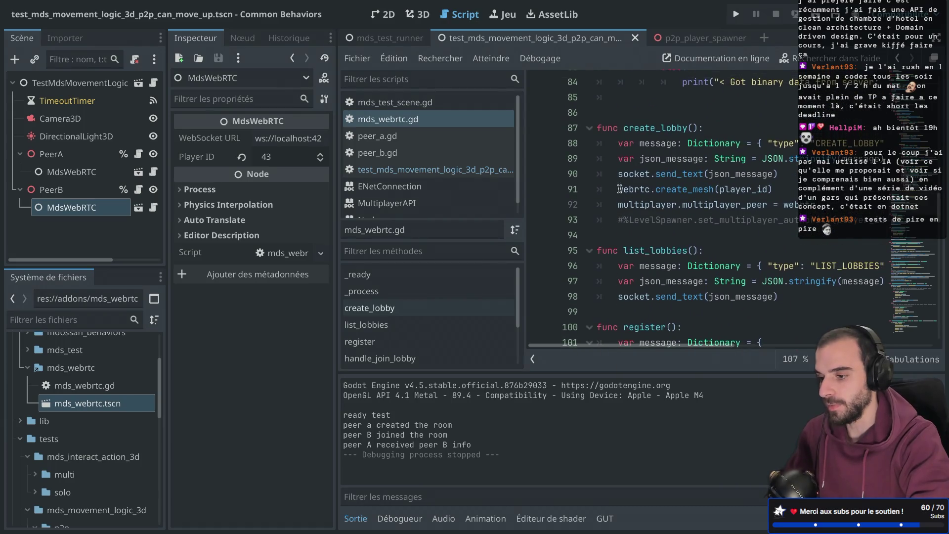
key(ctrl+super+d)
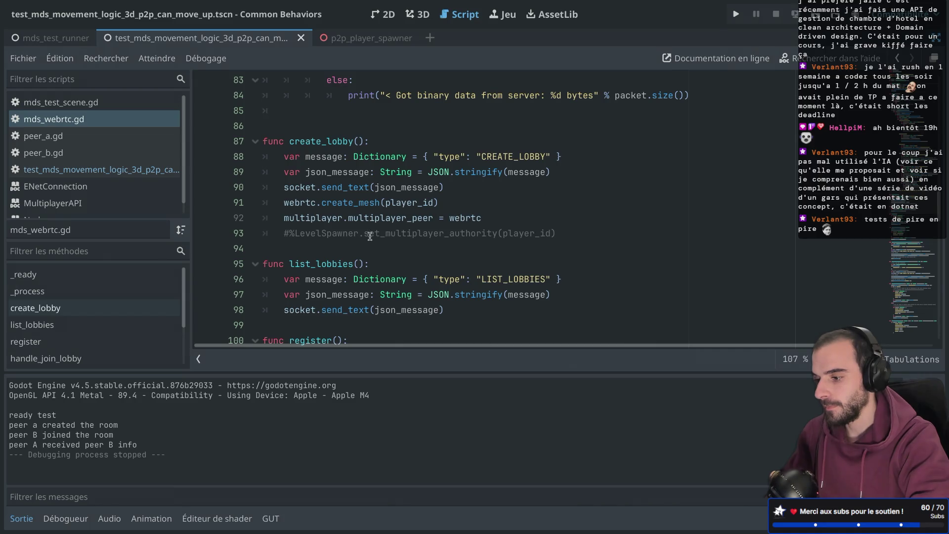
drag(370, 236, 556, 233)
click(517, 222)
key(Return)
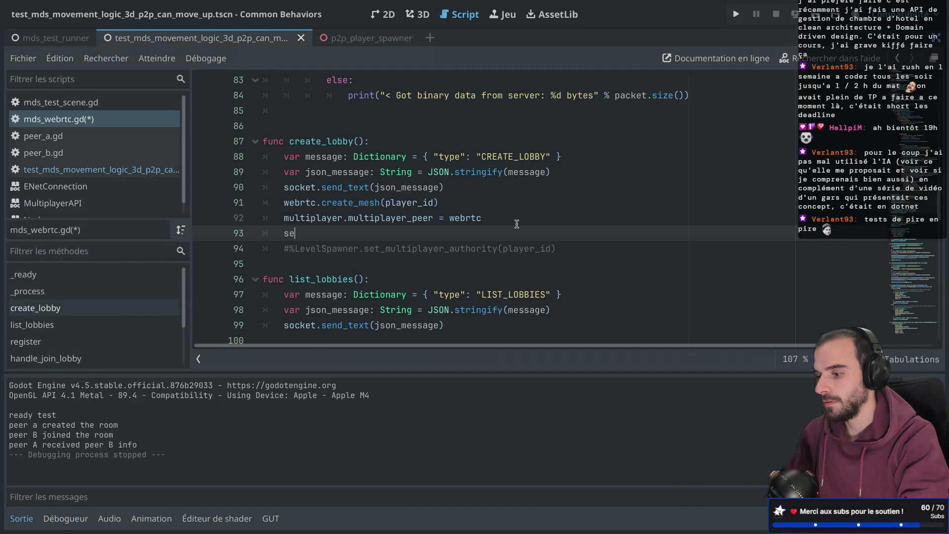
text(t_mul)
key(Return)
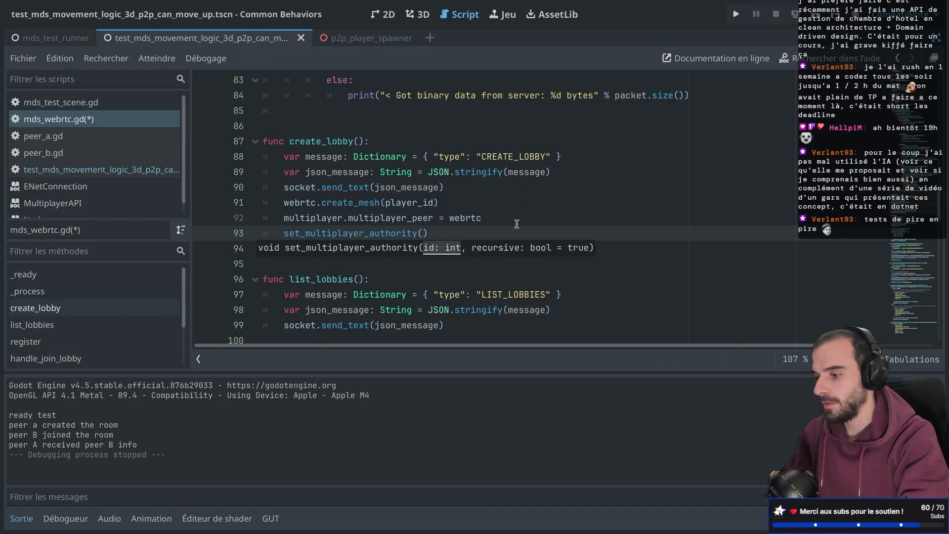
Step: Pass player_id as the set_multiplayer_authority argument and save the script
click(533, 201)
click(422, 233)
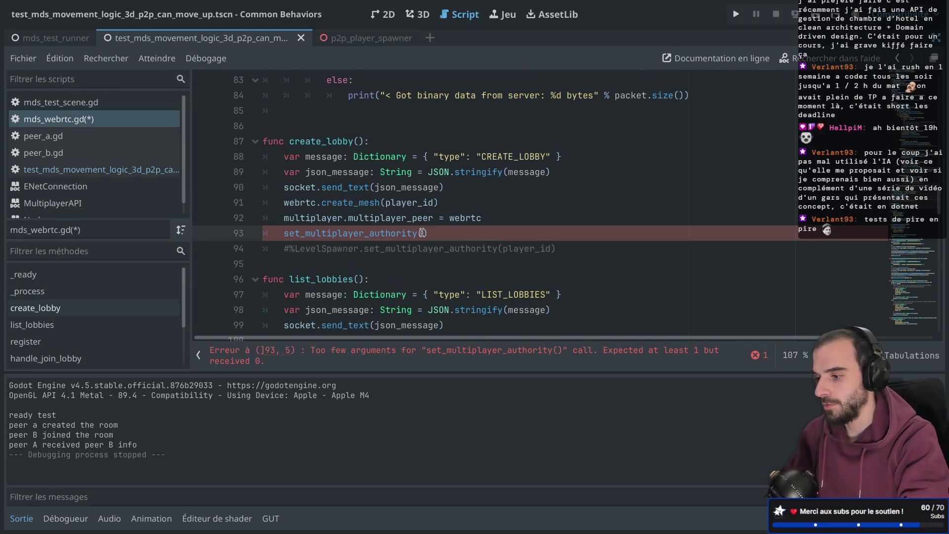
text(play)
key(Return)
key(ctrl+s)
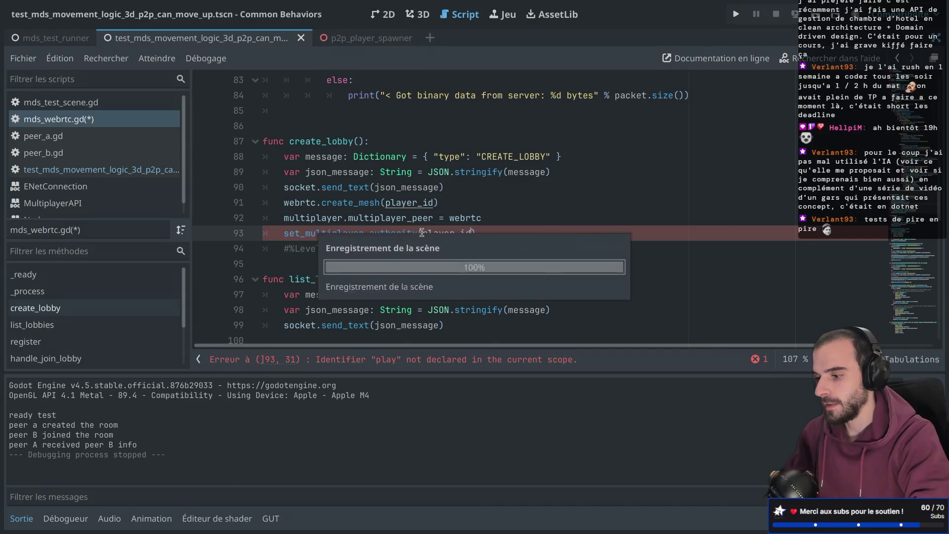
drag(498, 232, 498, 223)
key(ctrl+c)
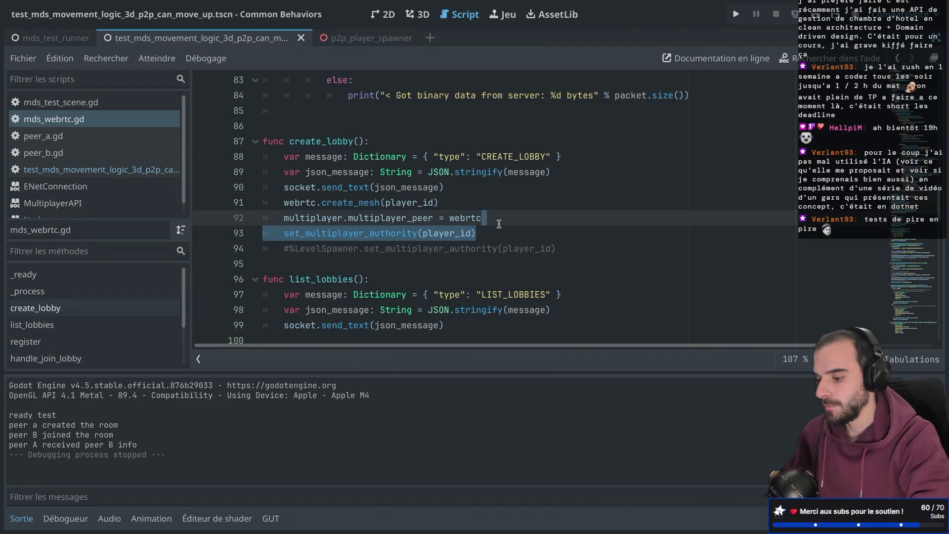
Step: Paste a set_multiplayer_authority(player_id) call after socket.send_text in handle_join_lobby
scroll(498, 223, down, 3)
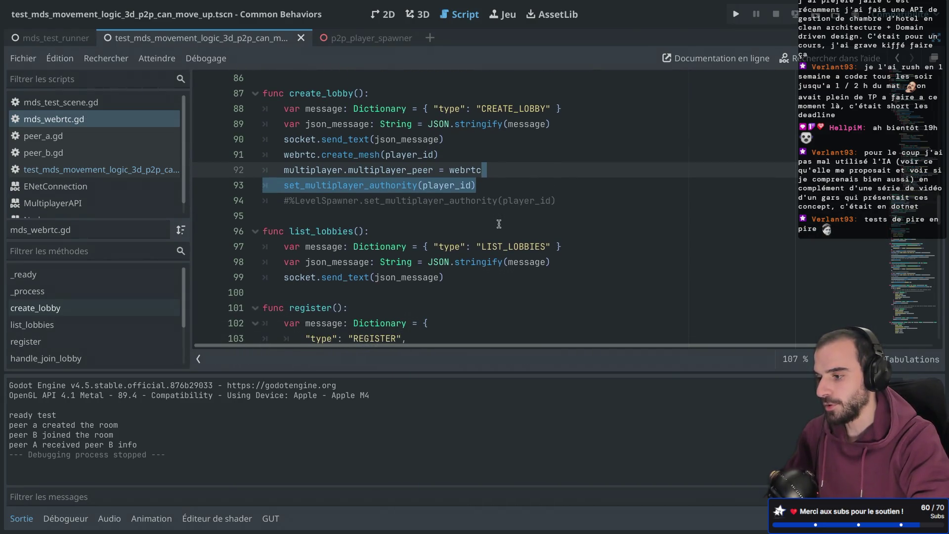
scroll(499, 224, down, 5)
scroll(498, 224, up, 5)
scroll(499, 223, right, 2)
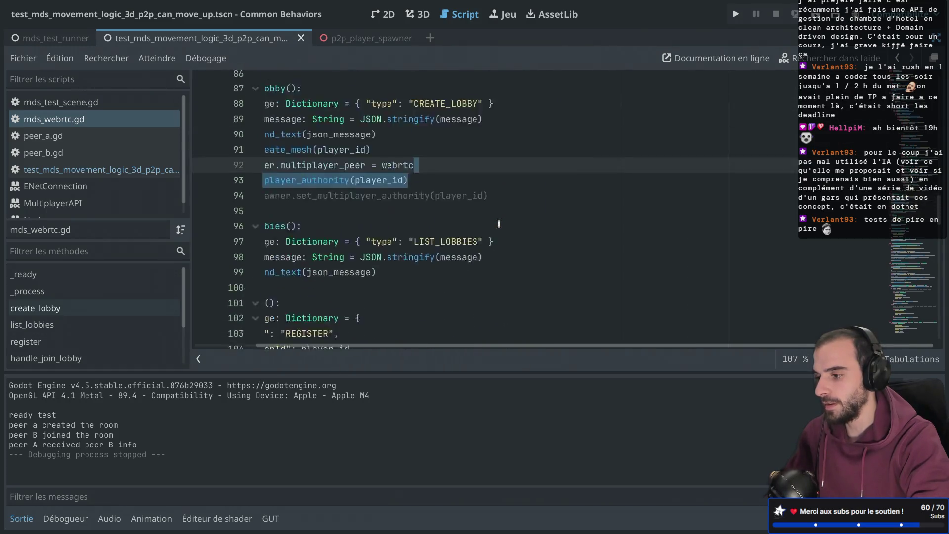
scroll(498, 223, left, 2)
scroll(399, 194, down, 7)
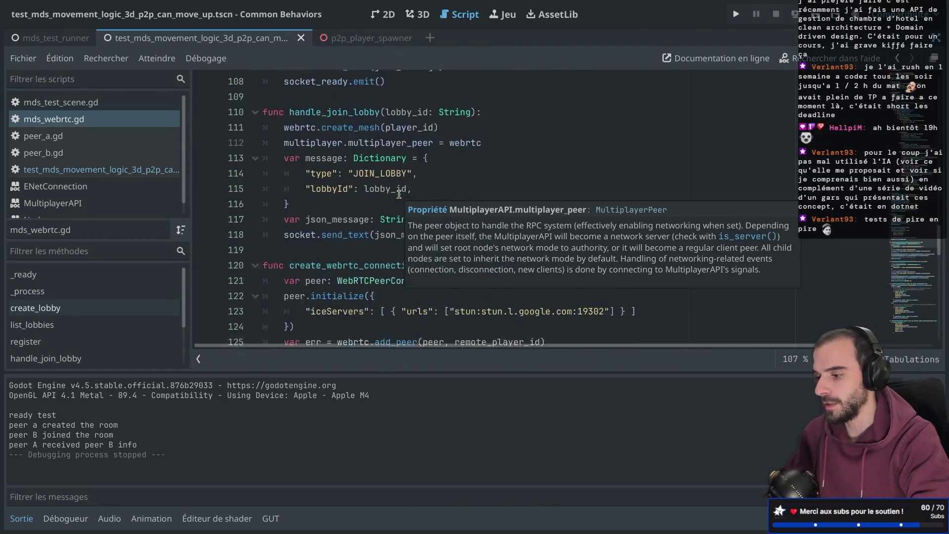
scroll(399, 195, down, 1)
scroll(410, 168, up, 2)
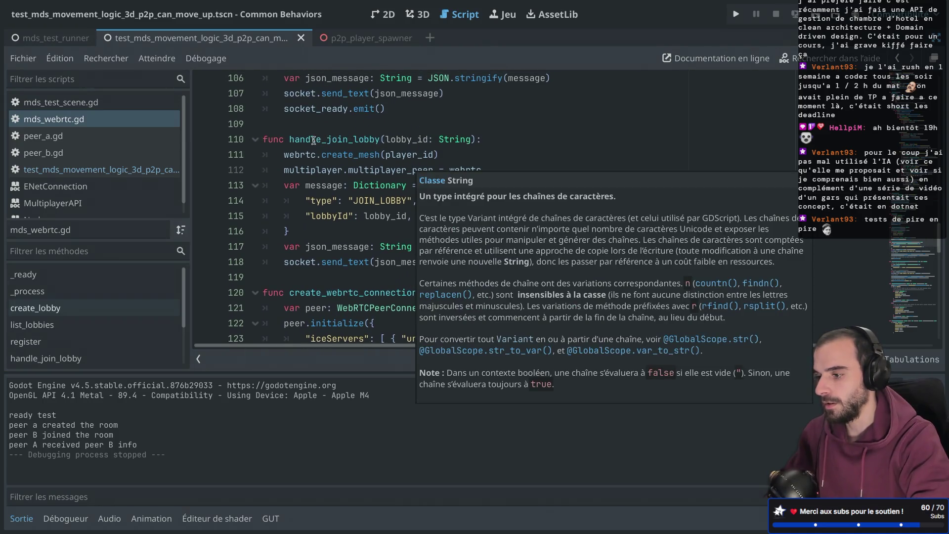
click(462, 272)
key(ctrl+v)
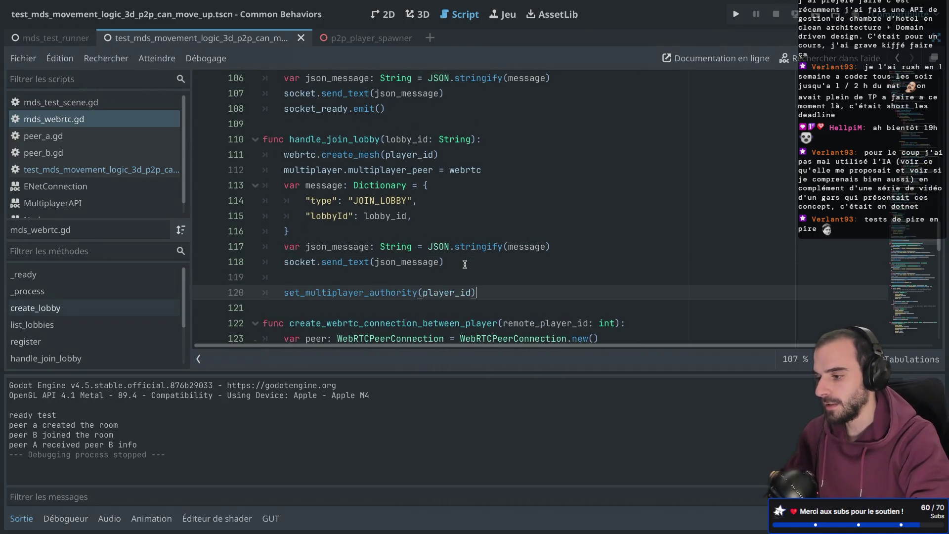
click(371, 276)
key(Delete)
Step: Replace the call's player_id argument with lobby_id using autocomplete
double_click(452, 282)
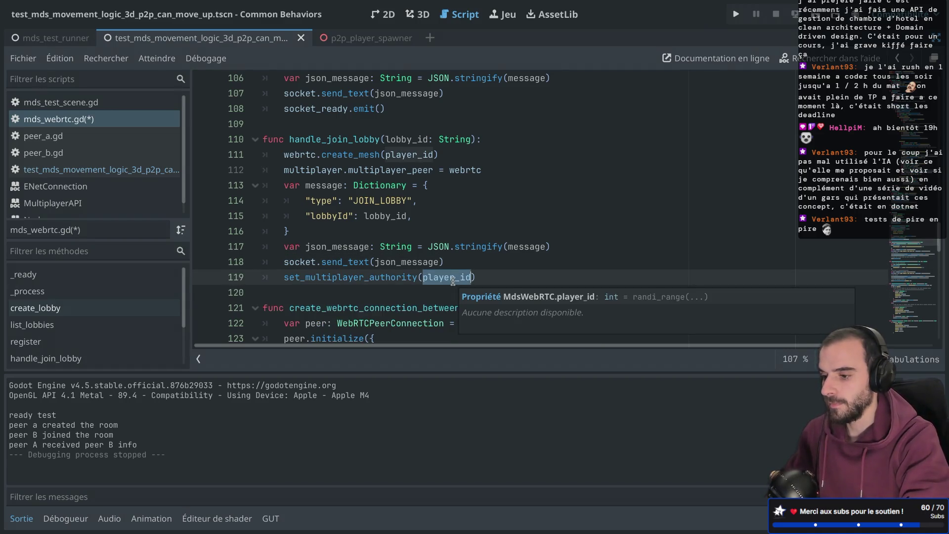
text(in)
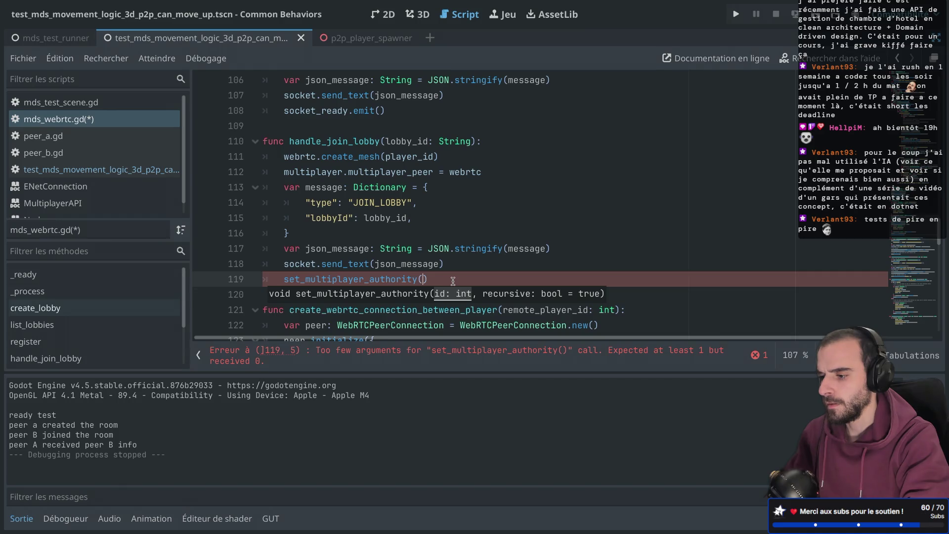
key(Return)
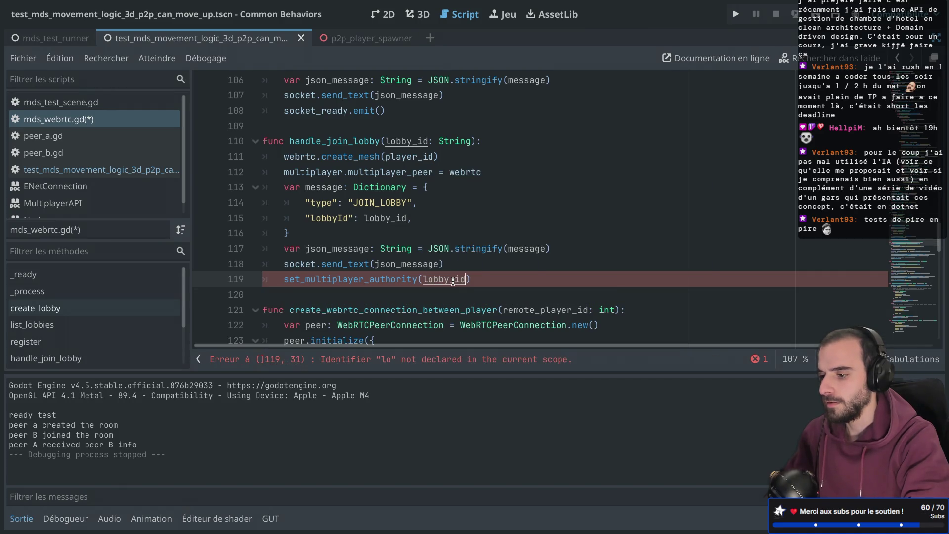
key(ctrl+Right)
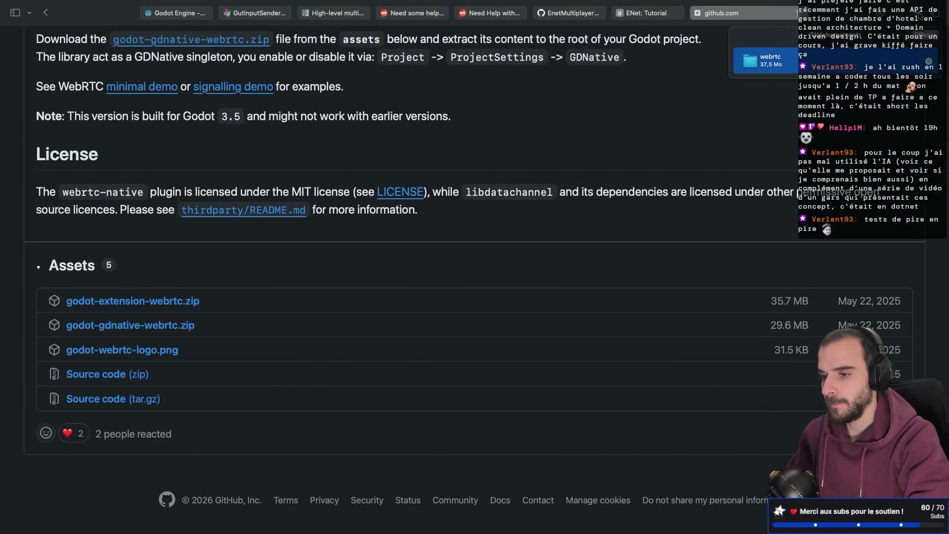
Step: Search Google for 'godot str to int' and read the Godot Forum topic on converting strings to integers
click(919, 13)
text(godot str)
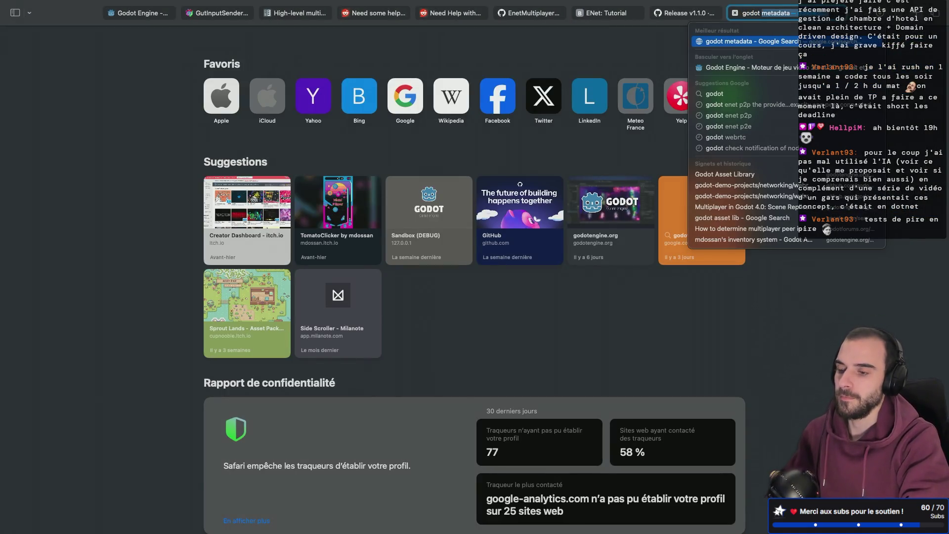
text( to int)
key(Return)
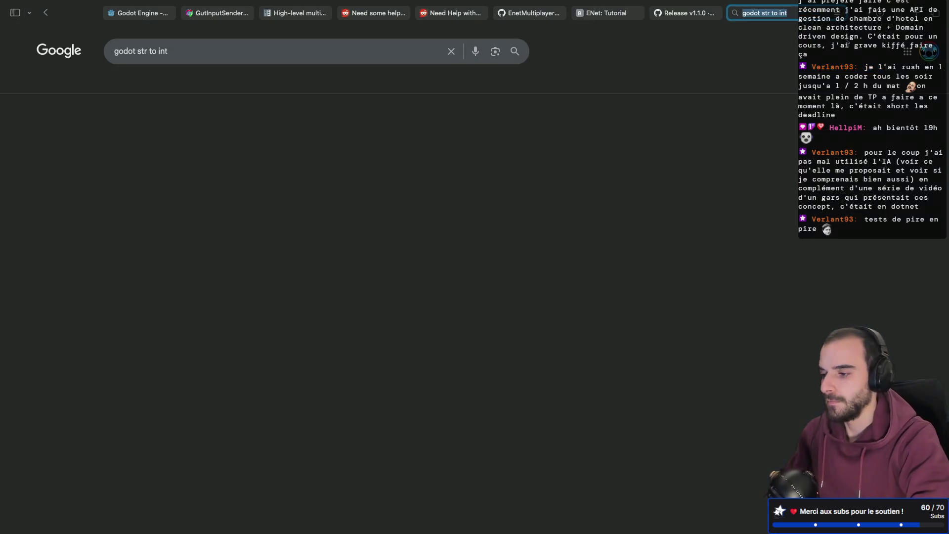
click(252, 167)
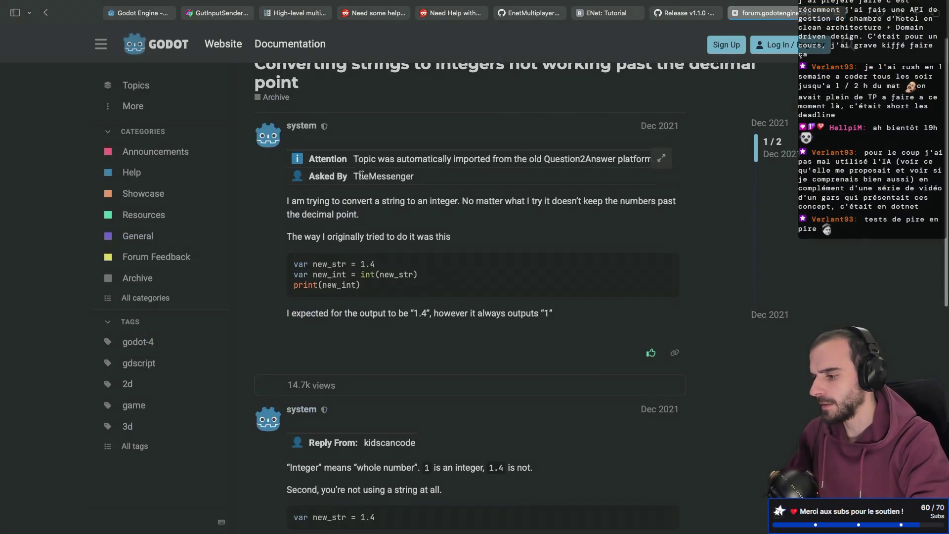
key(super+bracketleft)
key(ctrl+alt+Right)
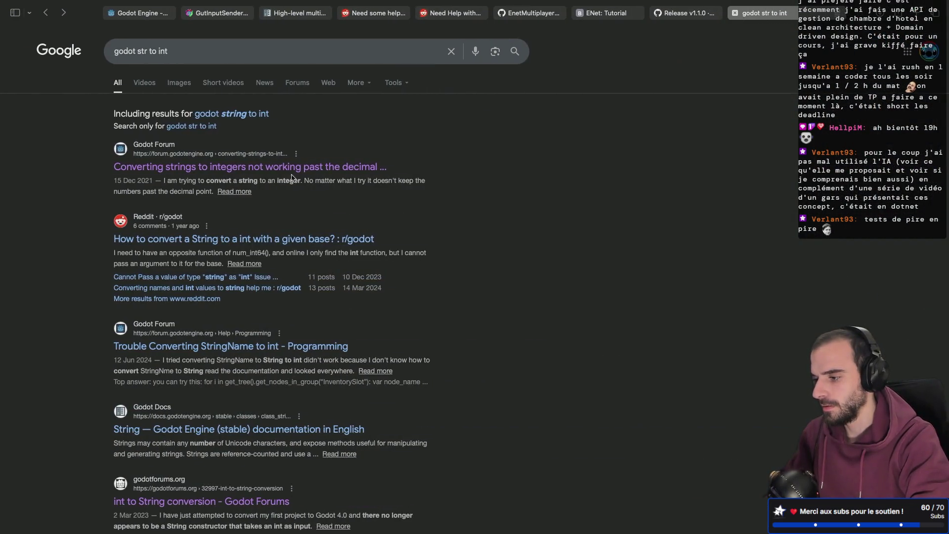
click(296, 168)
scroll(354, 239, down, 6)
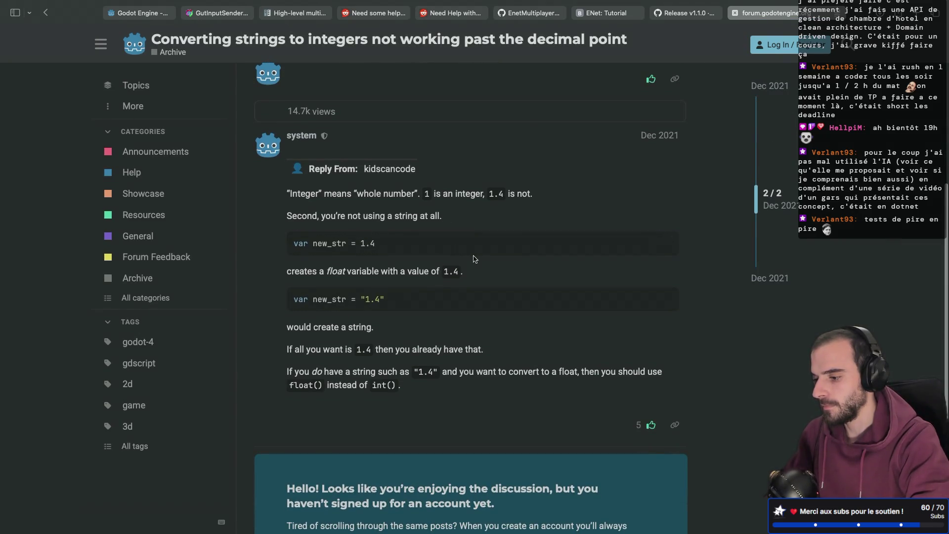
key(super+Tab)
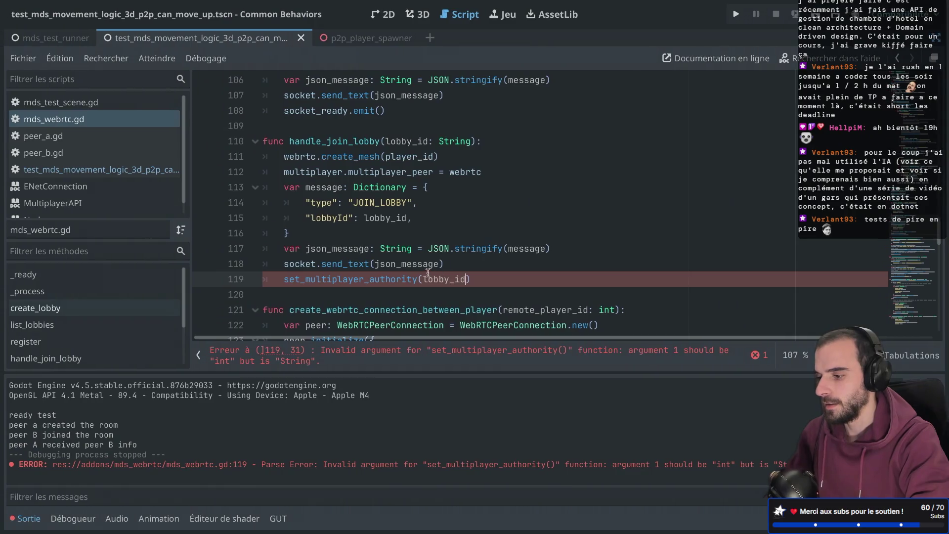
Step: Change line 119 to set_multiplayer_authority(int(lobby_id)) and save the script
click(424, 278)
text(int()
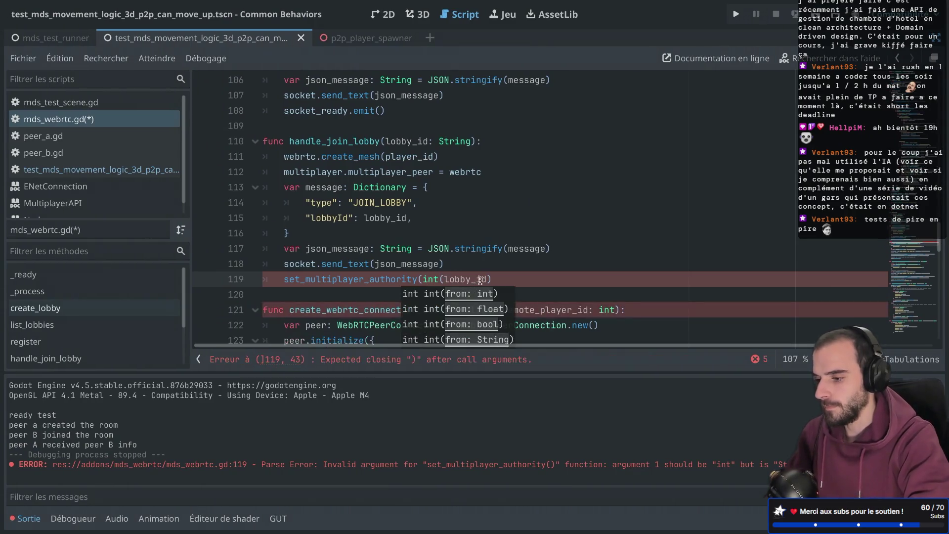
key(super+s)
click(477, 233)
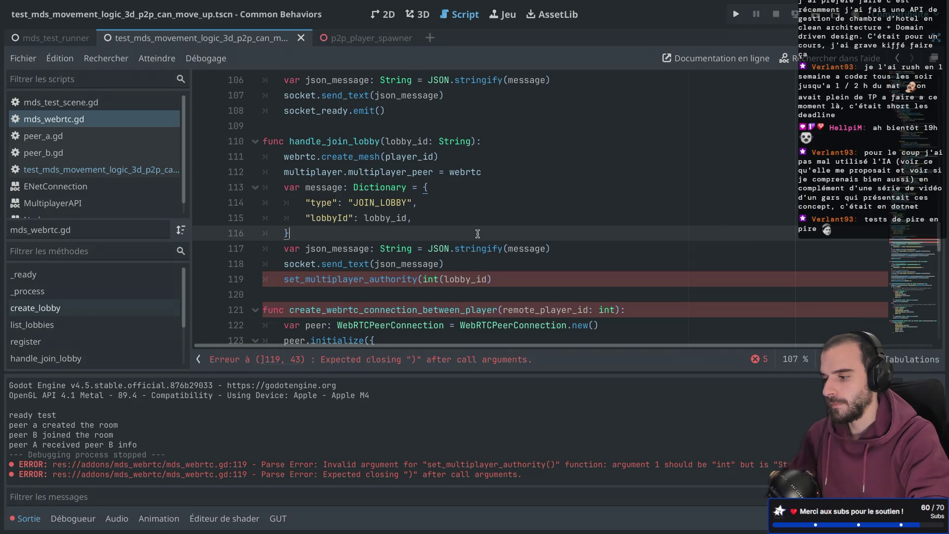
click(501, 273)
text())
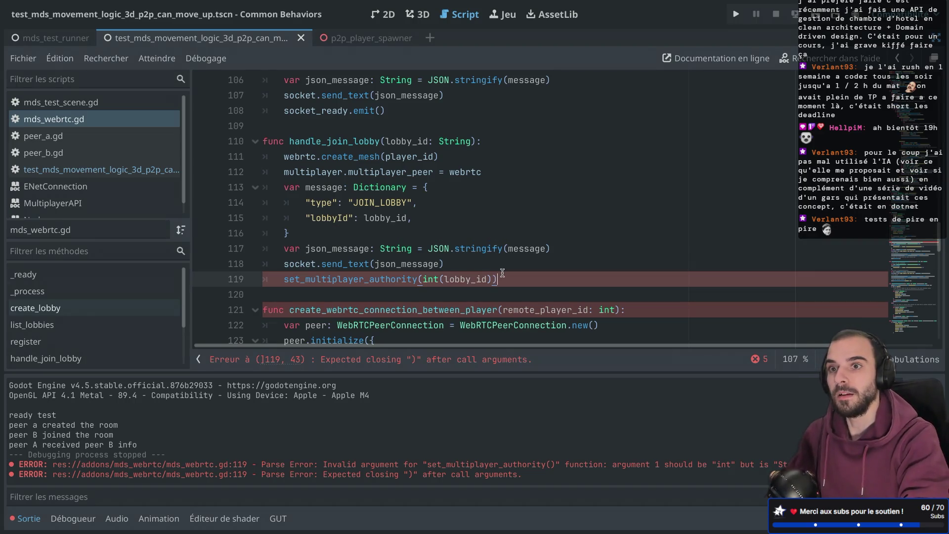
key(super+s)
Step: Run the current test scene and restore the scene and filesystem panels
key(super+r)
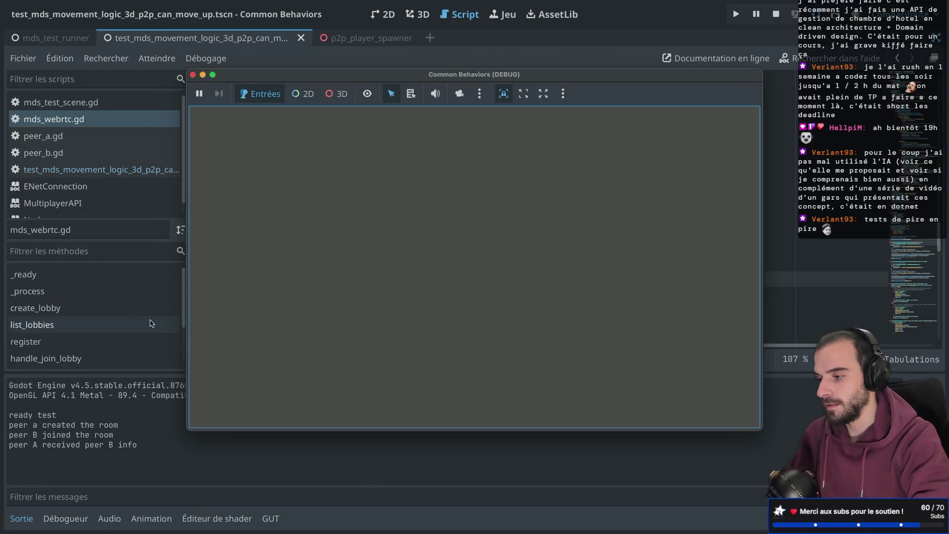
click(668, 7)
key(ctrl+super+d)
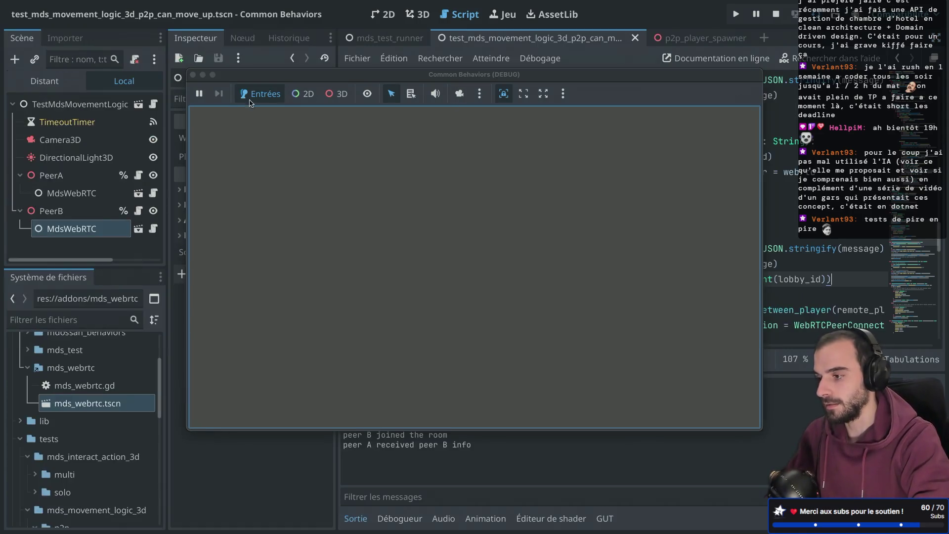
Step: In the Distant tree, check both MdsWebRTC nodes show Player IDs 42/43 with authority 42, then close the game
click(63, 82)
click(63, 211)
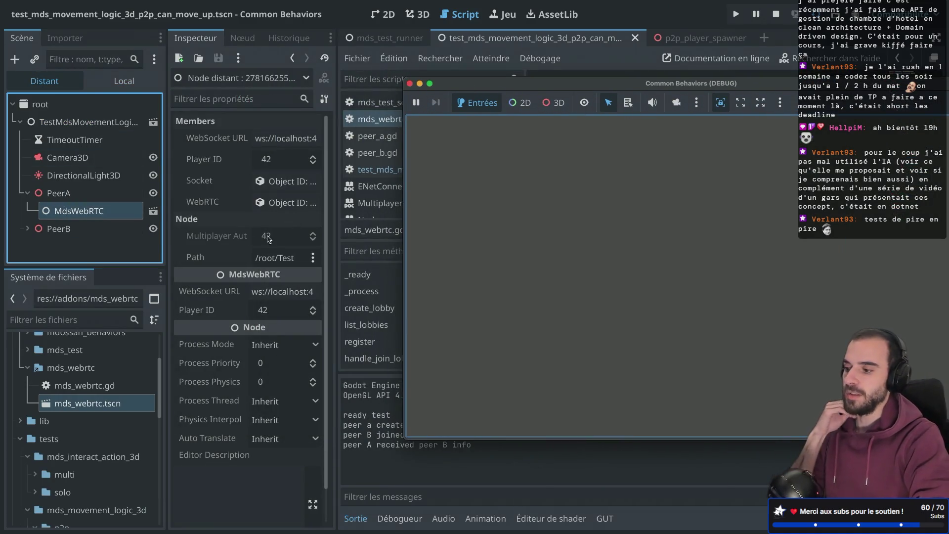
click(27, 229)
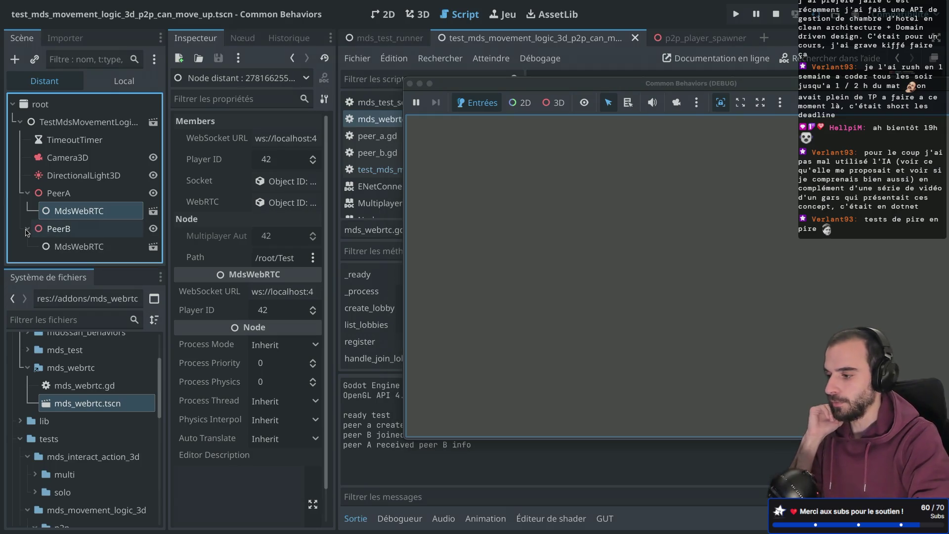
click(78, 246)
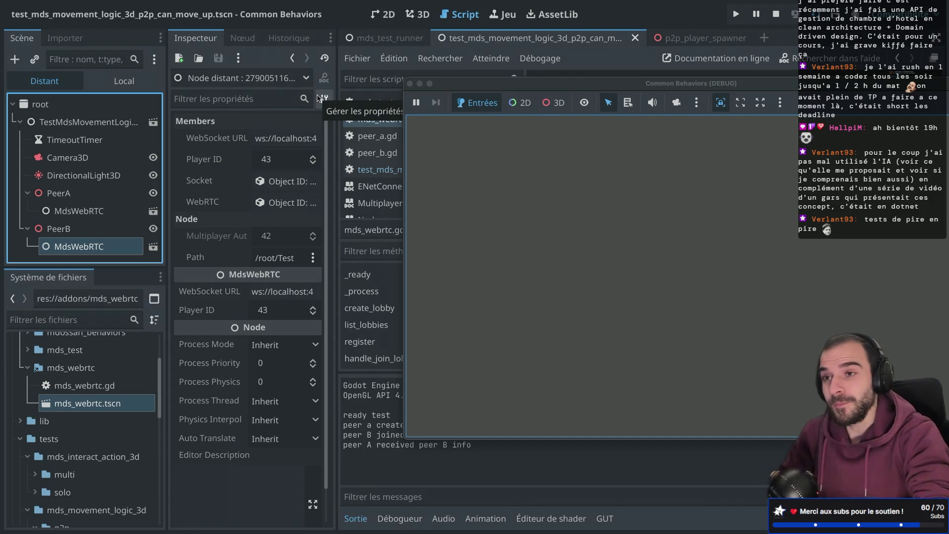
click(410, 86)
click(92, 174)
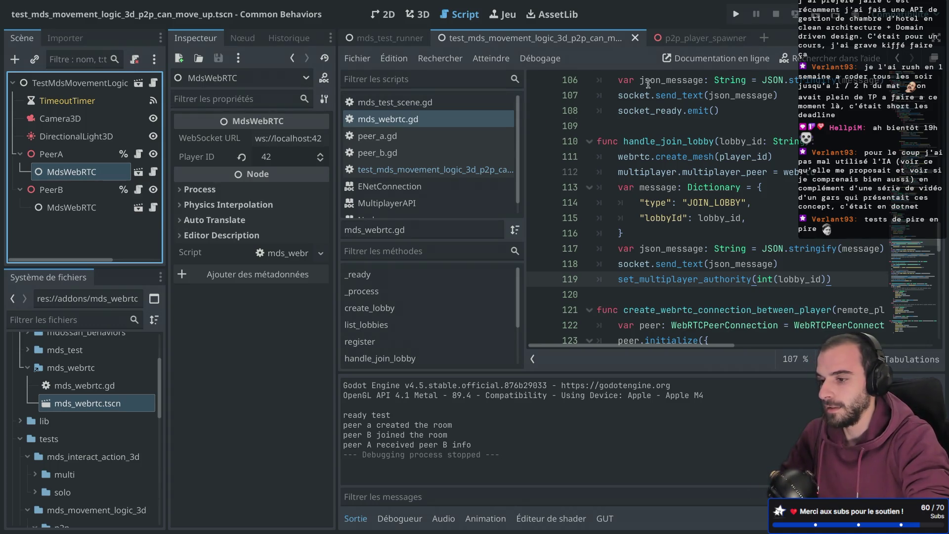
Step: Copy the P2pPlayerSpawner node and paste it under PeerB's MdsWebRTC in the test scene
click(705, 42)
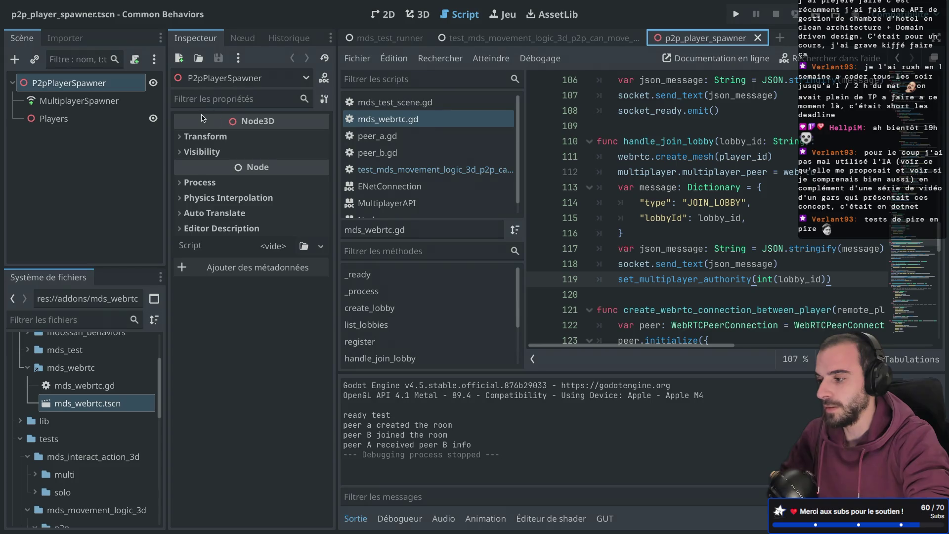
right_click(95, 87)
click(148, 168)
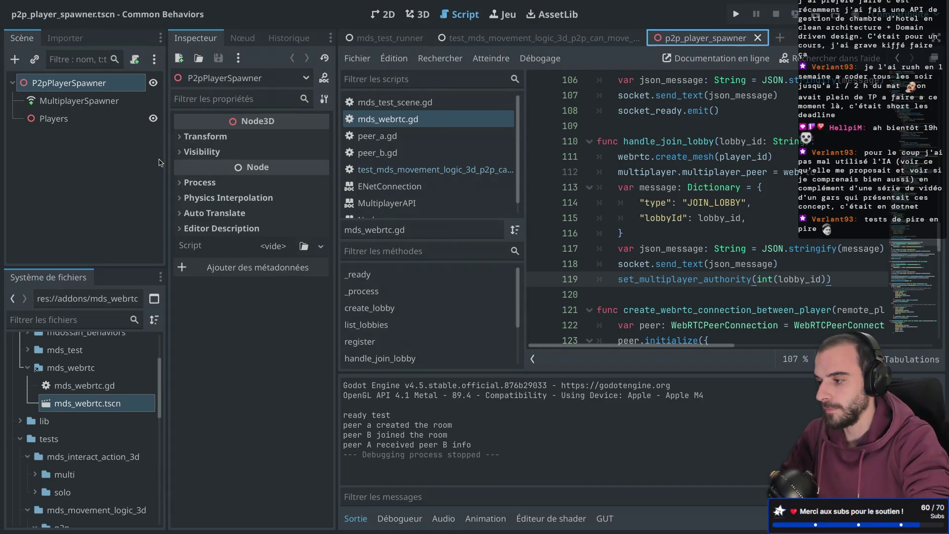
click(388, 41)
click(473, 42)
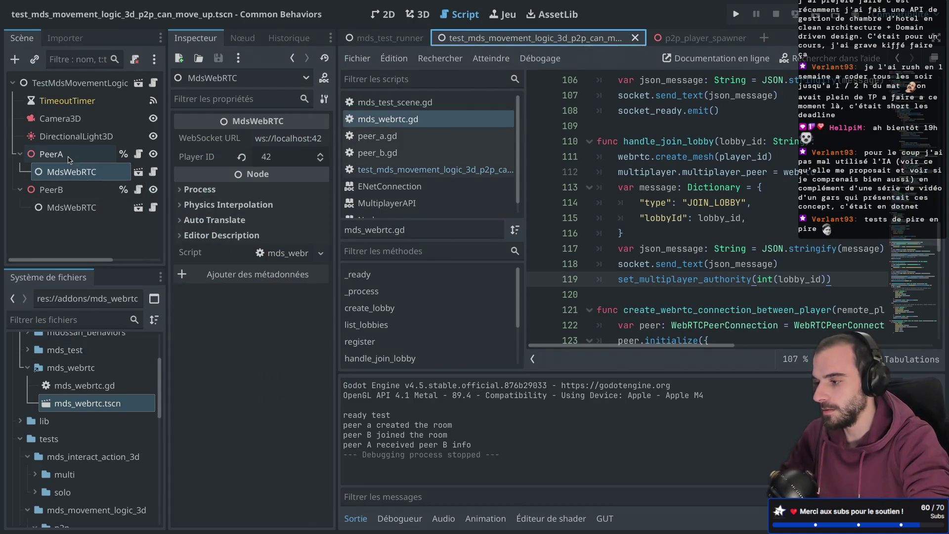
right_click(72, 174)
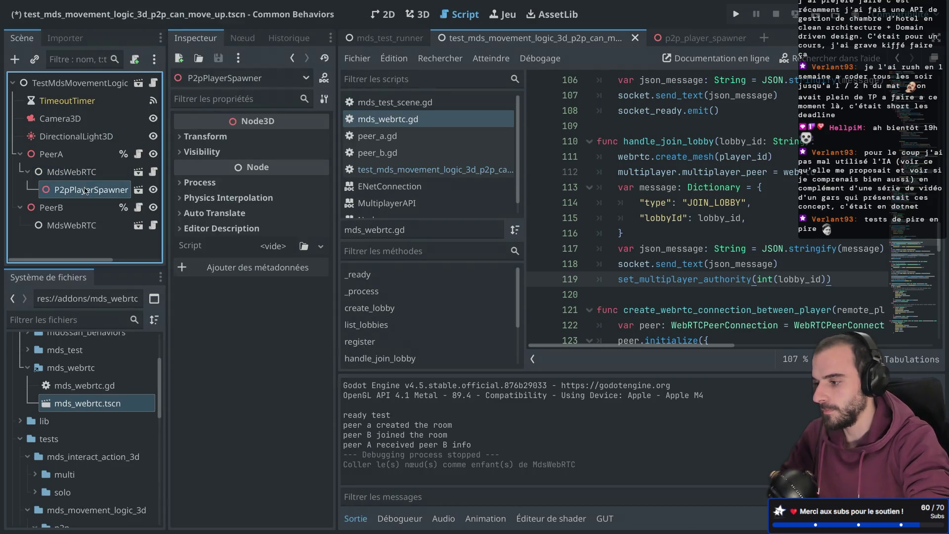
double_click(85, 190)
key(Escape)
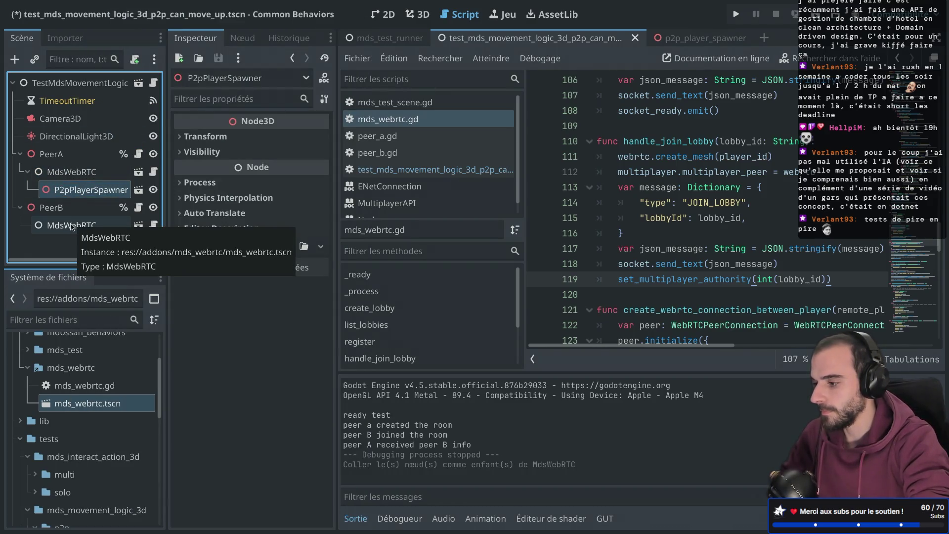
click(72, 226)
key(ctrl+v)
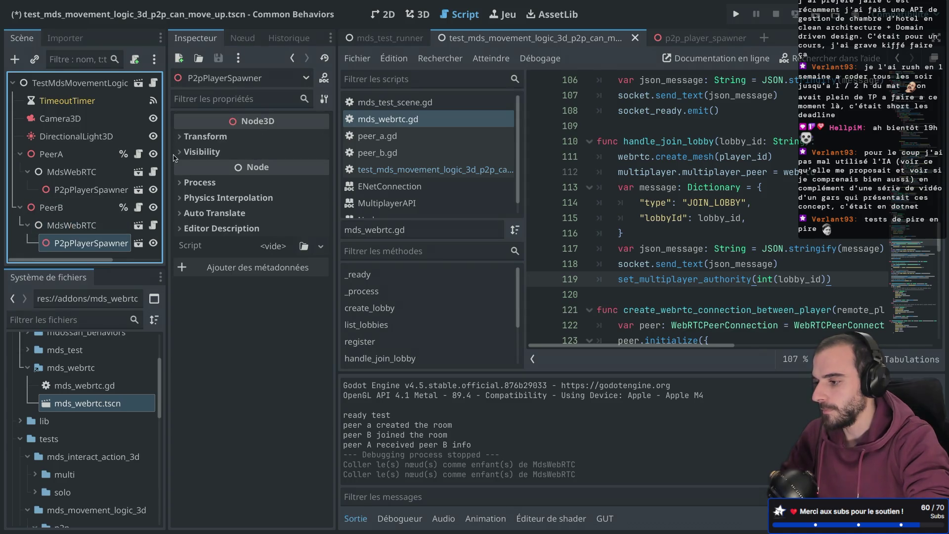
Step: In p2p_player_spawner.tscn, confirm the MultiplayerSpawner's Spawn Path points to the Players node
drag(168, 157, 232, 157)
click(203, 243)
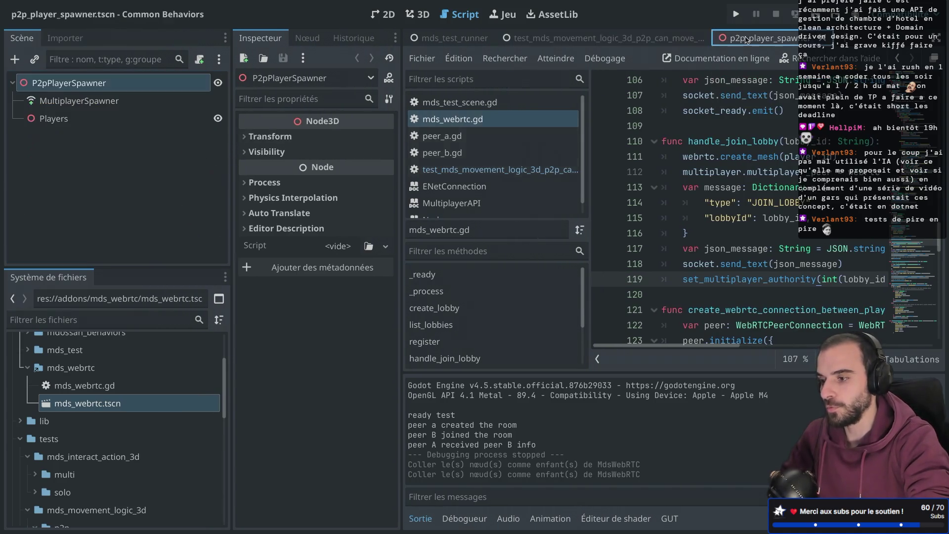
click(208, 100)
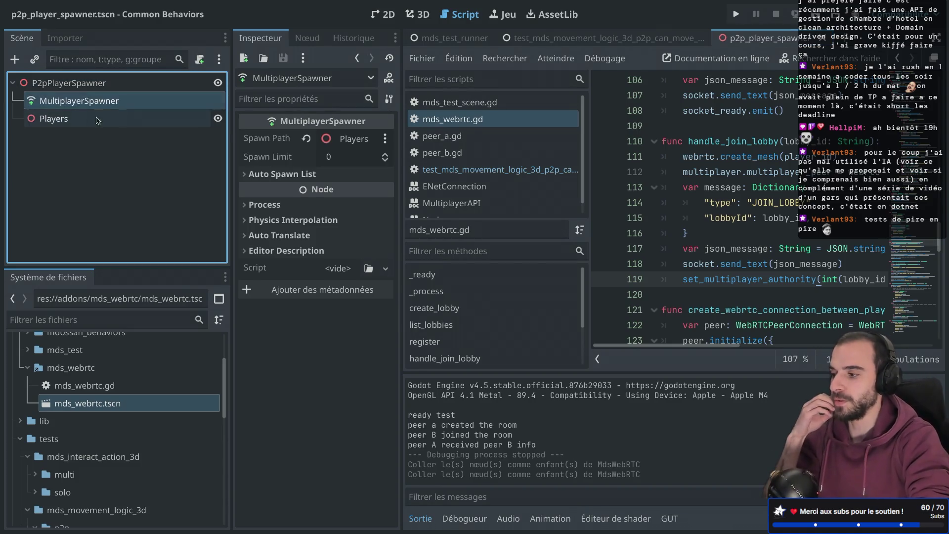
click(115, 120)
click(79, 101)
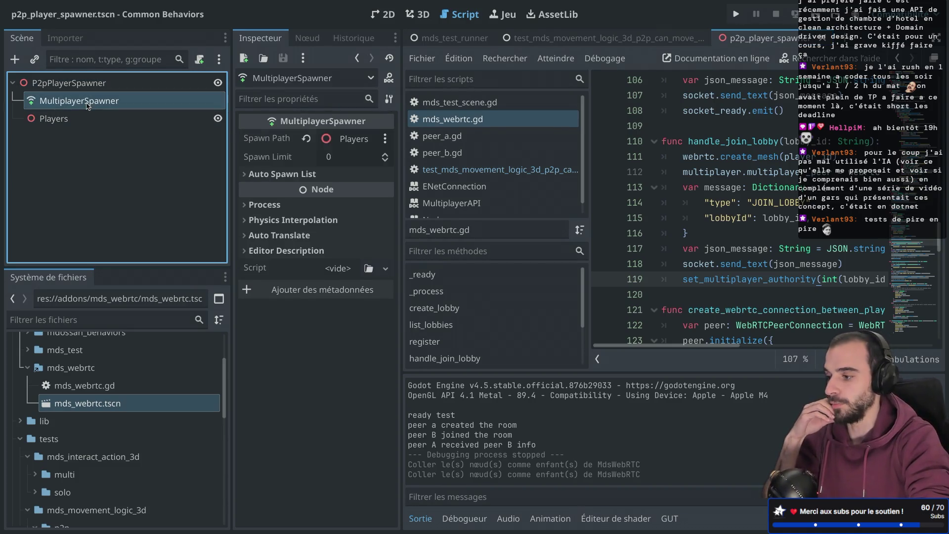
click(64, 119)
click(99, 101)
click(100, 84)
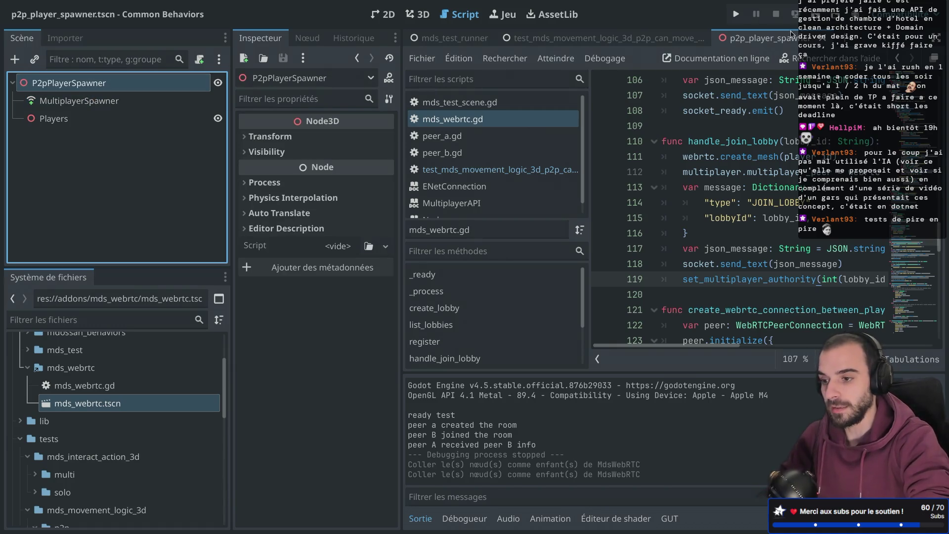
Step: Run the p2p_player_spawner scene on its own, then close its game window
click(815, 18)
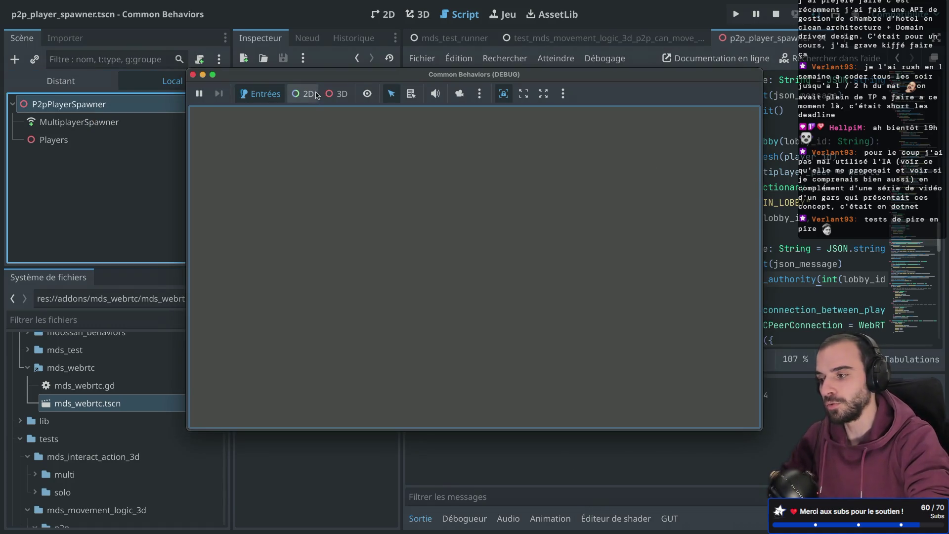
drag(229, 76, 312, 119)
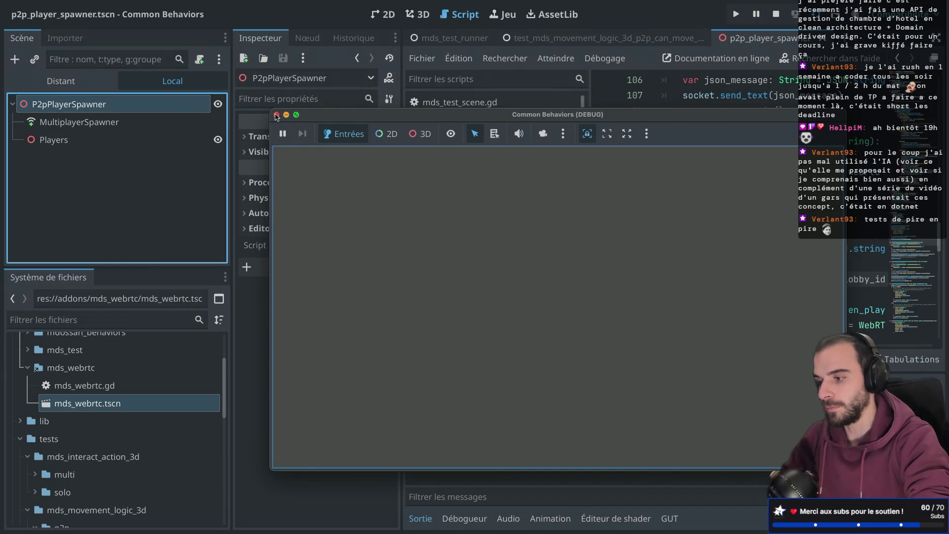
click(276, 115)
Step: Run the p2p movement test scene and expand PeerA's live MdsWebRTC to see its P2pPlayerSpawner
click(569, 38)
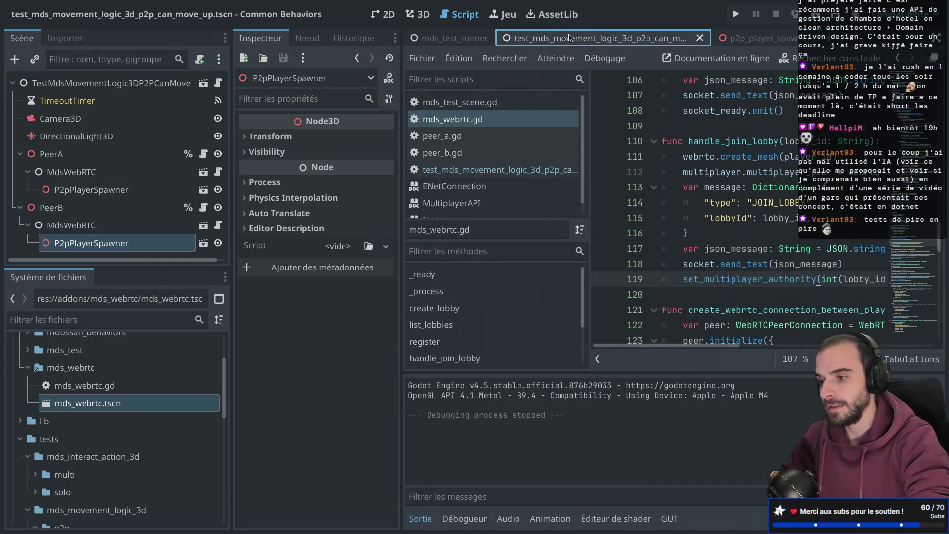
click(816, 19)
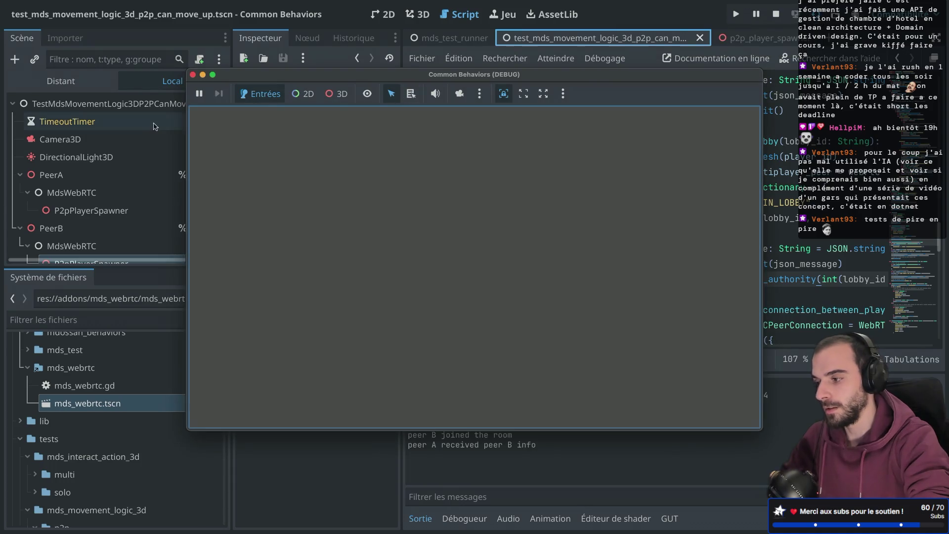
drag(276, 82, 469, 84)
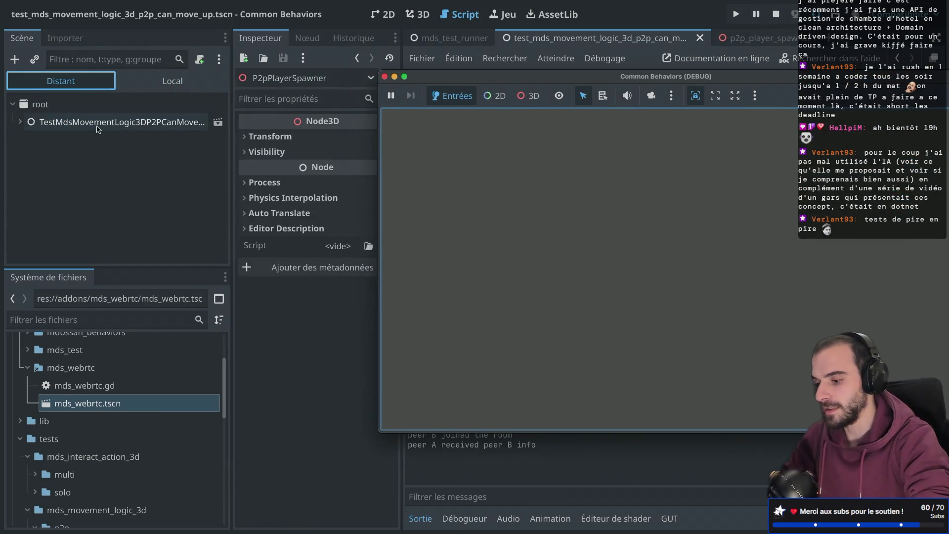
click(21, 122)
click(27, 192)
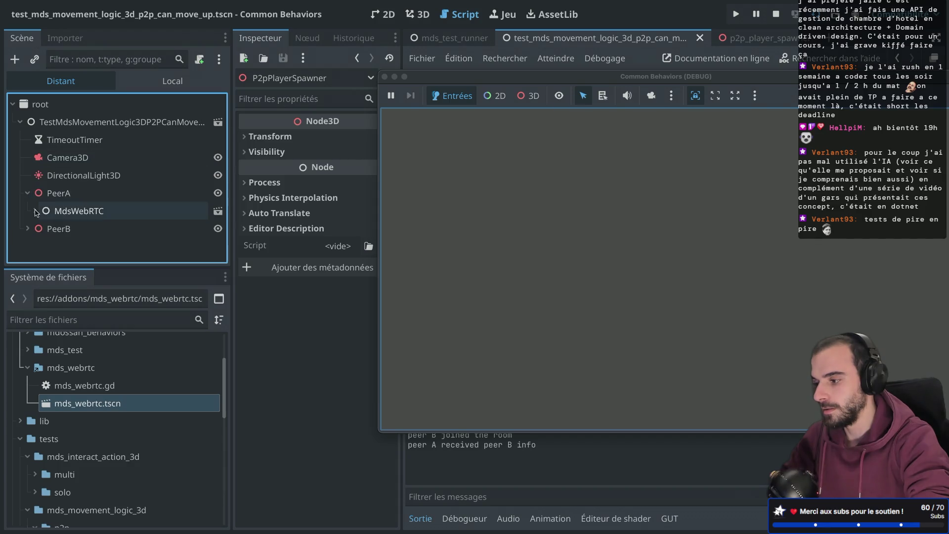
click(35, 211)
click(80, 211)
click(99, 230)
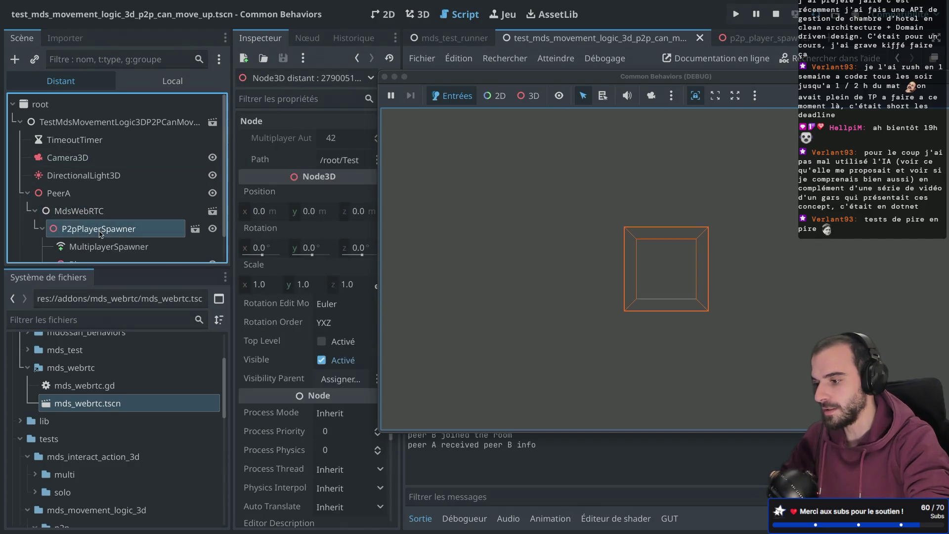
scroll(49, 237, down, 2)
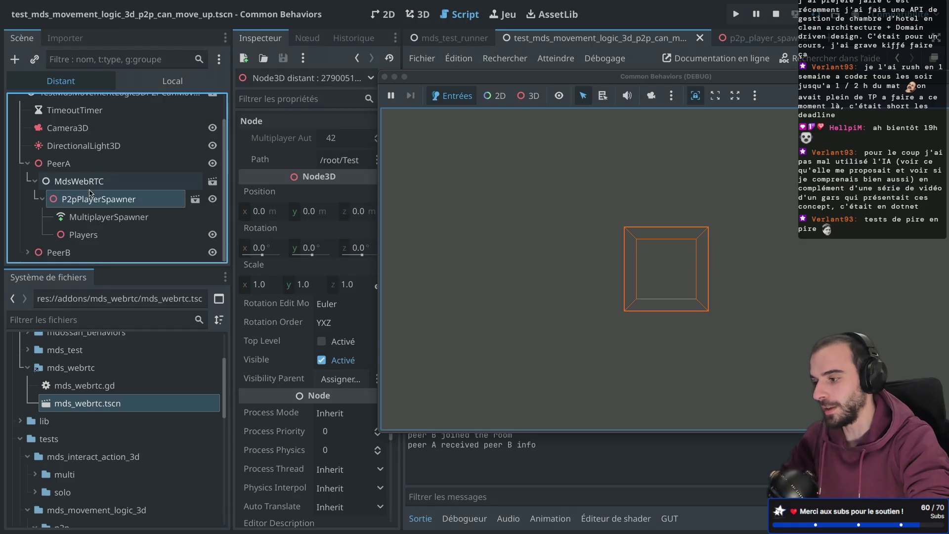
Step: Expand PeerB's live P2pPlayerSpawner to show its MultiplayerSpawner and Players, then stop the game
click(27, 252)
scroll(44, 247, down, 1)
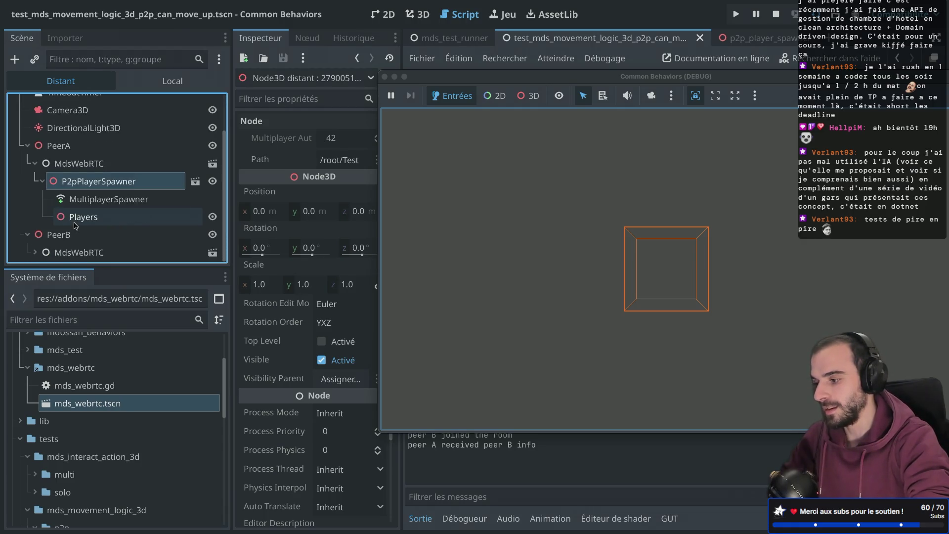
click(43, 253)
click(35, 252)
scroll(45, 247, down, 1)
click(91, 254)
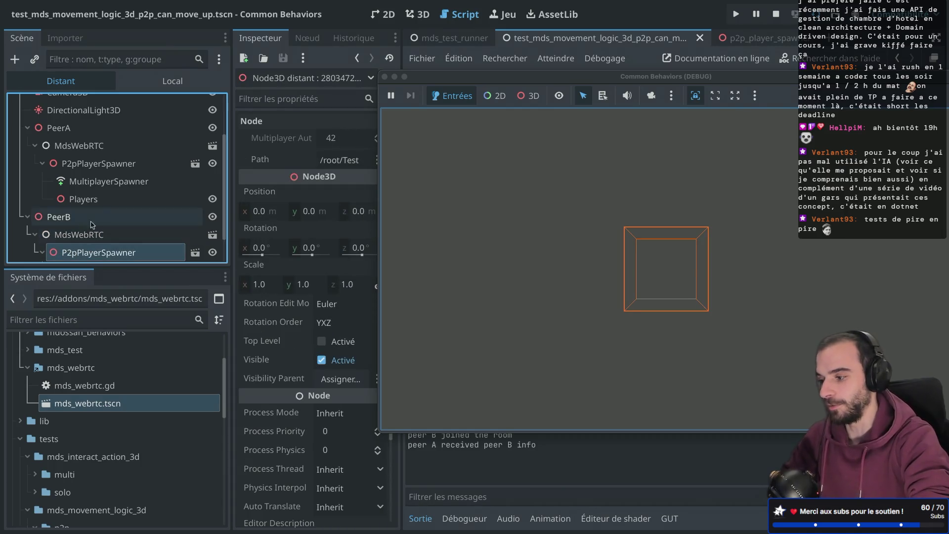
click(43, 252)
scroll(74, 198, down, 2)
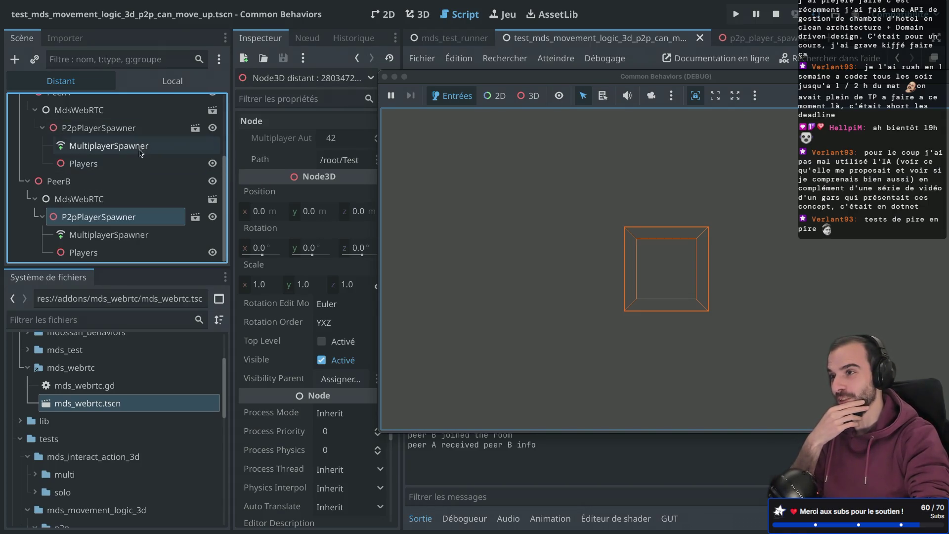
scroll(134, 153, up, 2)
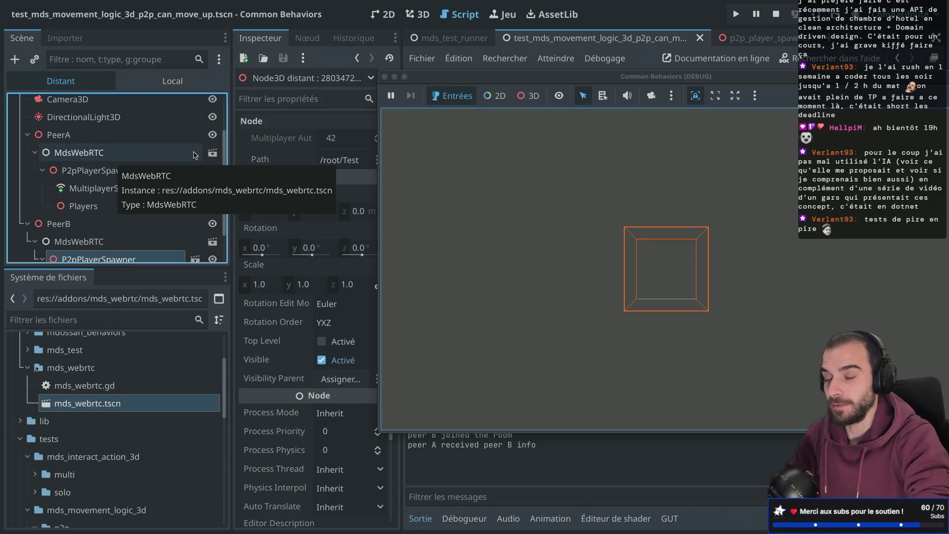
click(384, 77)
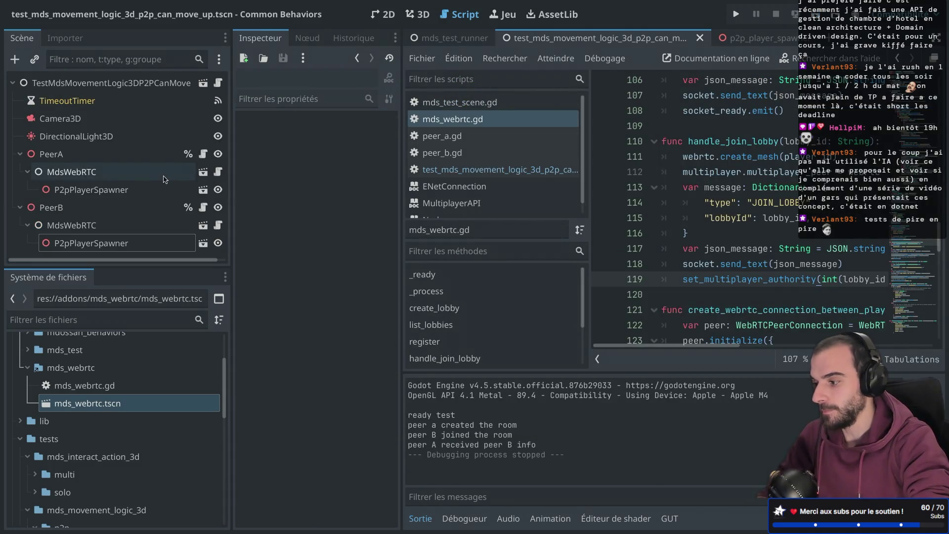
Step: Select PeerA's MdsWebRTC and list its signals: new_peer_connected and socket_ready
click(101, 188)
mouse_move(307, 168)
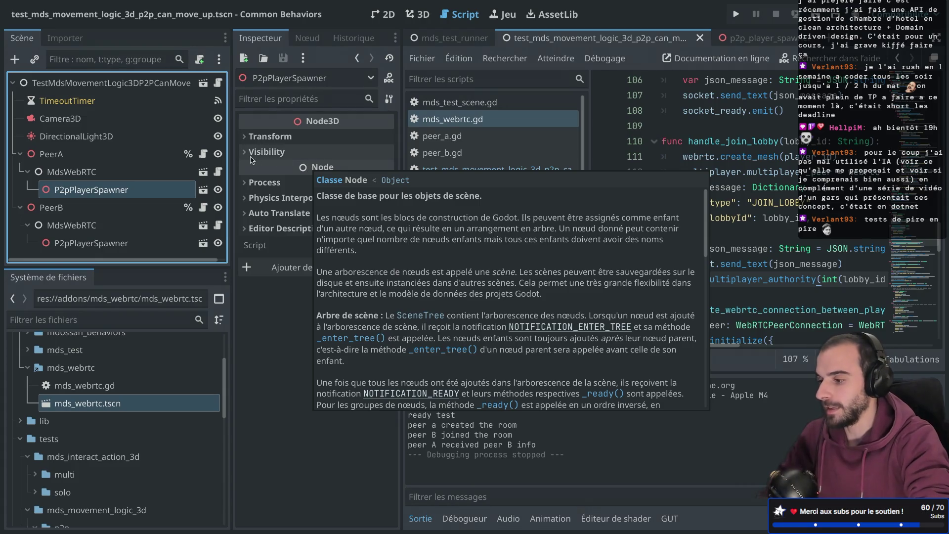
click(219, 172)
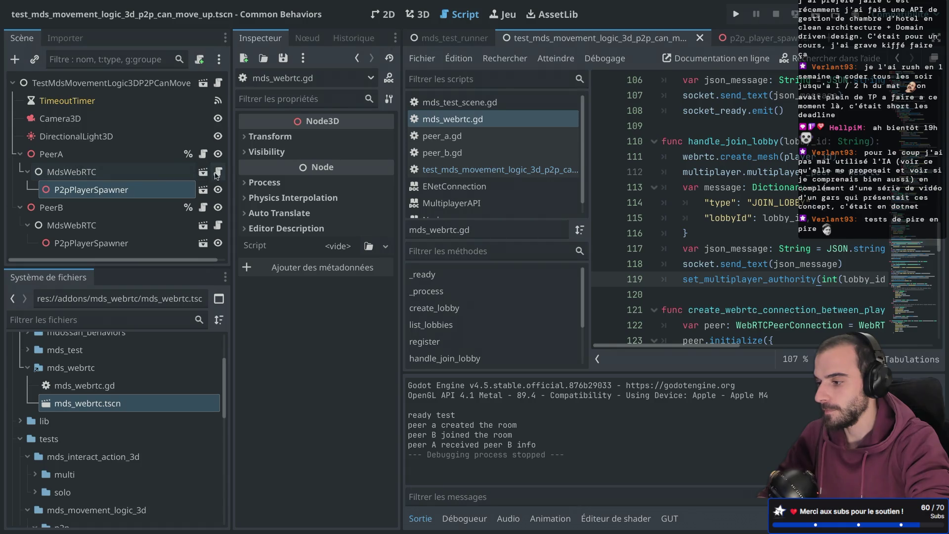
click(162, 173)
click(303, 58)
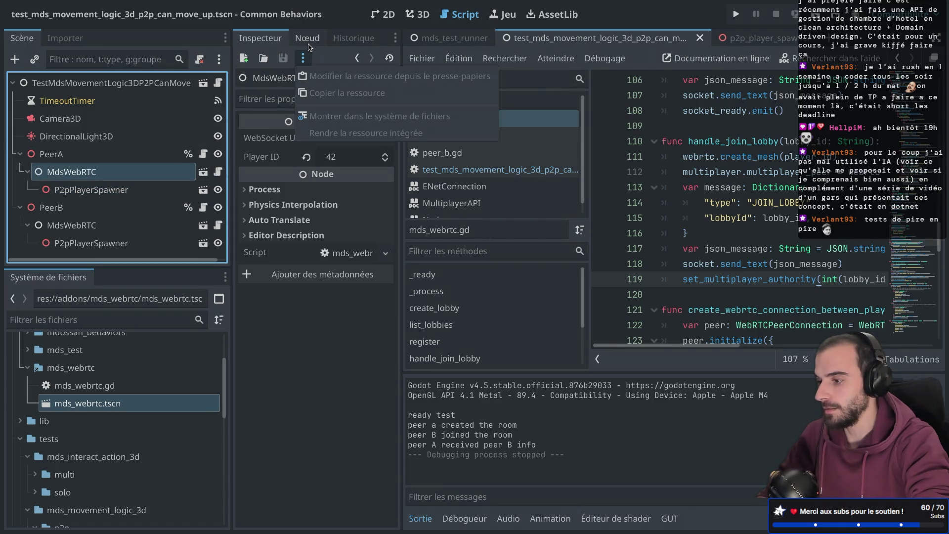
click(307, 40)
click(307, 39)
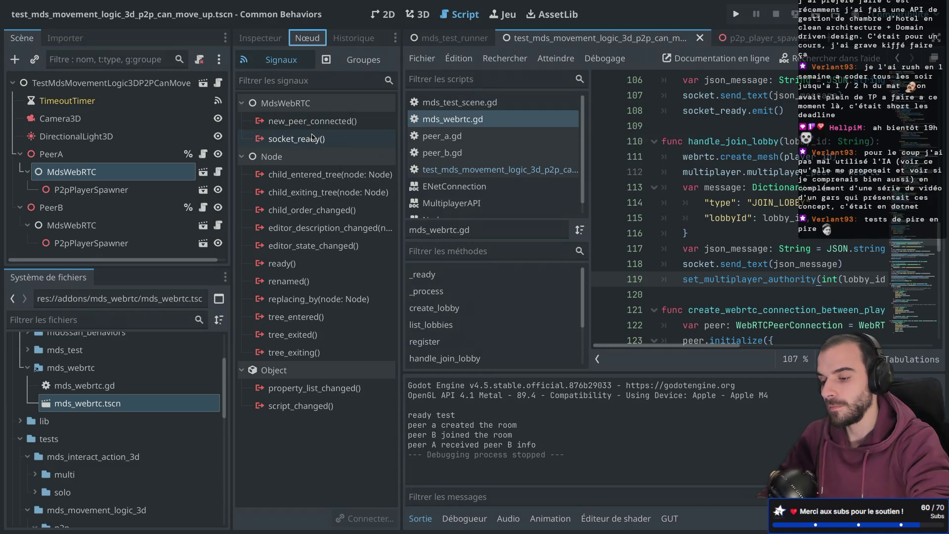
Step: Read mds_webrtc.gd full-width, restore the side docks, and run the test scene again
click(750, 171)
mouse_move(749, 168)
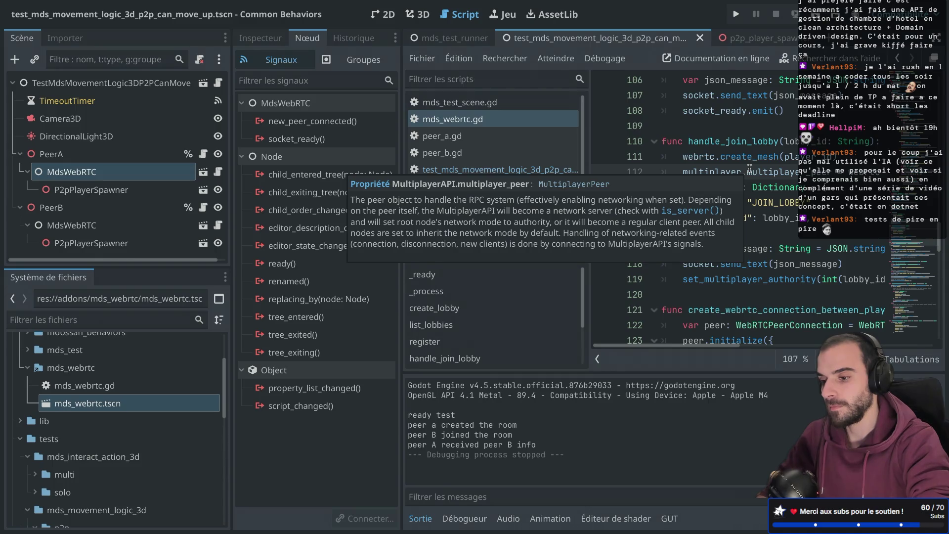
key(ctrl+super+d)
scroll(533, 242, down, 7)
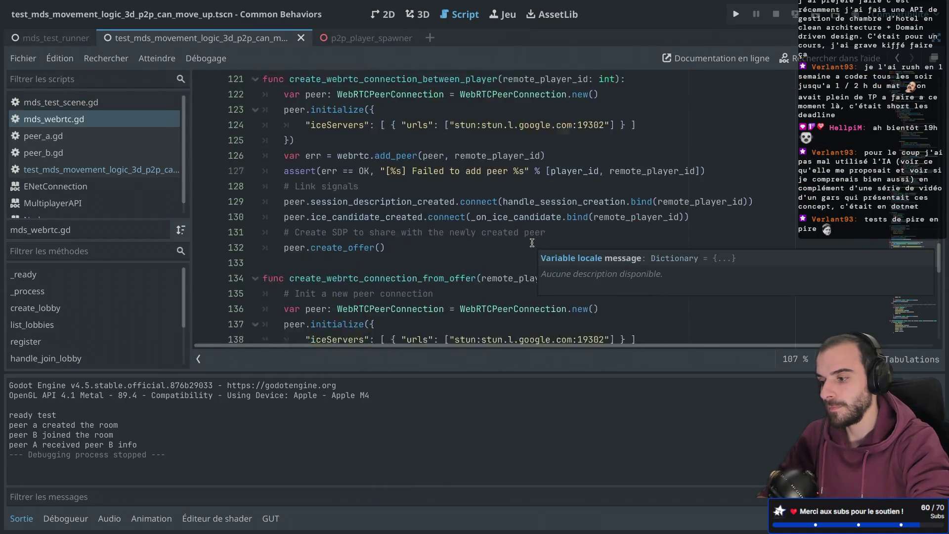
scroll(533, 242, down, 13)
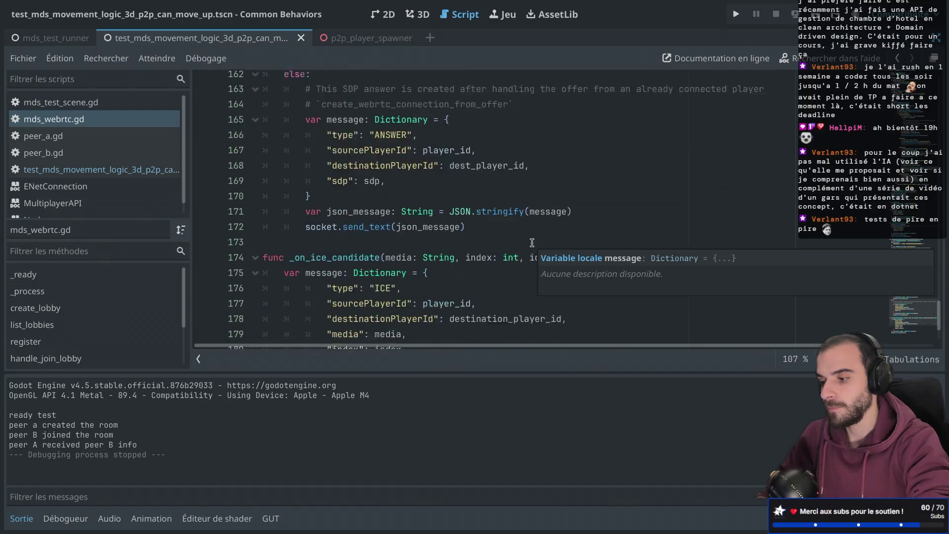
scroll(532, 242, up, 20)
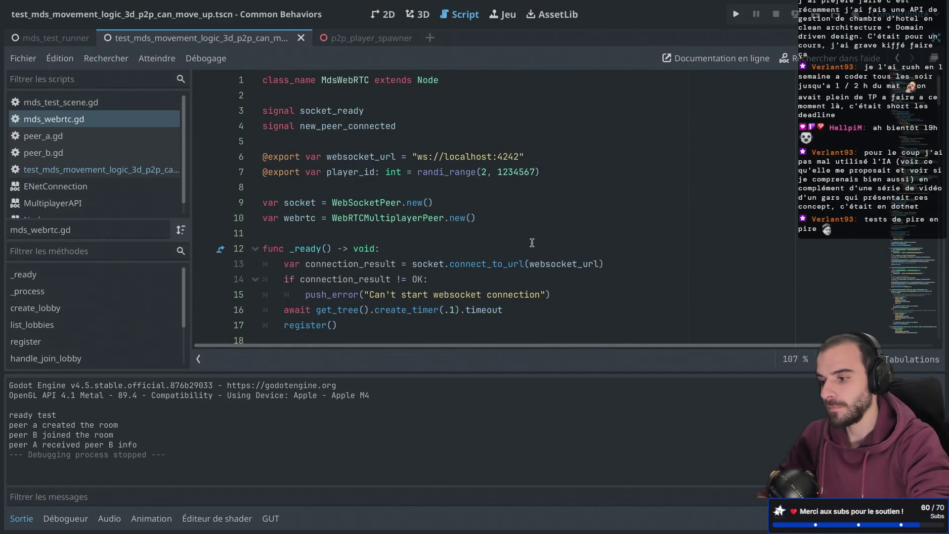
key(ctrl+shift+F11)
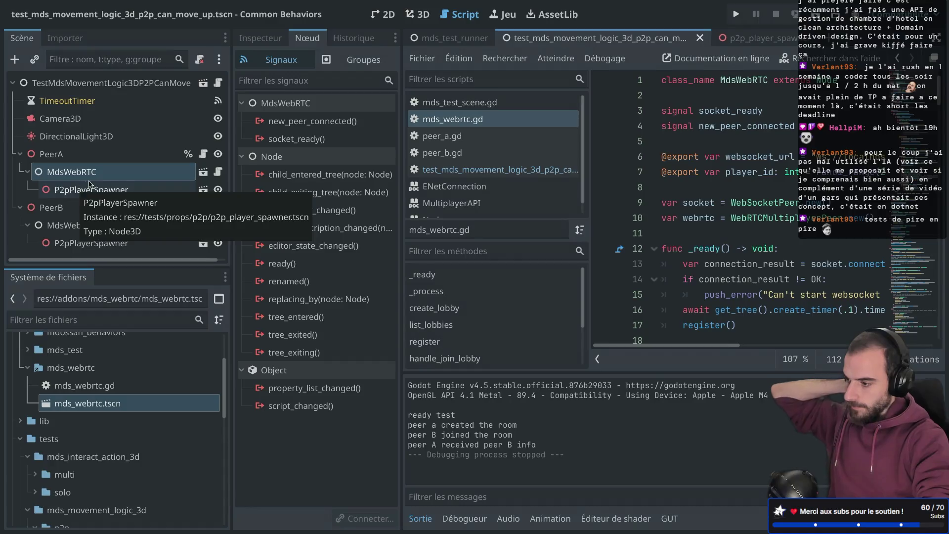
key(super+r)
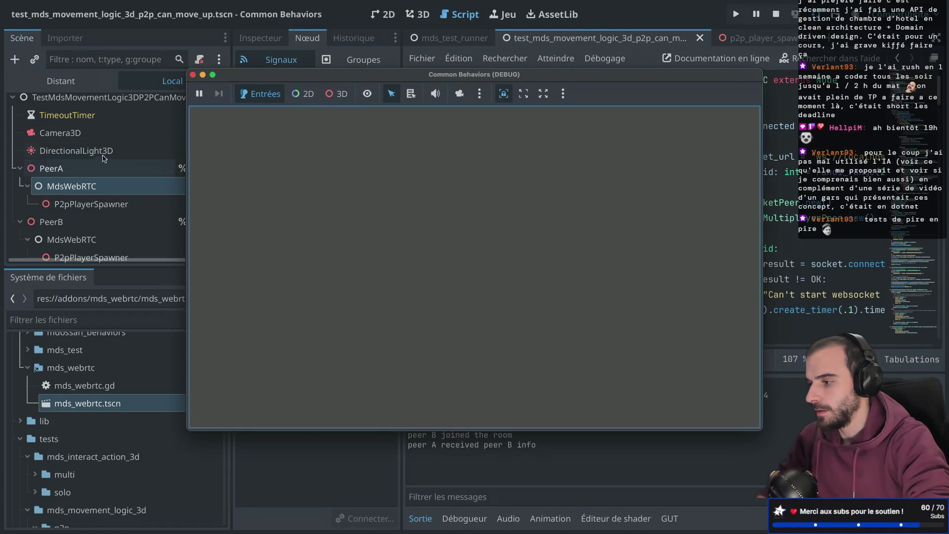
click(61, 81)
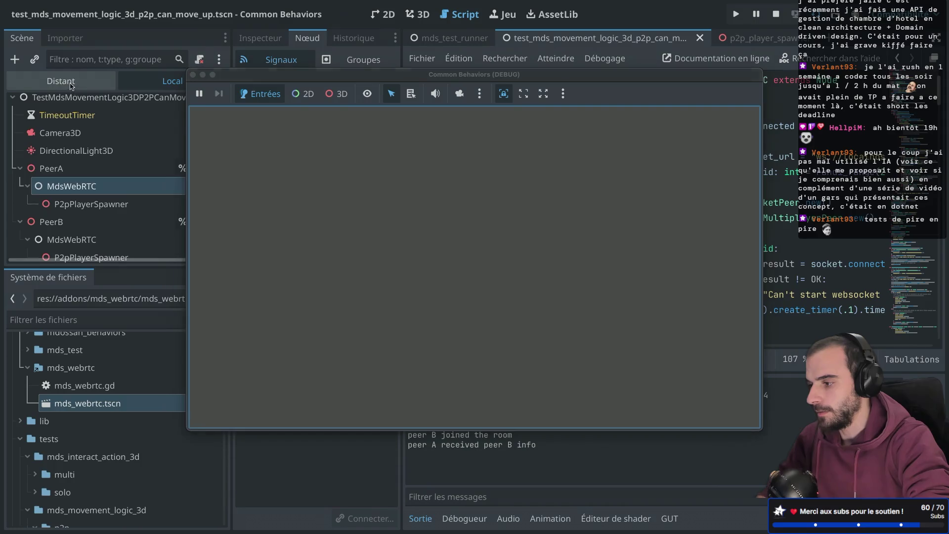
Step: Inspect PeerA's live MdsWebRTC, close the game window, and collapse both peers' MdsWebRTC nodes
click(76, 137)
drag(303, 78, 576, 85)
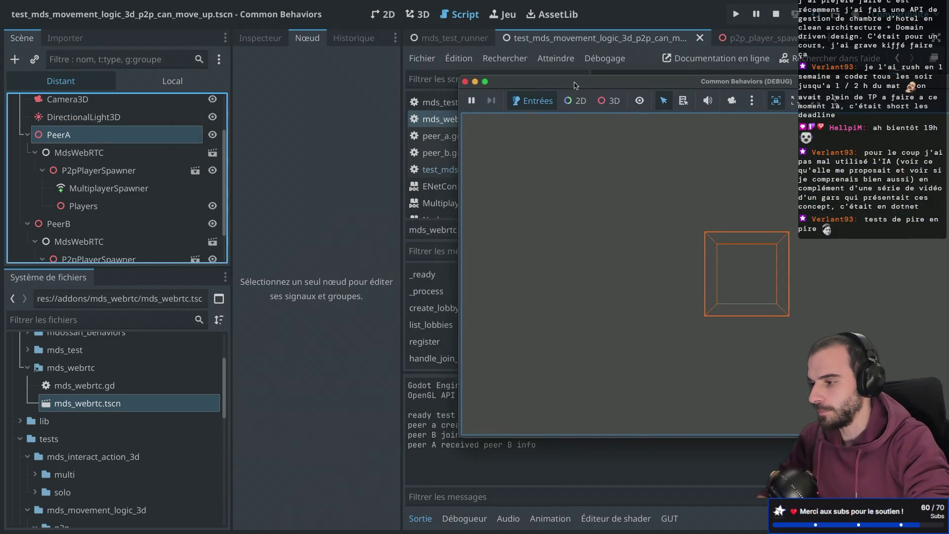
click(269, 42)
scroll(148, 148, up, 3)
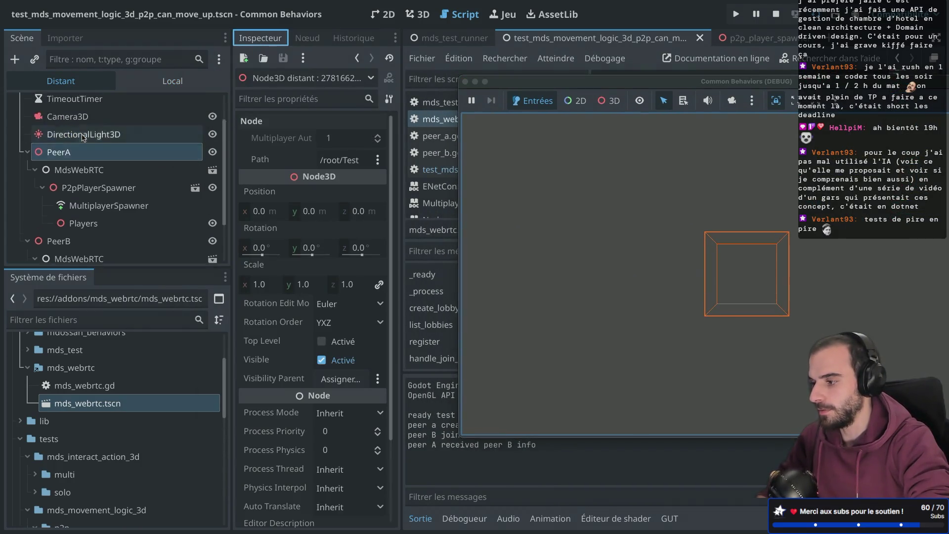
click(106, 212)
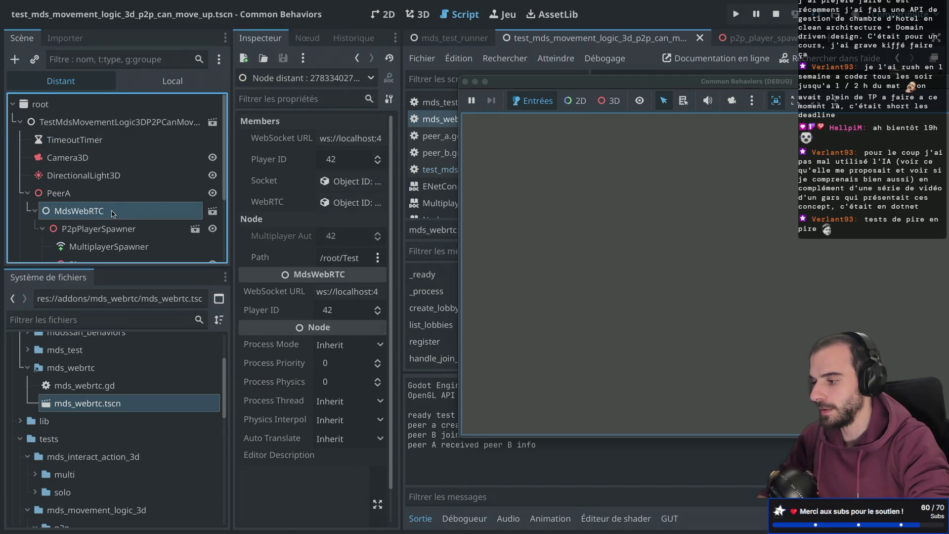
scroll(112, 214, down, 3)
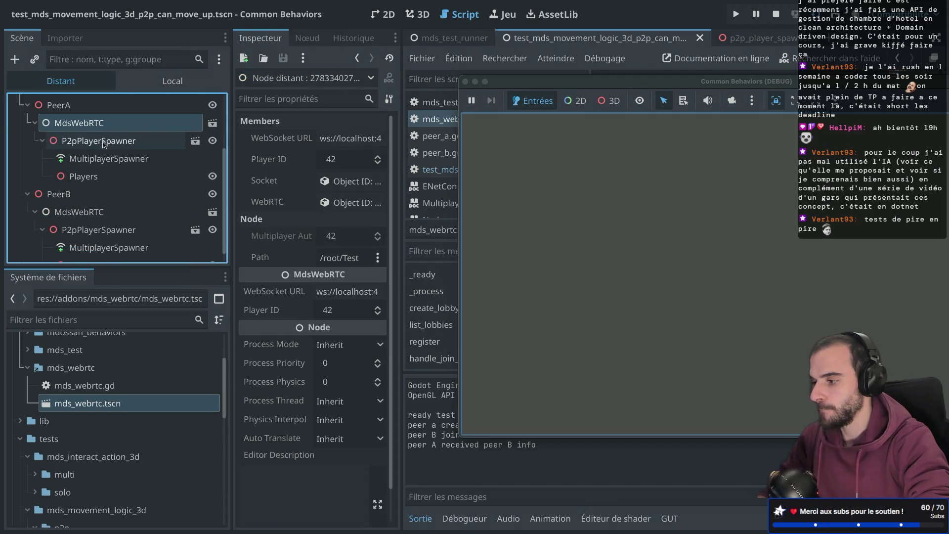
click(465, 83)
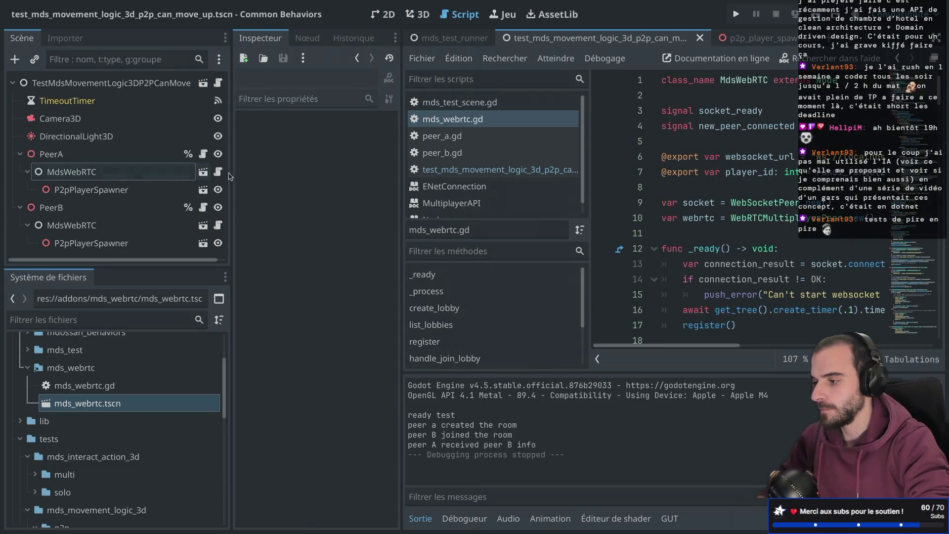
click(27, 172)
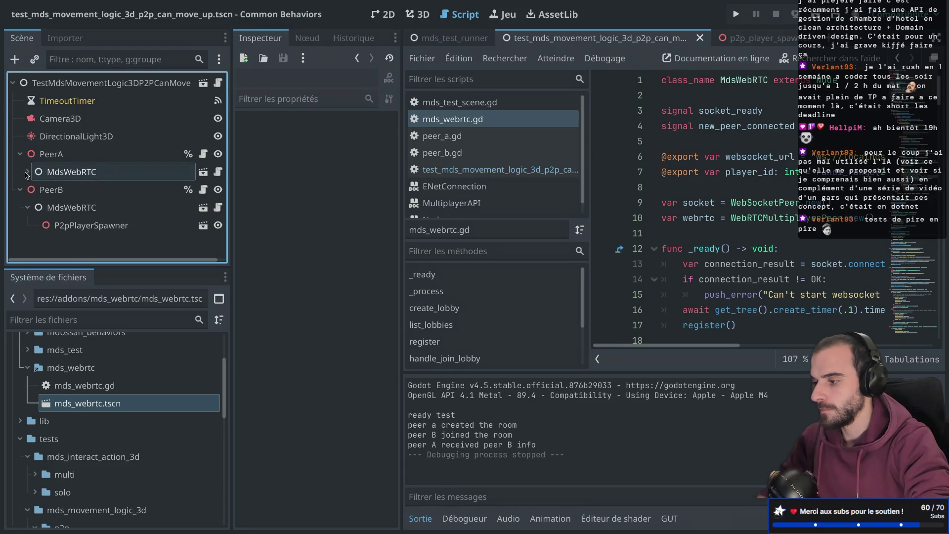
click(27, 207)
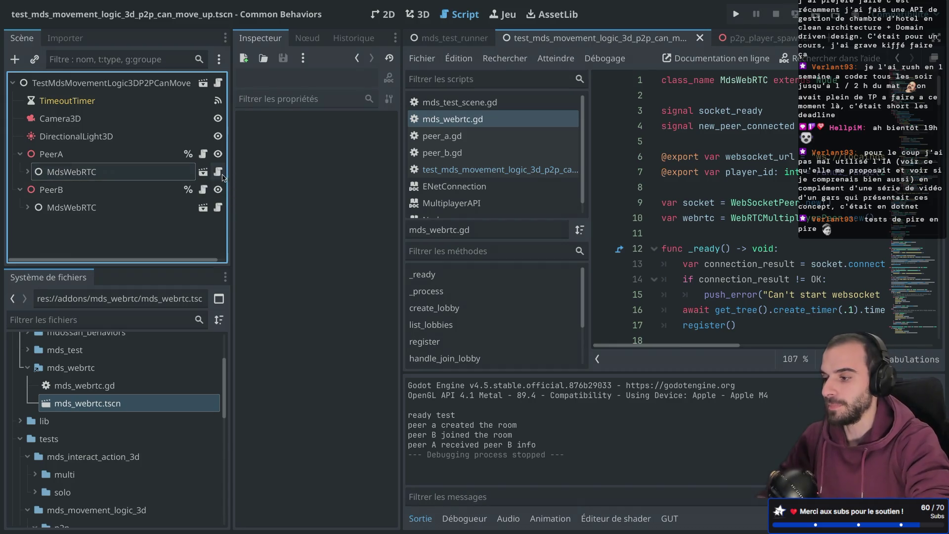
Step: Duplicate the socket_ready signal line as start_game, save, and move it above socket_ready
key(ctrl+shift+F11)
click(371, 112)
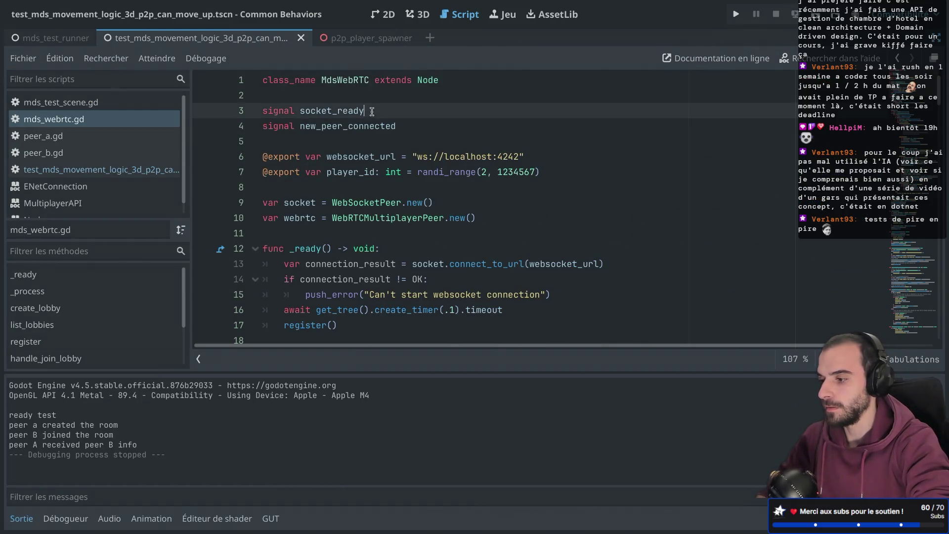
drag(372, 111, 365, 99)
key(ctrl+shift+d)
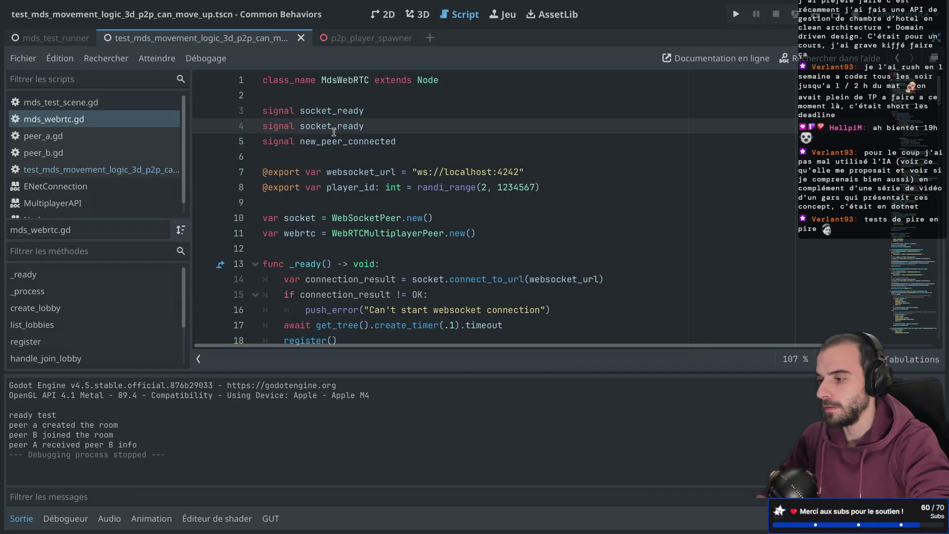
double_click(334, 130)
text(start_g)
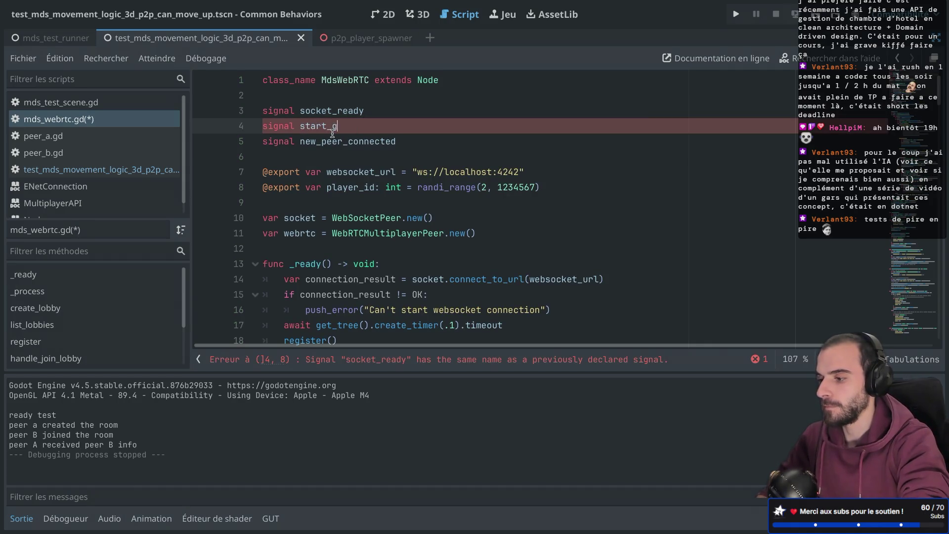
text(ame)
key(ctrl+s)
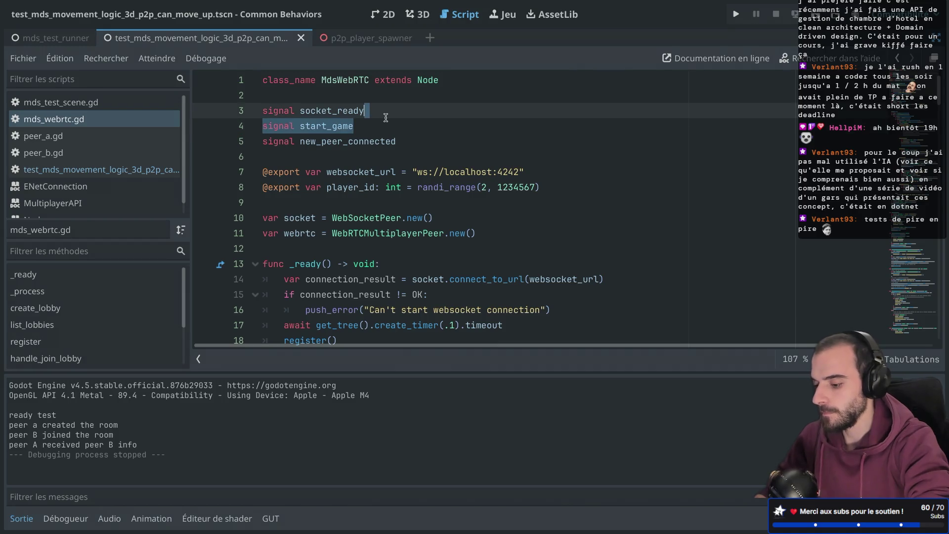
key(alt+Up)
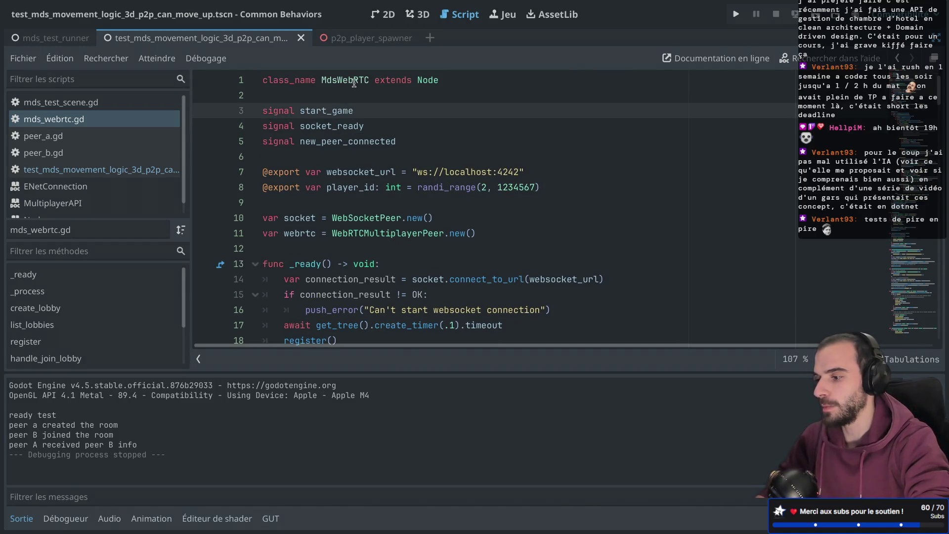
Step: Begin a 'func start_' line at the end of mds_webrtc.gd
double_click(328, 111)
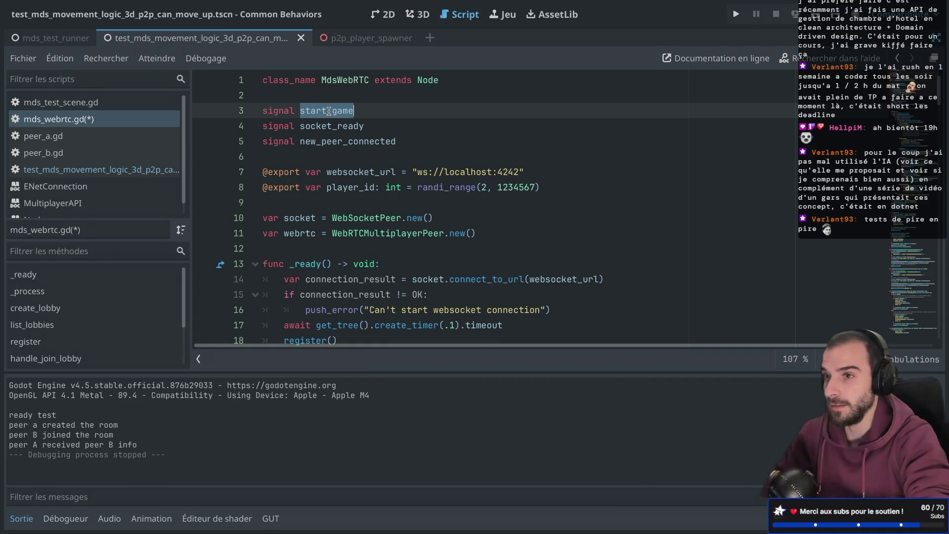
click(344, 111)
mouse_move(379, 111)
mouse_down()
mouse_move(297, 111)
mouse_move(300, 120)
mouse_move(295, 111)
mouse_up()
scroll(326, 121, down, 3)
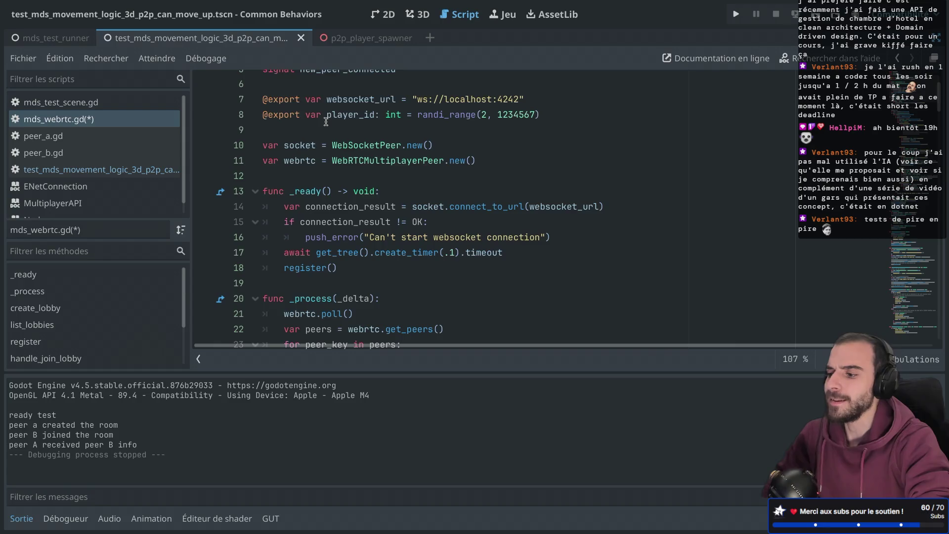
scroll(327, 121, down, 20)
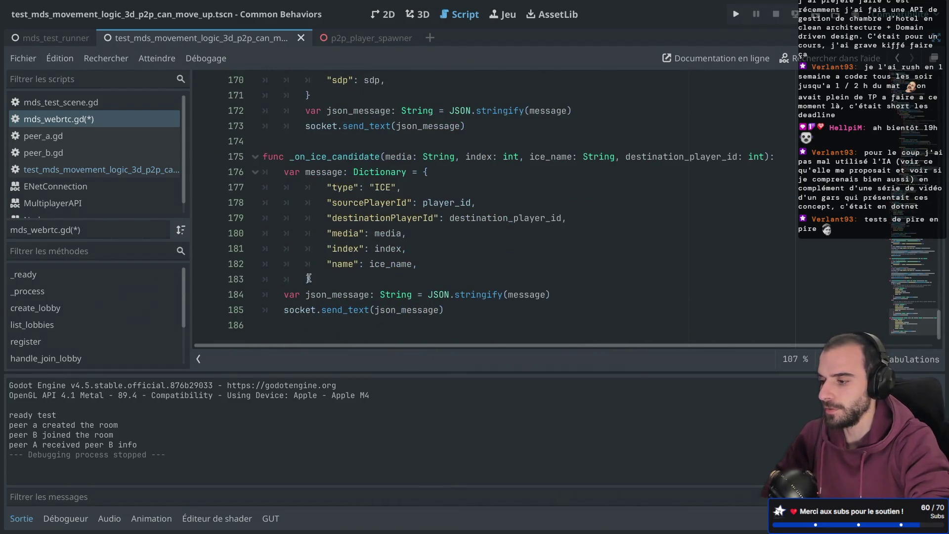
click(273, 322)
key(Return)
text(fu)
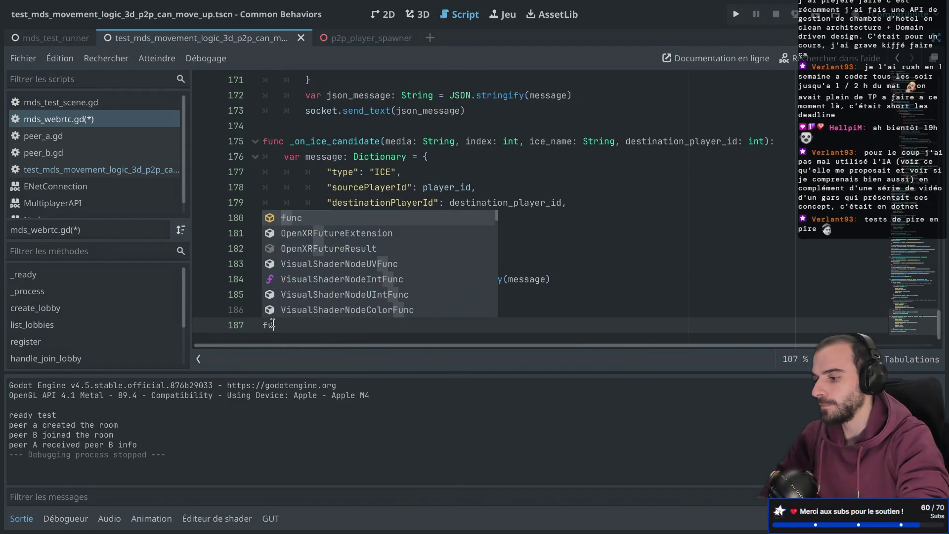
text(nc sta)
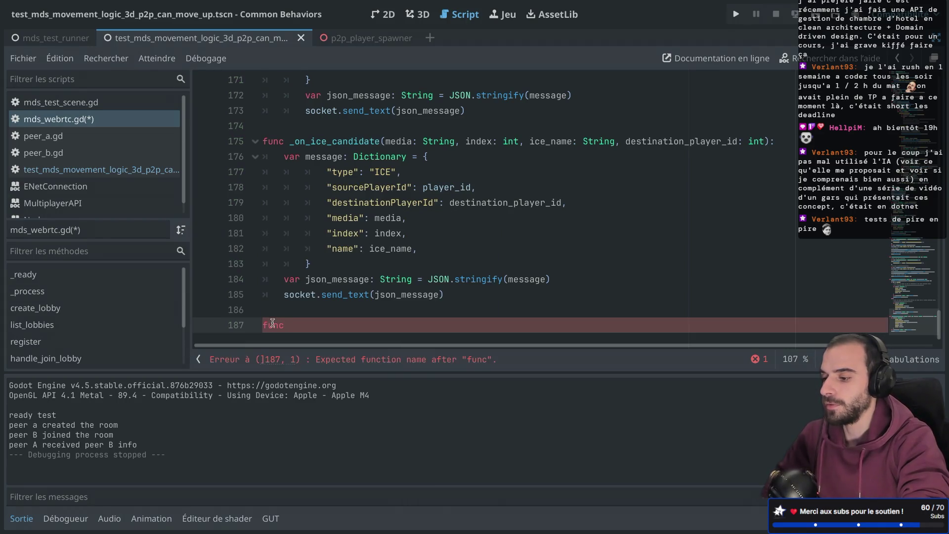
text(r)
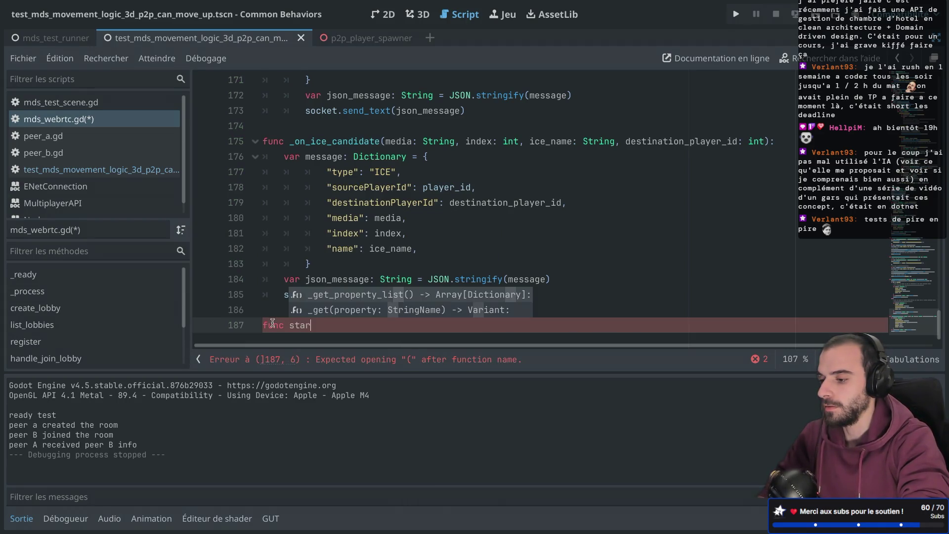
text(t_)
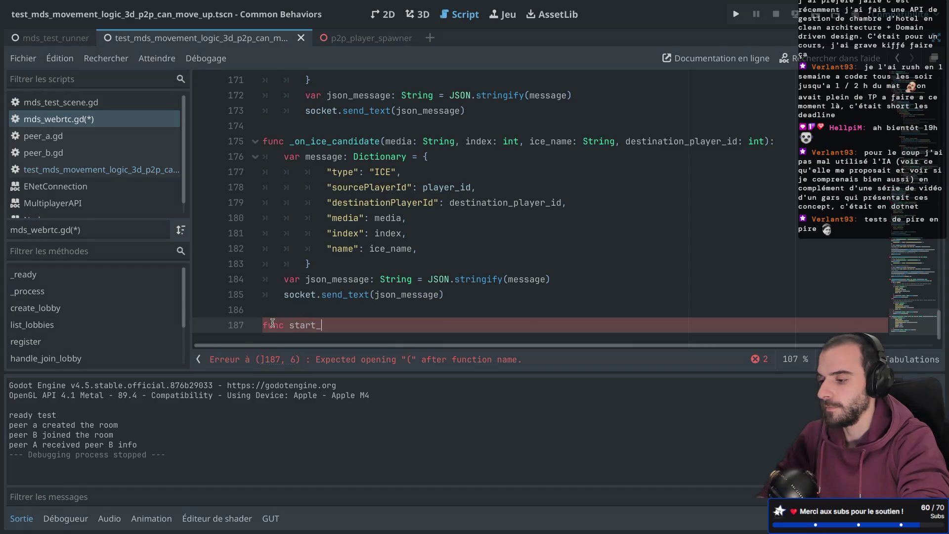
drag(337, 329, 326, 314)
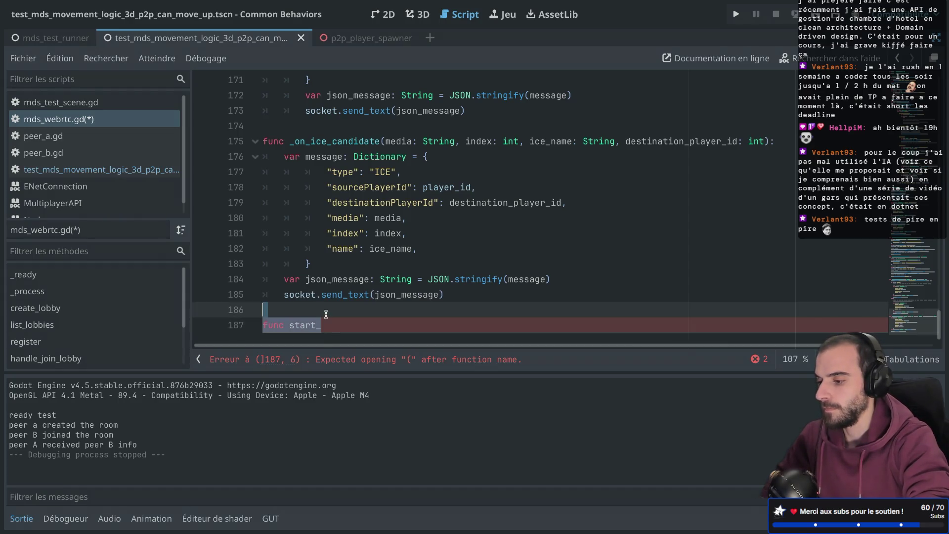
Step: Delete the unfinished func start_ line and save the script
key(BackSpace)
key(super+s)
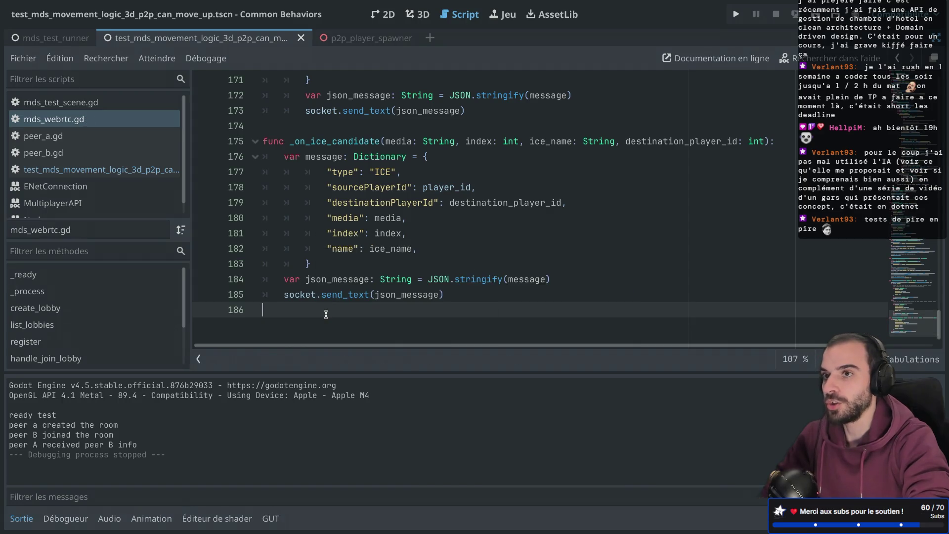
scroll(376, 268, up, 20)
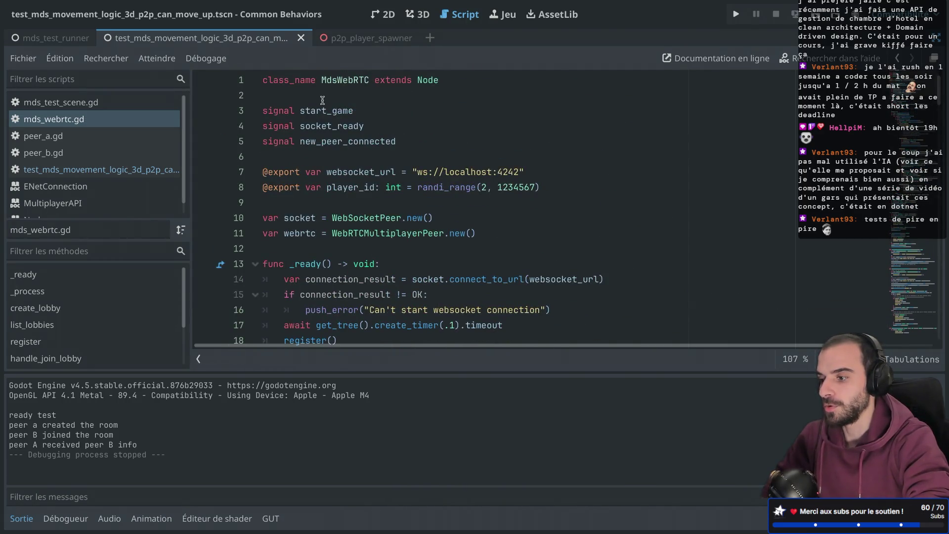
double_click(324, 111)
key(ctrl+super+d)
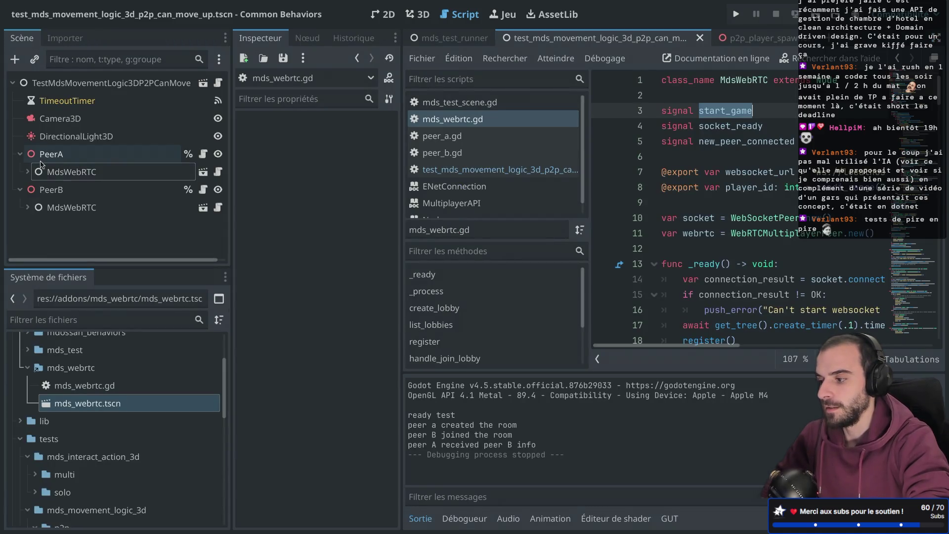
click(27, 171)
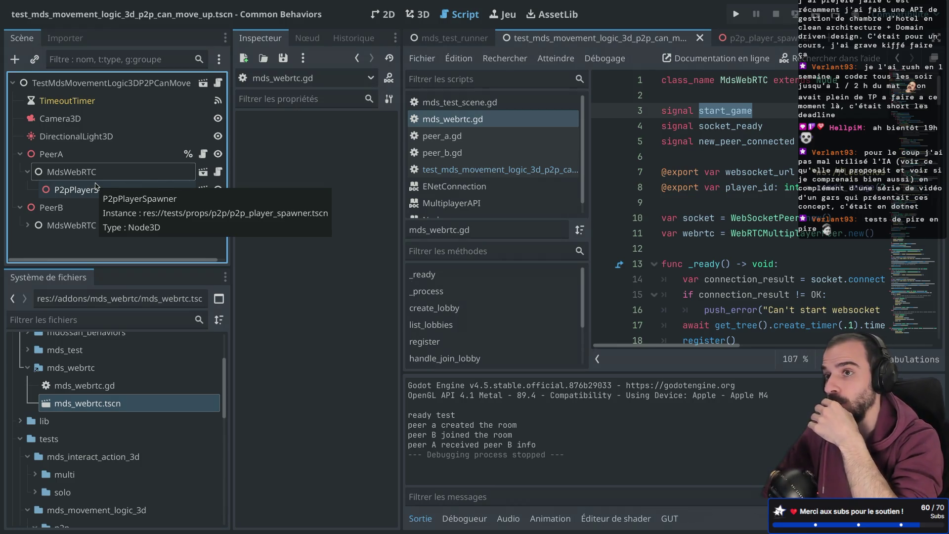
key(ctrl+super+d)
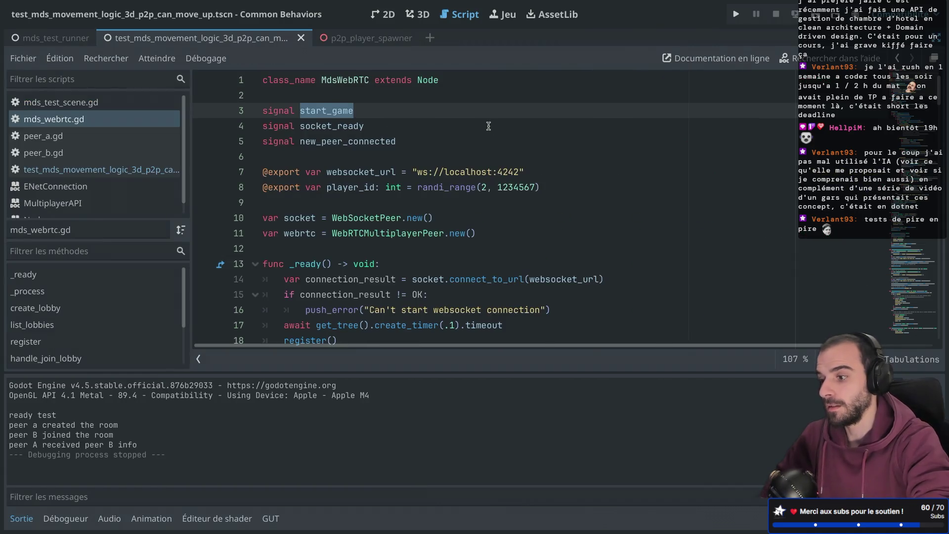
Step: Rename the start_game signal to game_started(peer_ids: Array[int])
click(424, 111)
text(()
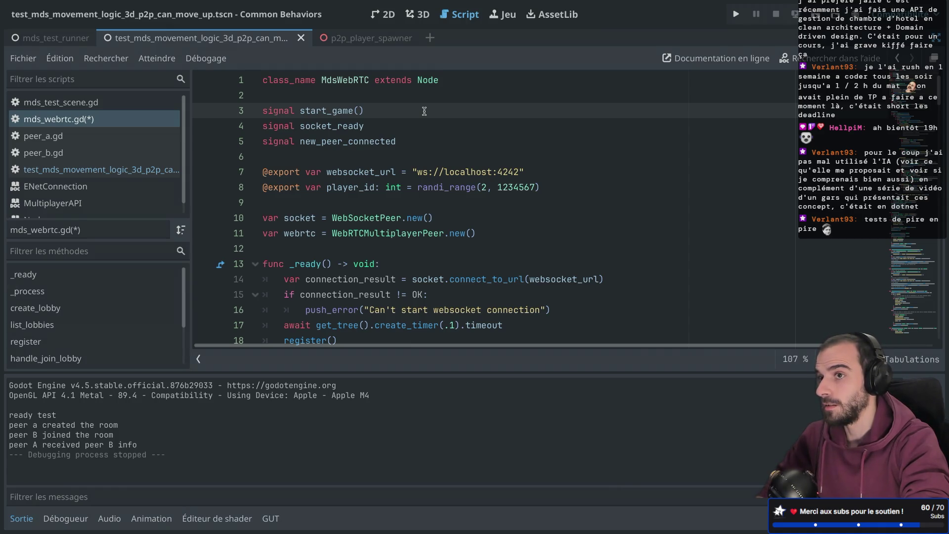
double_click(337, 113)
text(game_star)
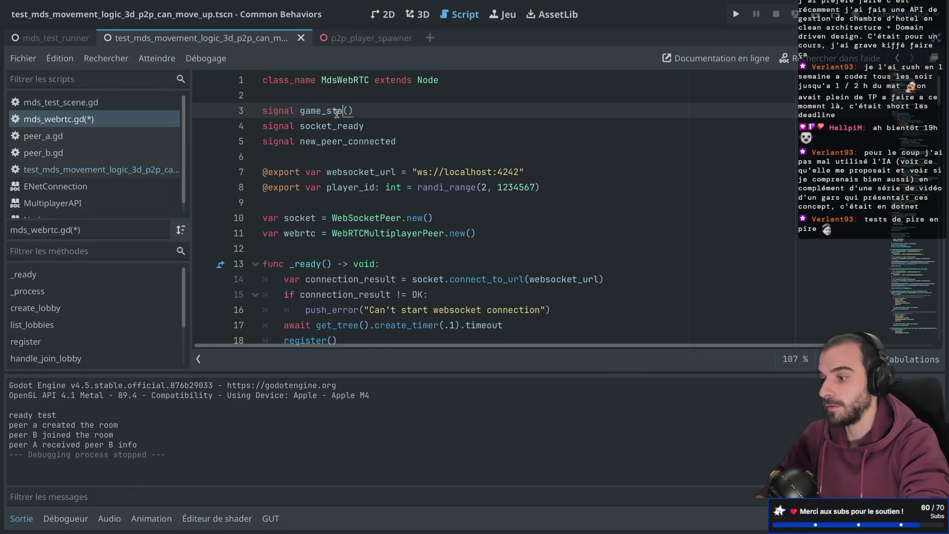
text(ted)
click(369, 110)
text(peer)
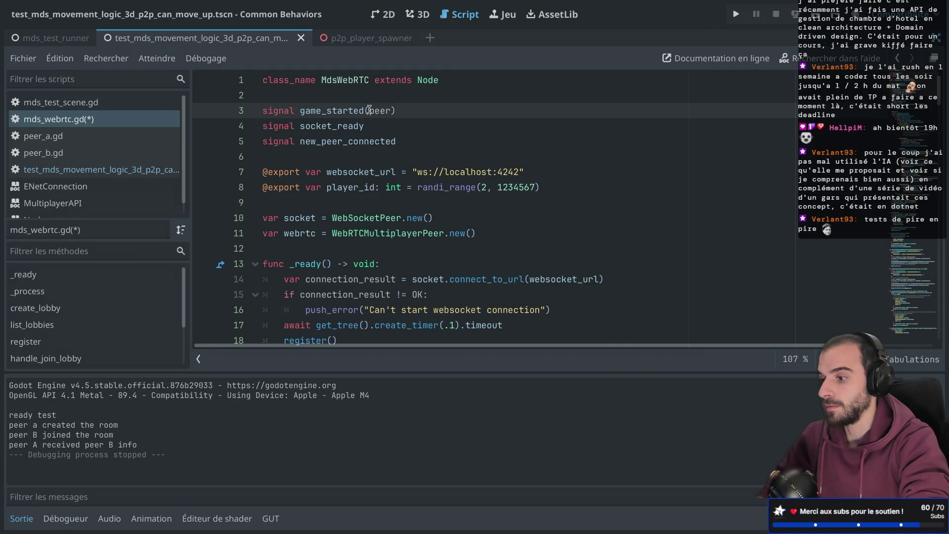
key(BackSpace)
key(BackSpace)
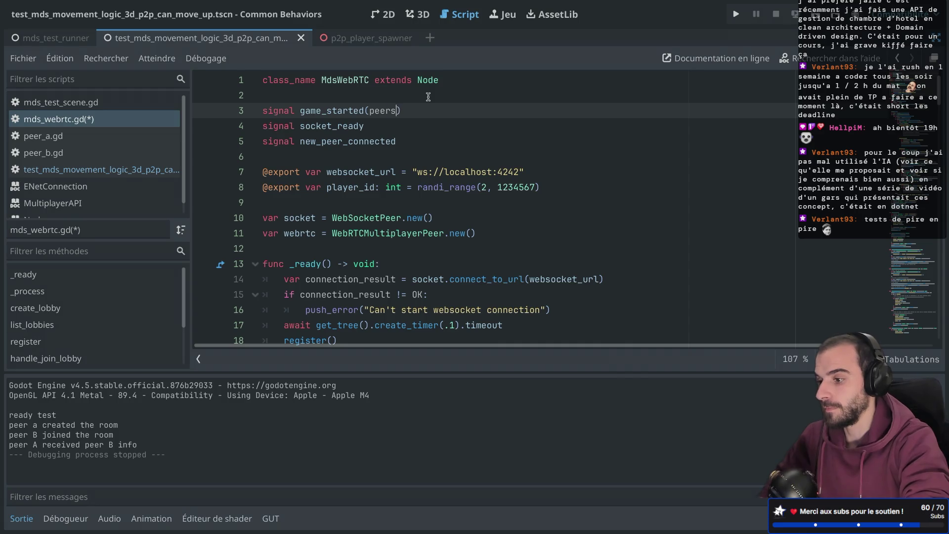
key(BackSpace)
text(_ids: )
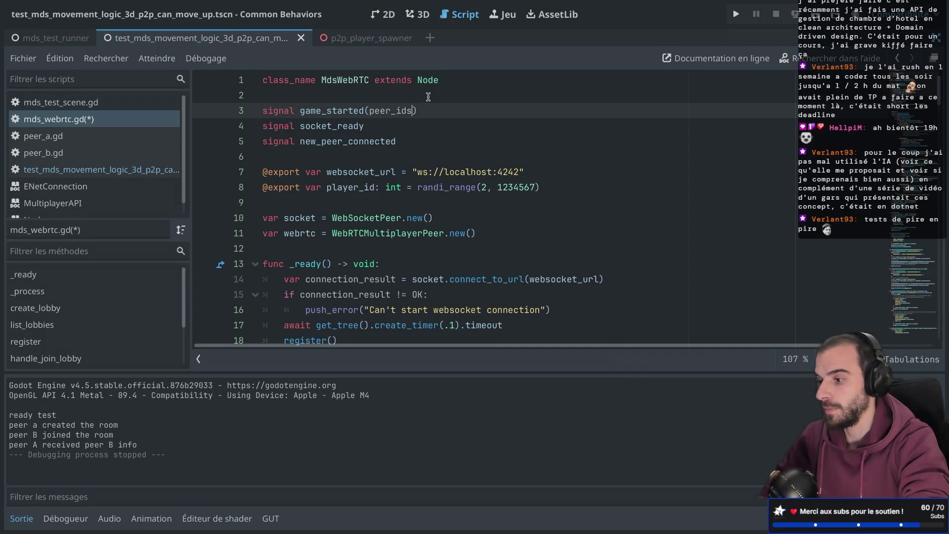
text(Array[i)
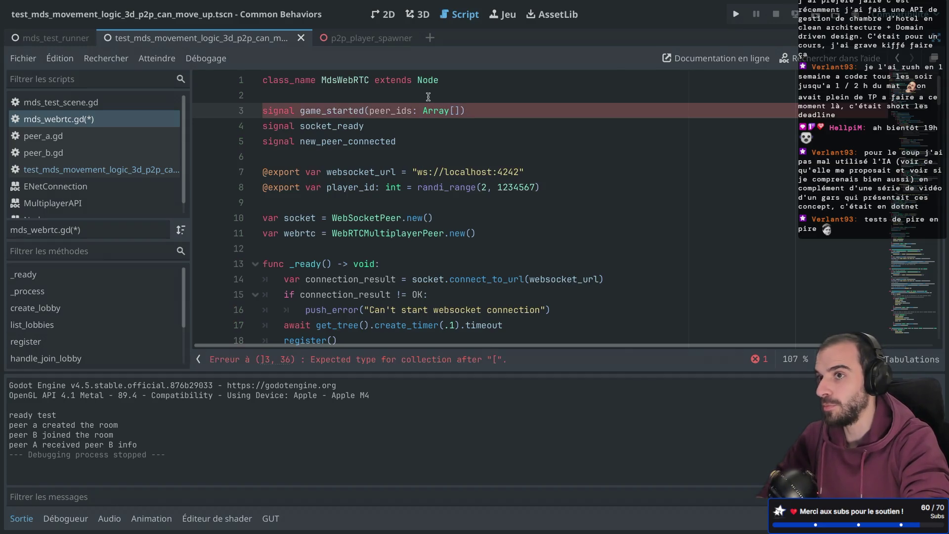
text(nt)
click(398, 124)
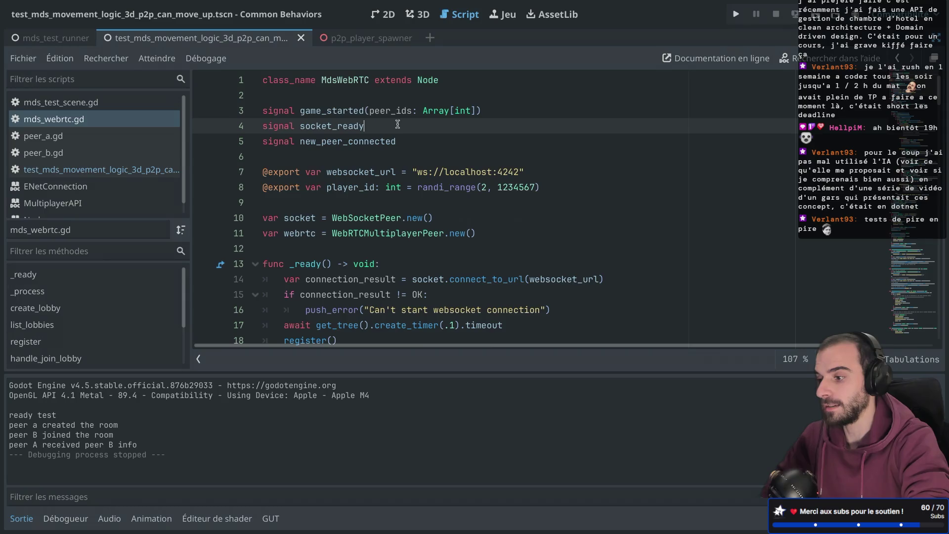
Step: Add func start_game() at the end of the script with a webrtc.get_peers() call
click(336, 109)
scroll(341, 109, down, 4)
scroll(341, 108, down, 20)
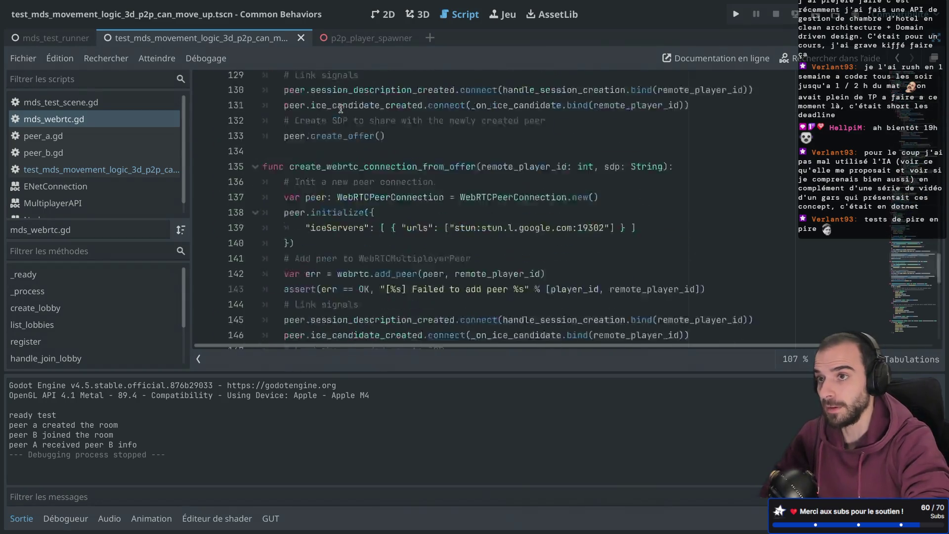
click(309, 321)
key(Return)
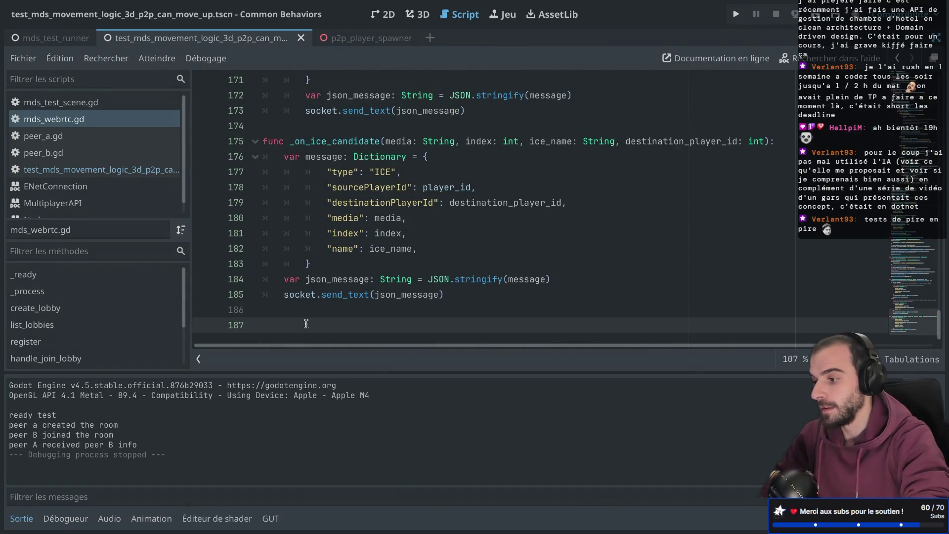
text(func start)
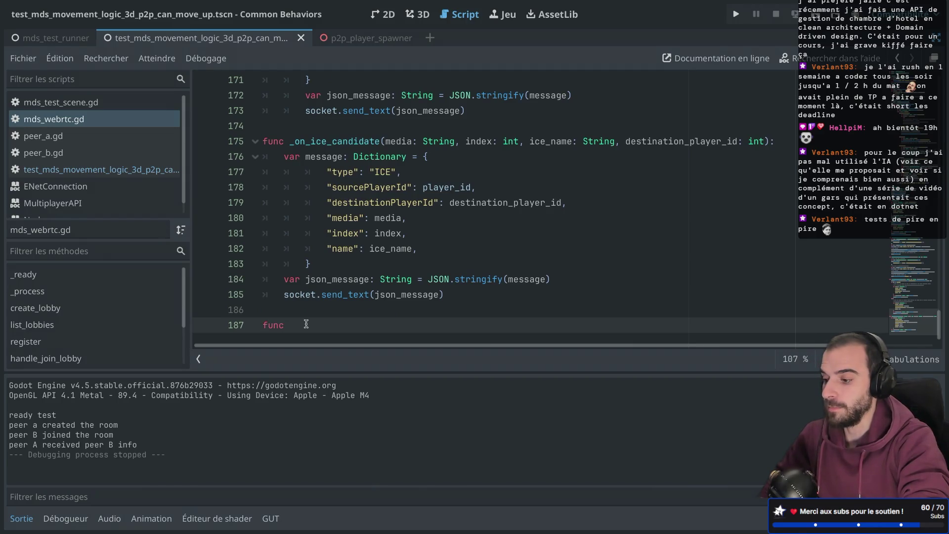
text(_game():)
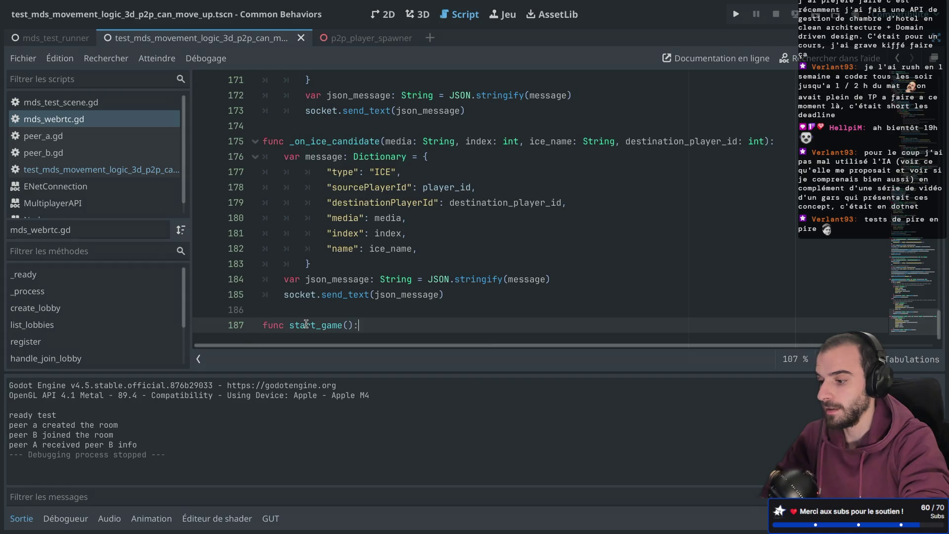
key(Return)
text(brtc.get)
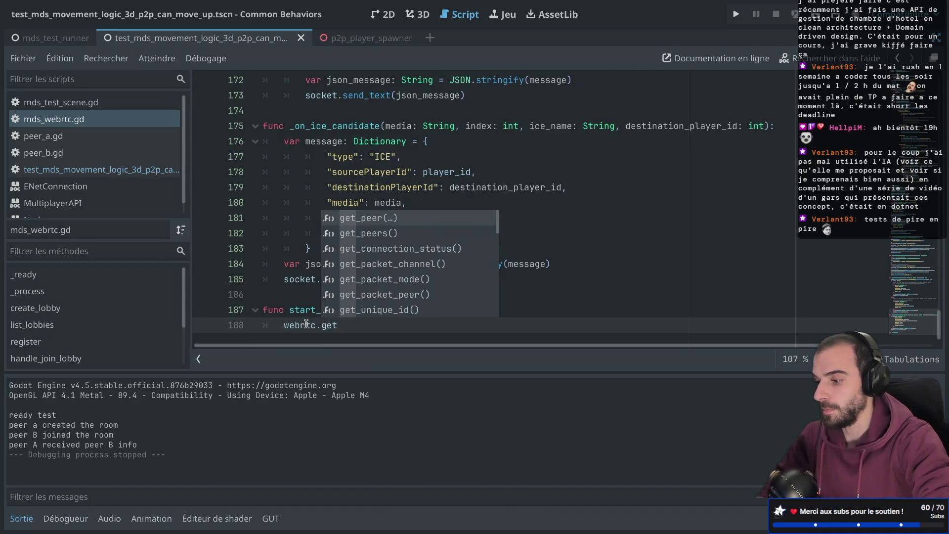
key(Down)
key(Return)
Step: Read the get_peers documentation, then return to mds_webrtc.gd
super+click(346, 324)
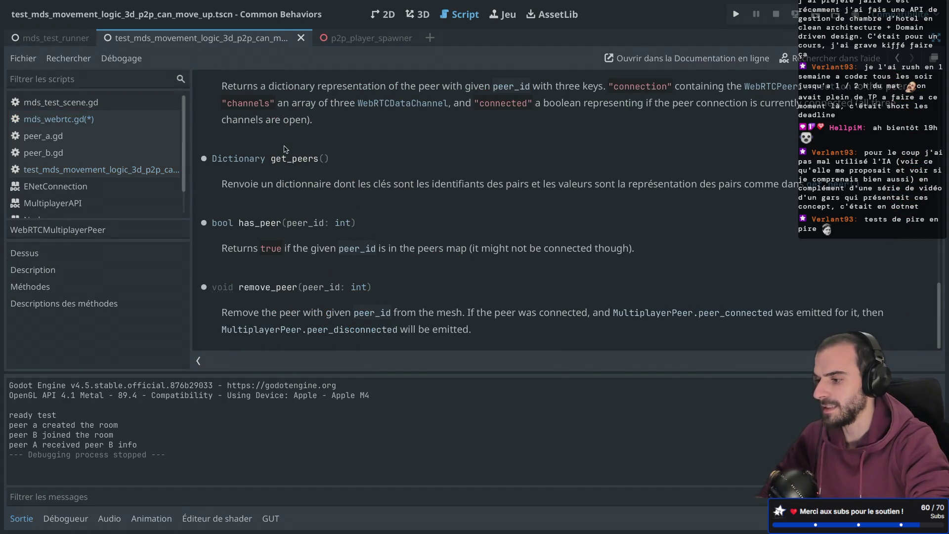
scroll(285, 148, up, 5)
scroll(284, 149, up, 1)
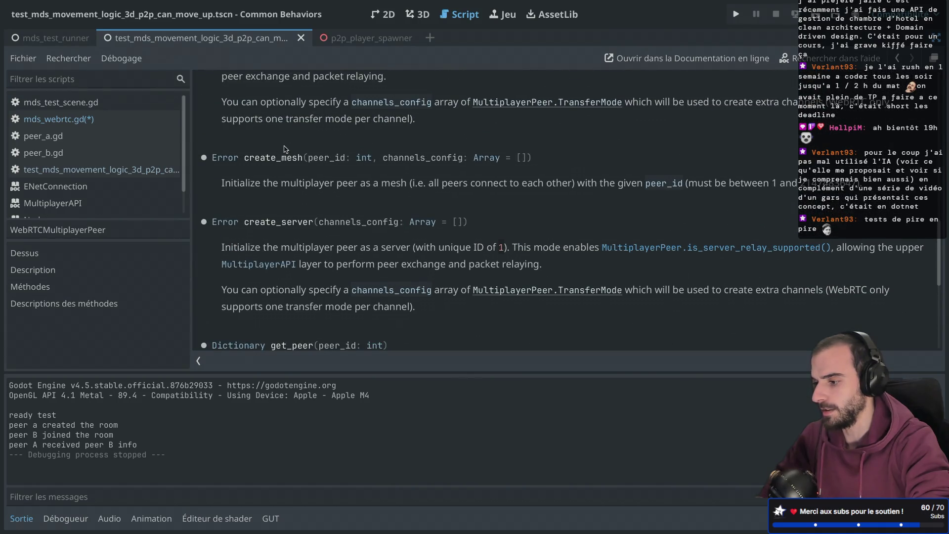
scroll(284, 149, down, 6)
scroll(285, 148, up, 2)
scroll(284, 149, down, 1)
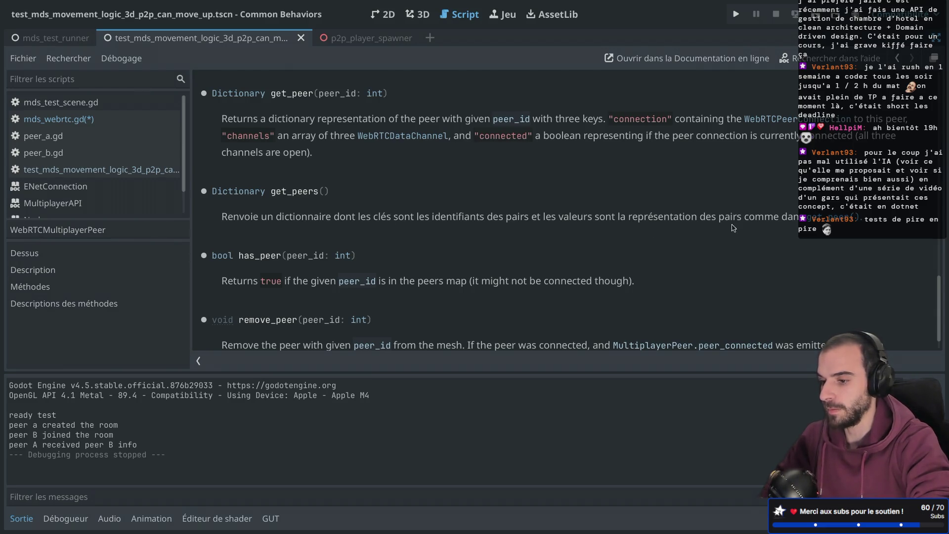
scroll(684, 221, down, 1)
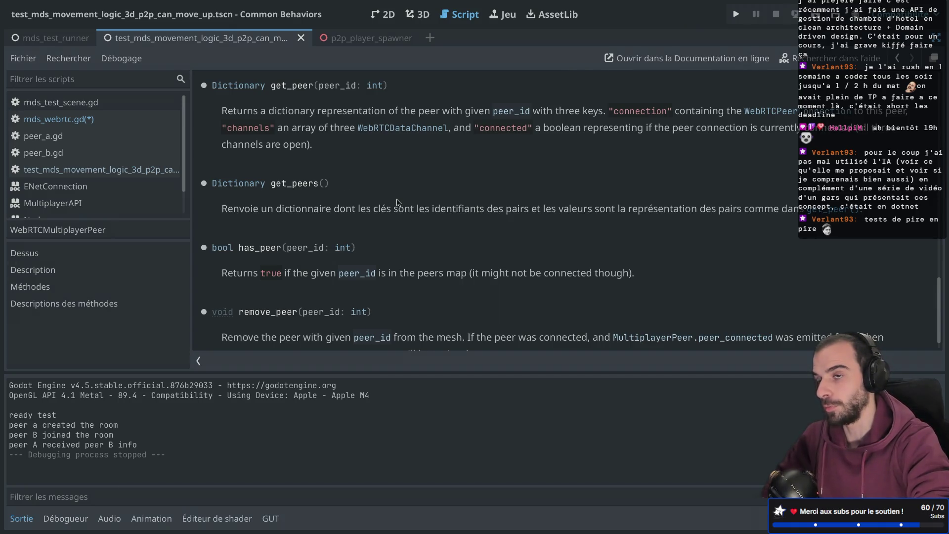
key(alt+Left)
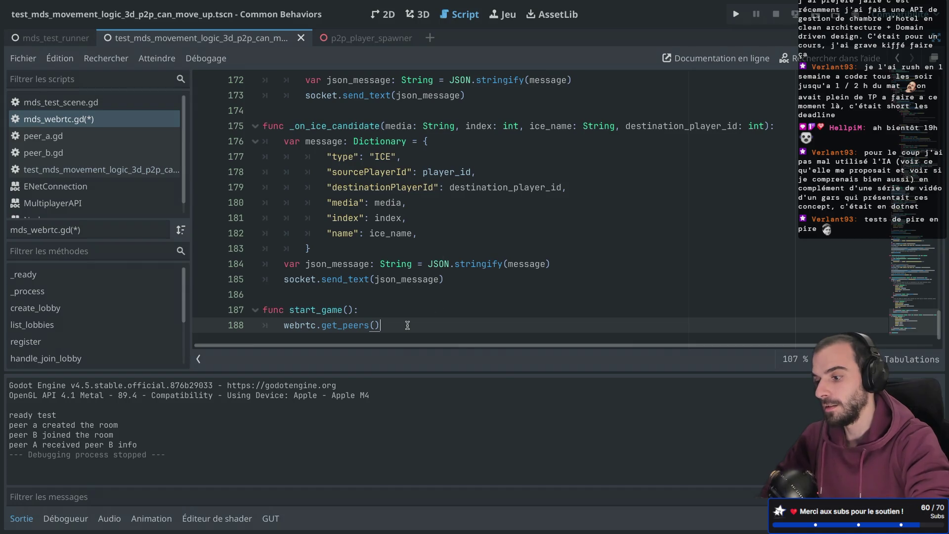
Step: Store webrtc.get_peers().keys() in a new var peer_ids: Array[int]
key(Return)
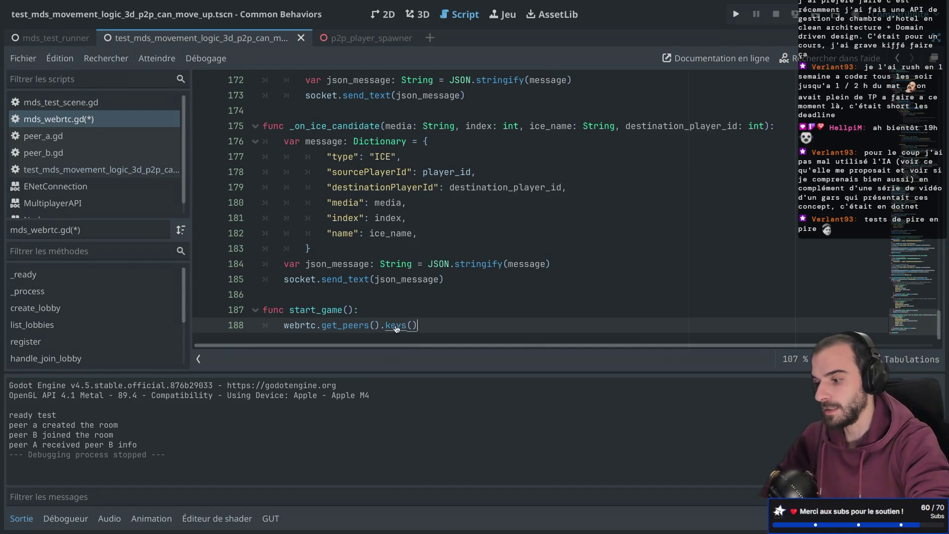
ctrl+click(395, 324)
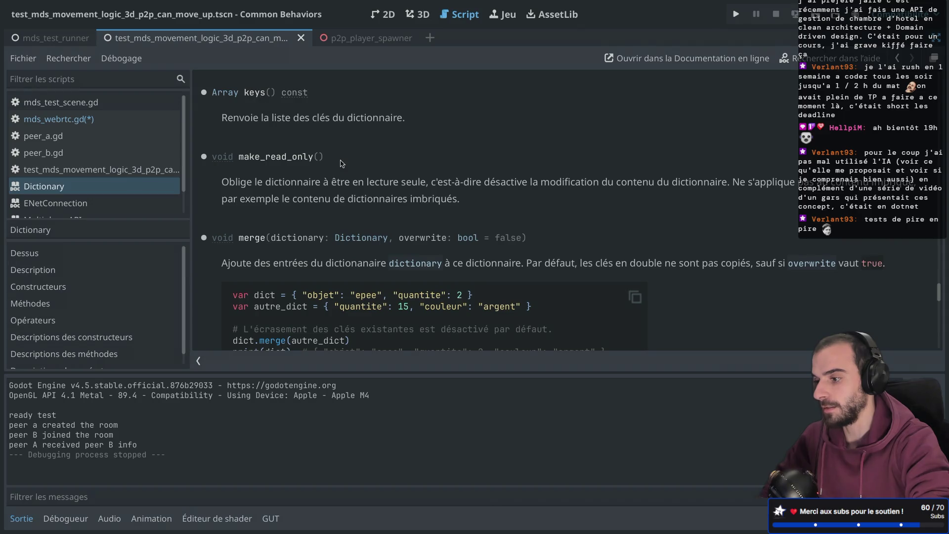
key(ctrl+w)
click(283, 324)
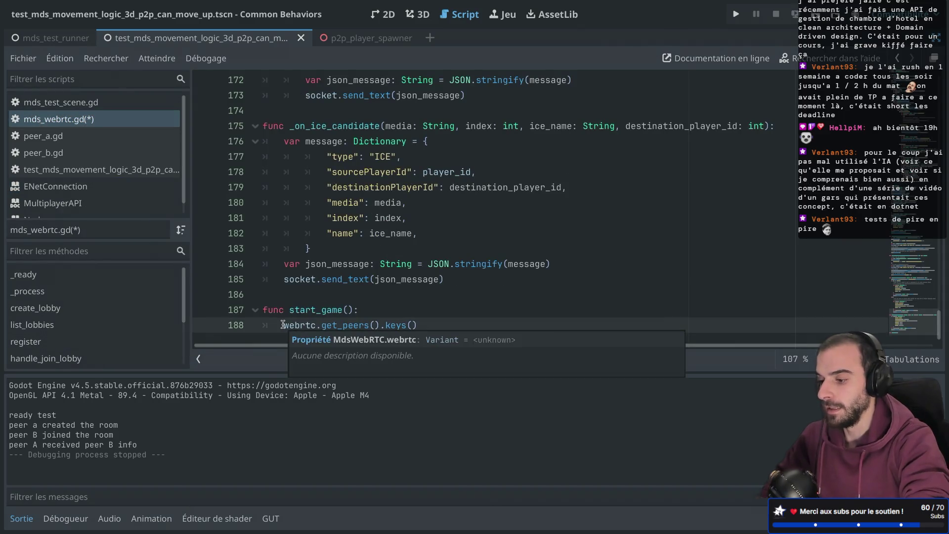
text(var peer_i)
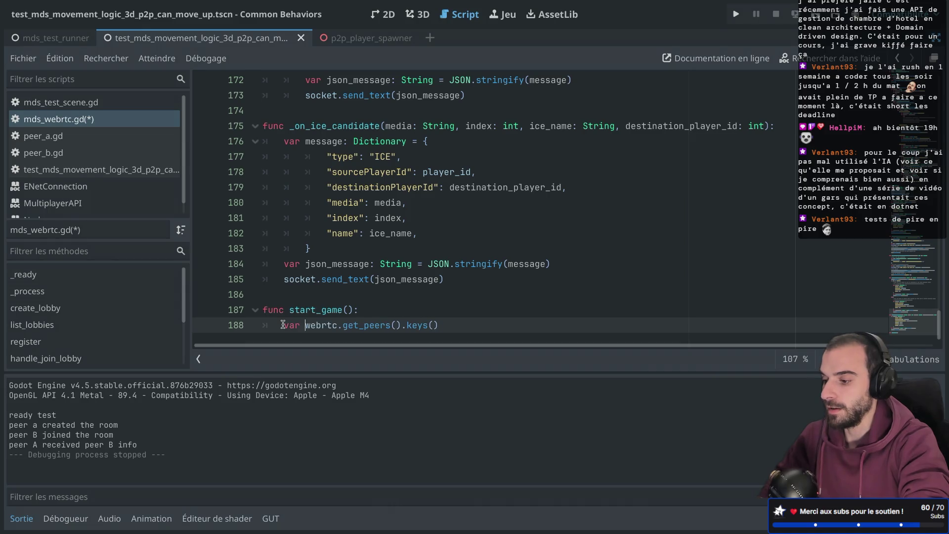
text(ds = )
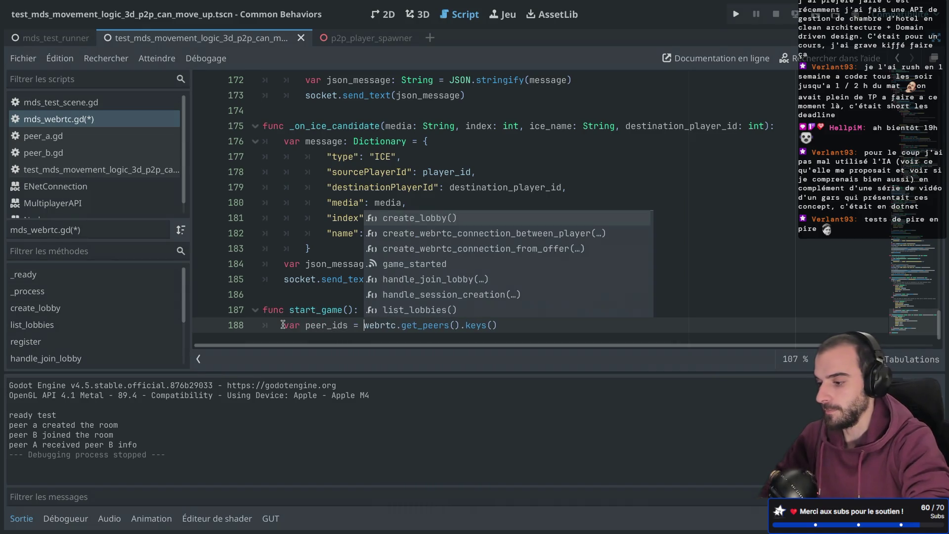
text(: Array[int)
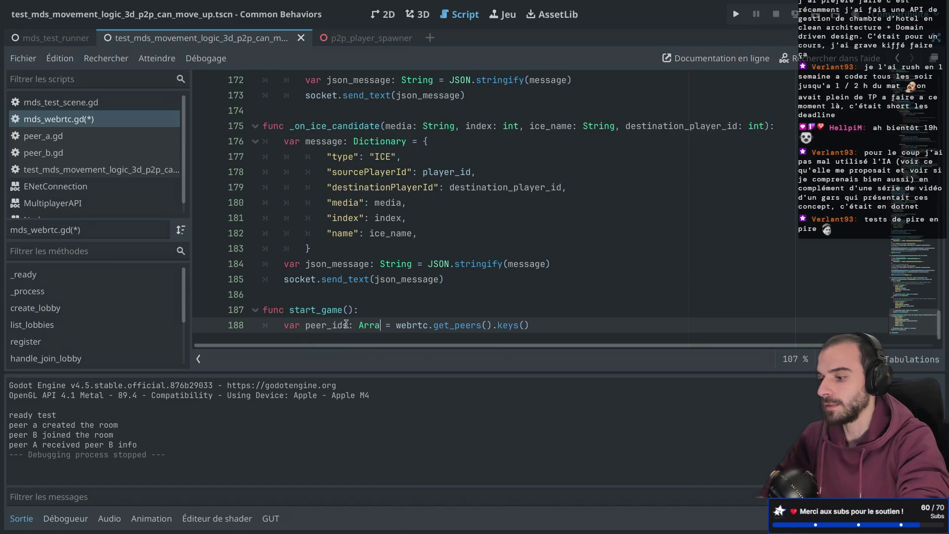
Step: Add game_started.emit(peer_ids) below the assignment and save mds_webrtc.gd
click(582, 329)
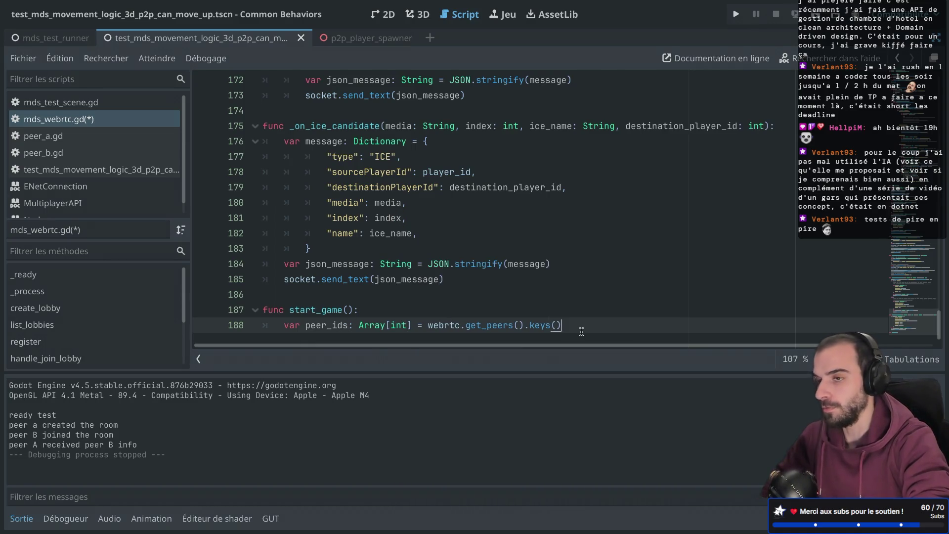
key(Return)
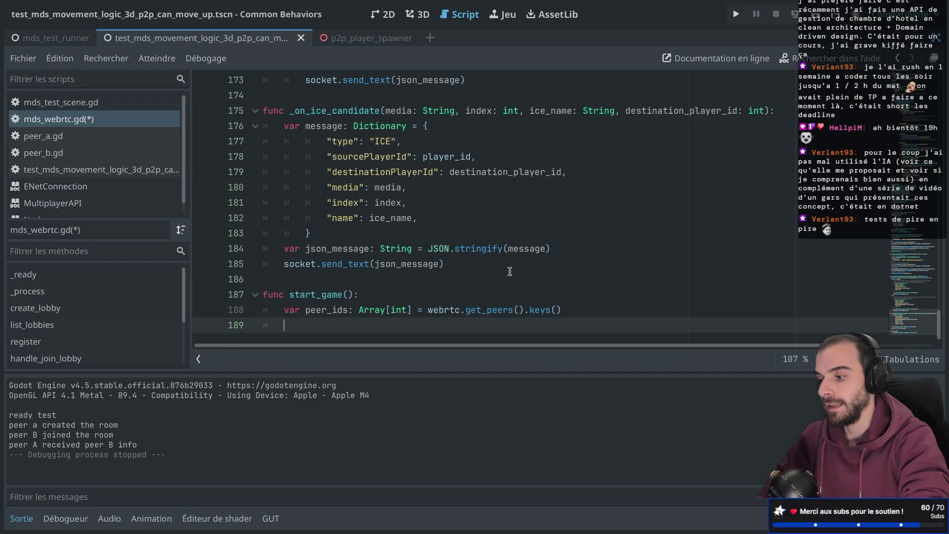
text(g)
key(Escape)
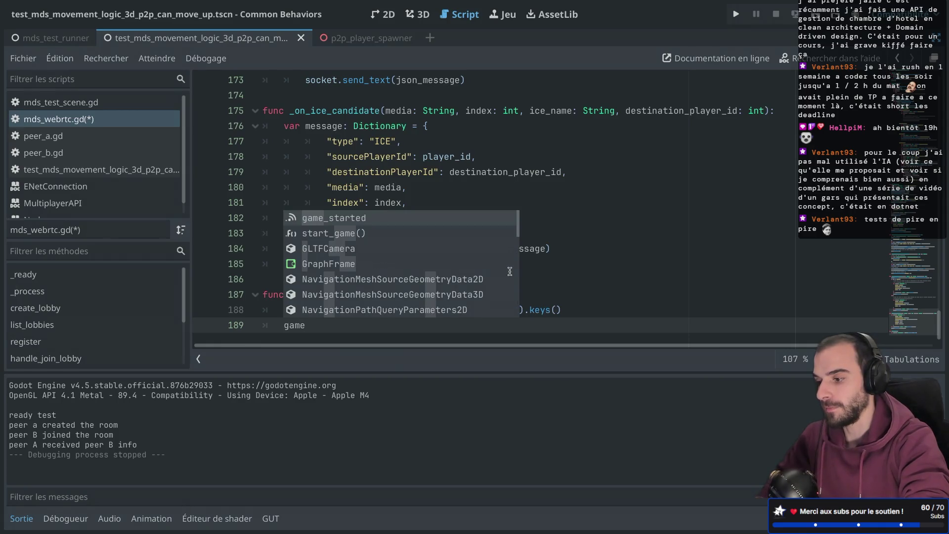
key(Return)
text(i)
key(Return)
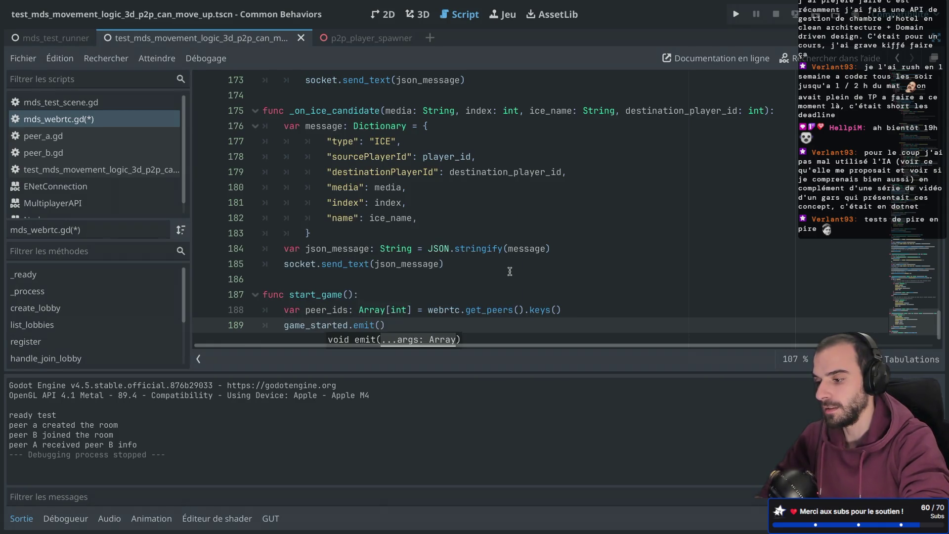
text(pe)
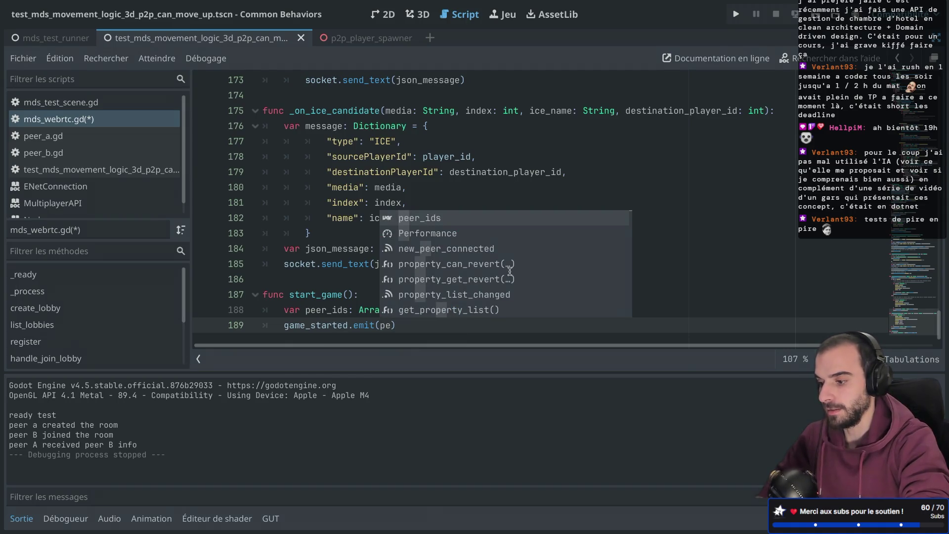
key(Return)
key(ctrl+s)
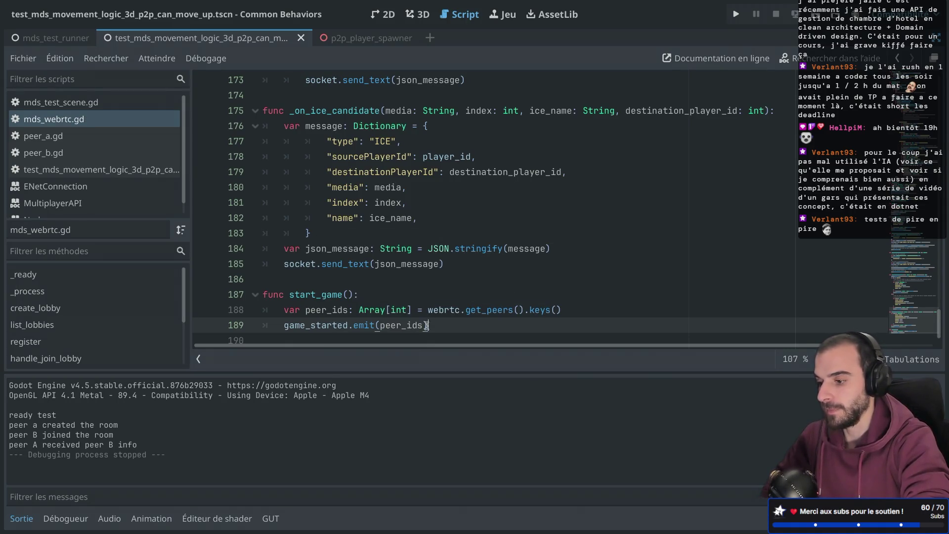
Step: Review the new start_game lines, restore the side docks, and select PeerA's P2pPlayerSpawner
drag(428, 325, 427, 306)
scroll(427, 304, down, 1)
click(353, 310)
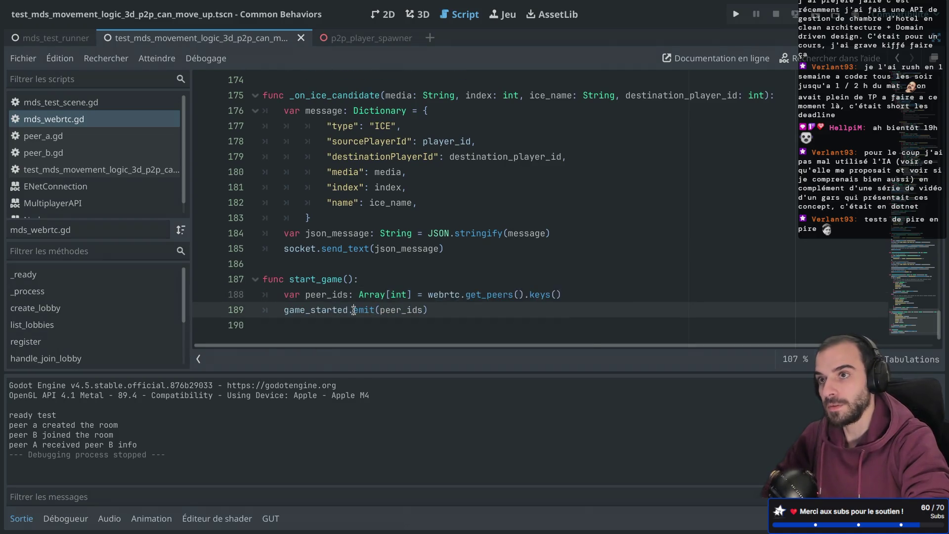
key(ctrl+shift+F11)
click(112, 190)
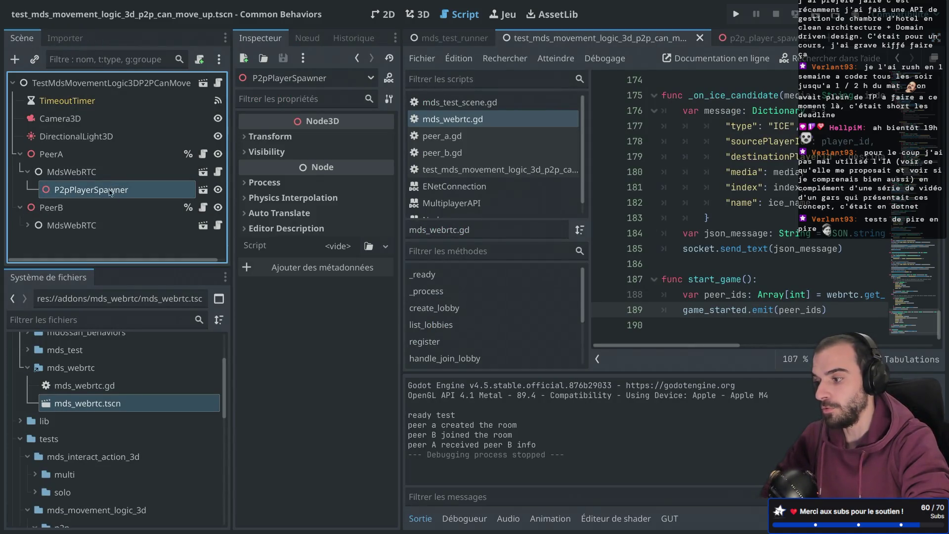
Step: Expand PeerB's MdsWebRTC and select each peer's P2pPlayerSpawner to confirm both exist
click(27, 225)
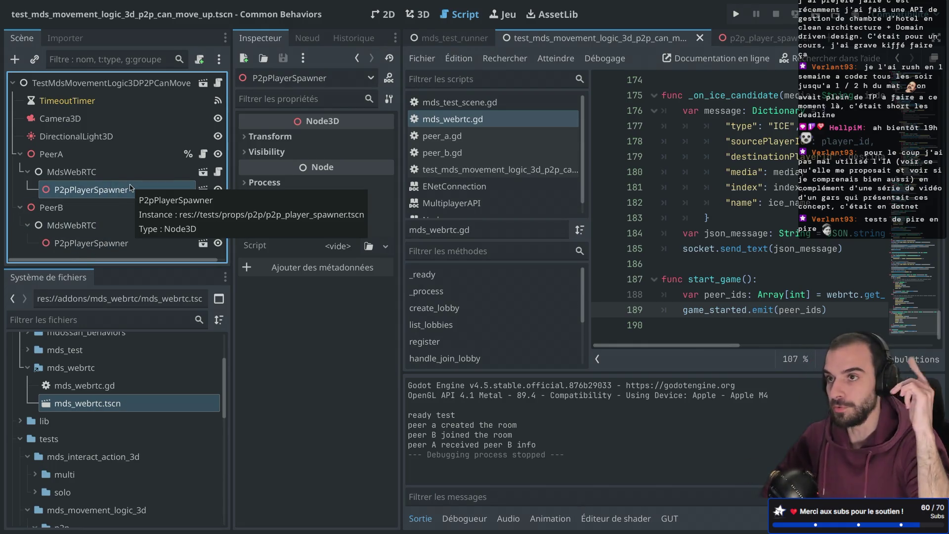
click(56, 247)
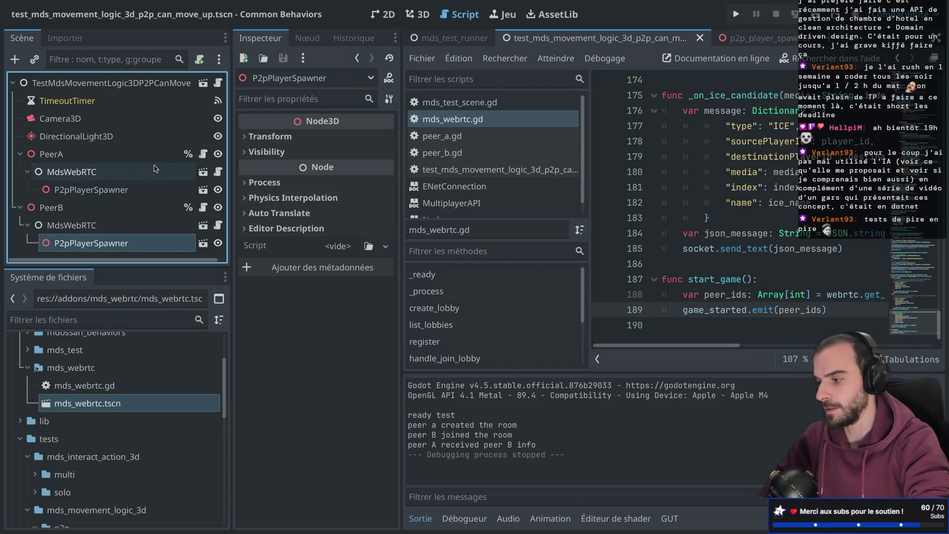
click(181, 194)
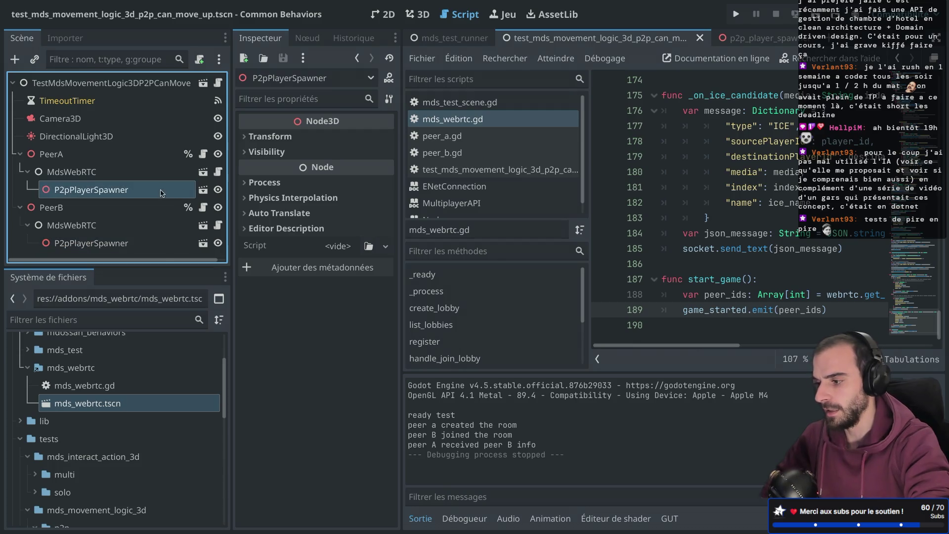
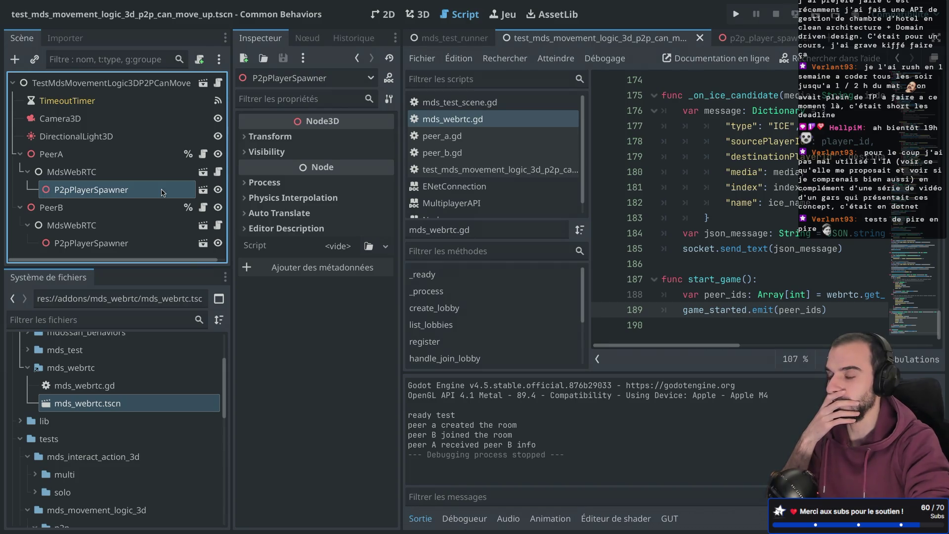
Step: Attach a new script with the suggested path to PeerA's P2pPlayerSpawner node
right_click(163, 192)
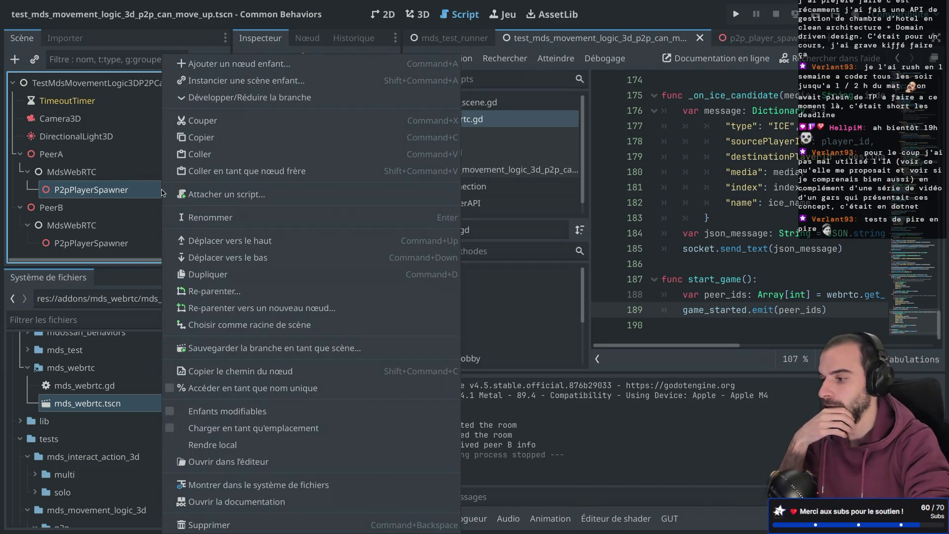
click(183, 195)
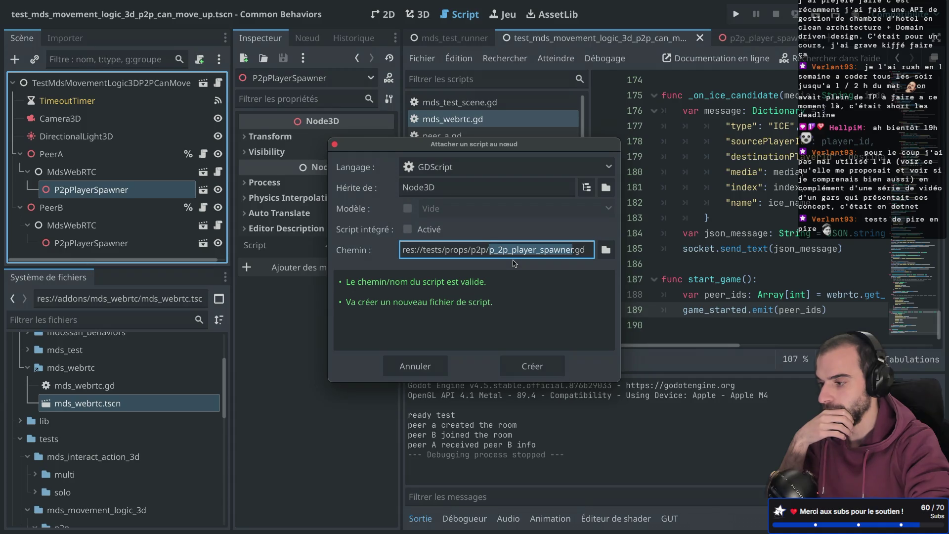
click(526, 368)
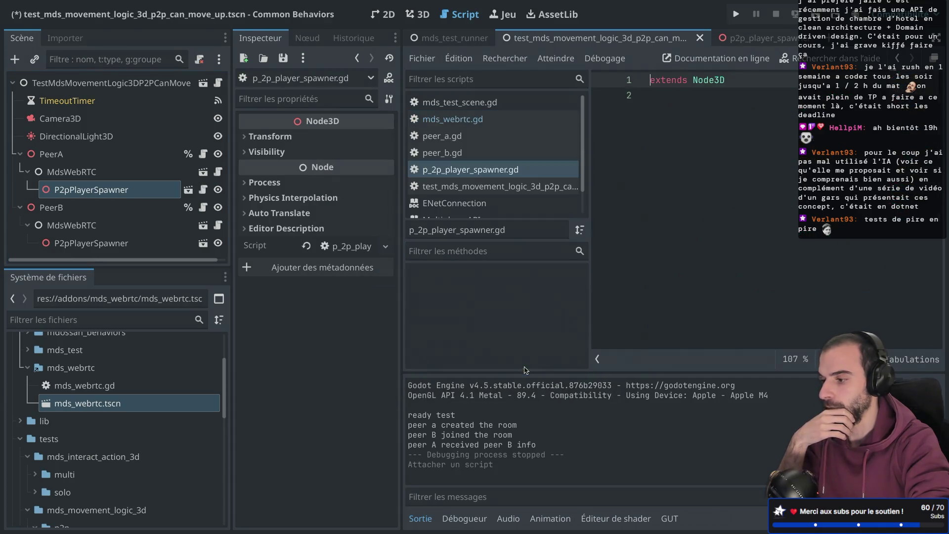
Step: In the P2pPlayerSpawner scene, attach p2p_player_spawner.gd to the root, correcting the file name
click(188, 189)
double_click(142, 84)
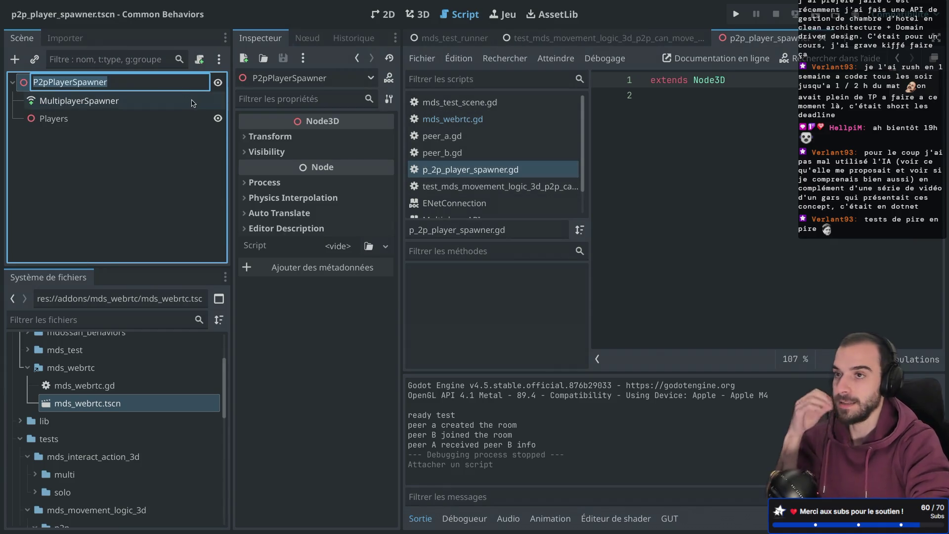
key(Return)
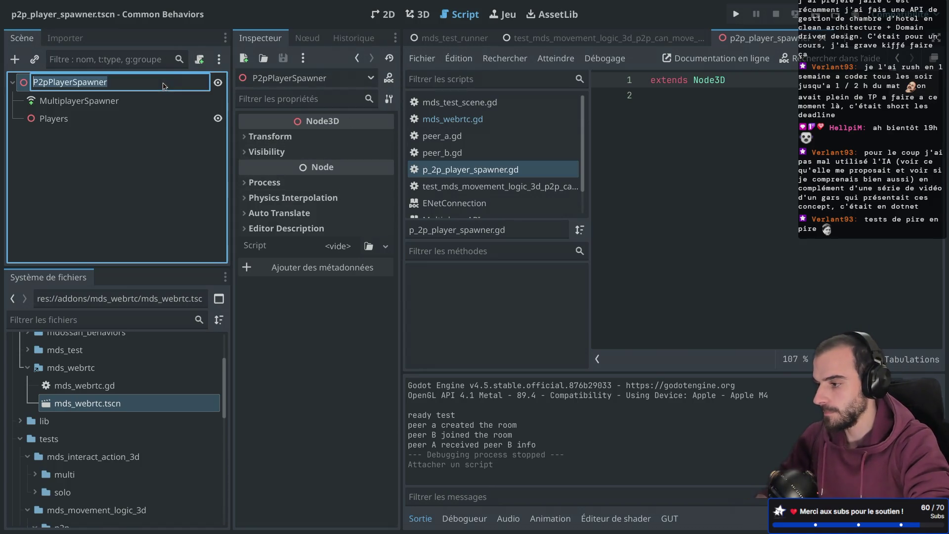
click(199, 59)
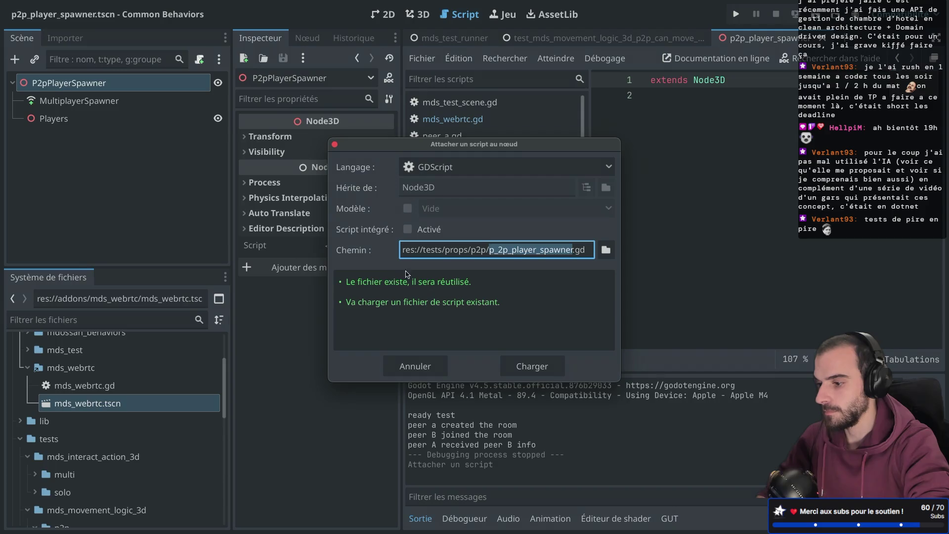
click(493, 250)
key(BackSpace)
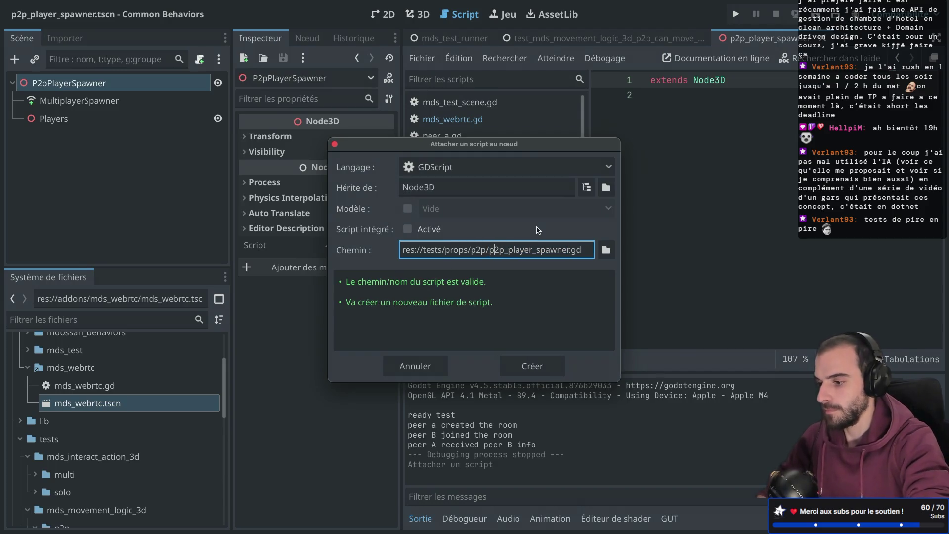
click(537, 365)
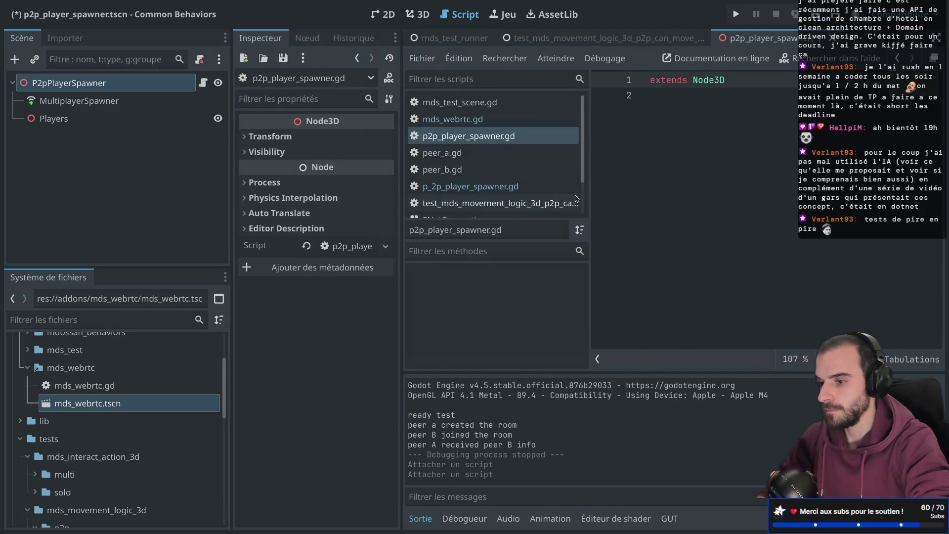
Step: Close the misnamed p_2p_player_spawner.gd script and return to the movement test scene
scroll(545, 157, down, 2)
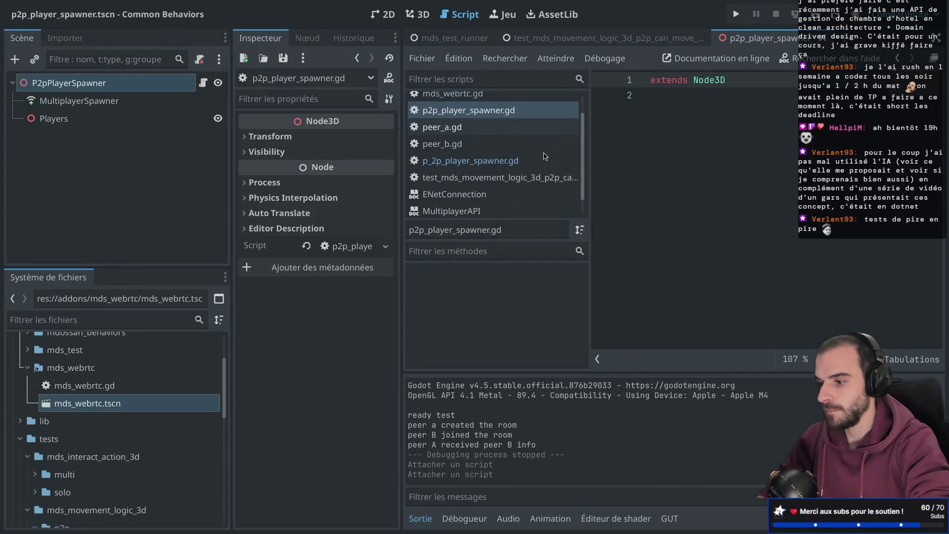
right_click(509, 159)
click(526, 201)
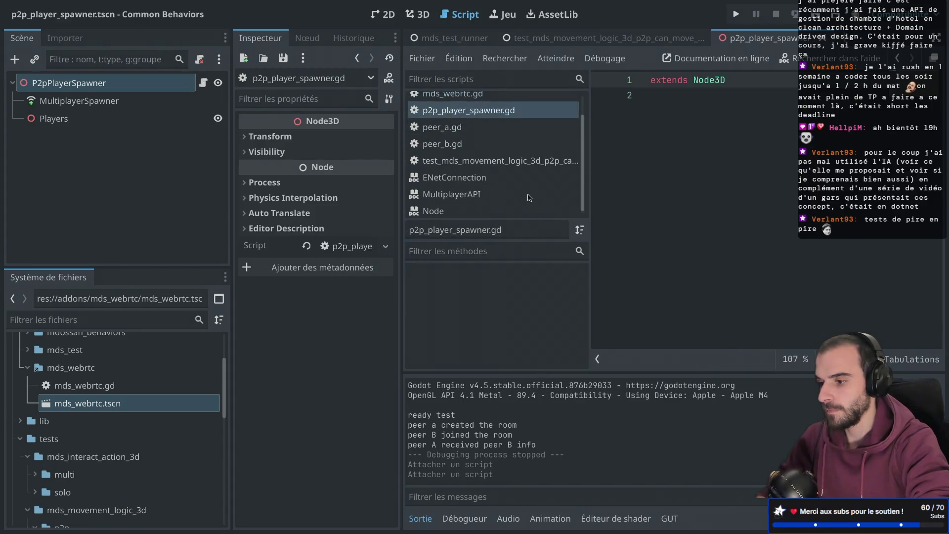
click(668, 117)
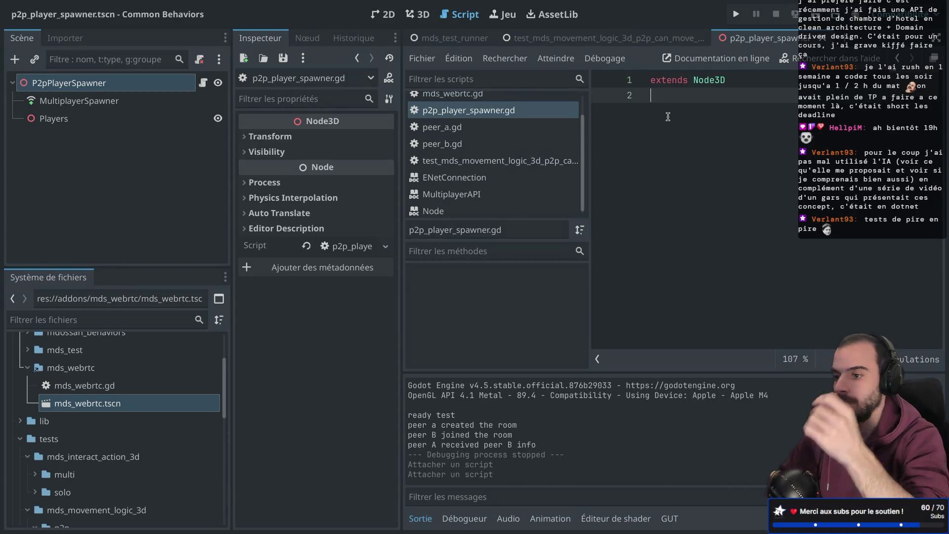
click(624, 42)
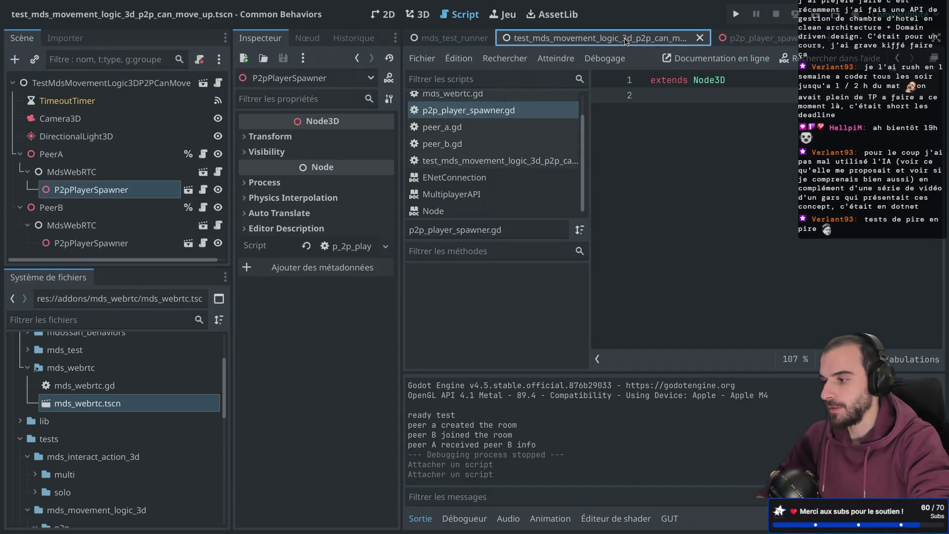
Step: Detach the stray script from PeerA's P2pPlayerSpawner node
click(151, 193)
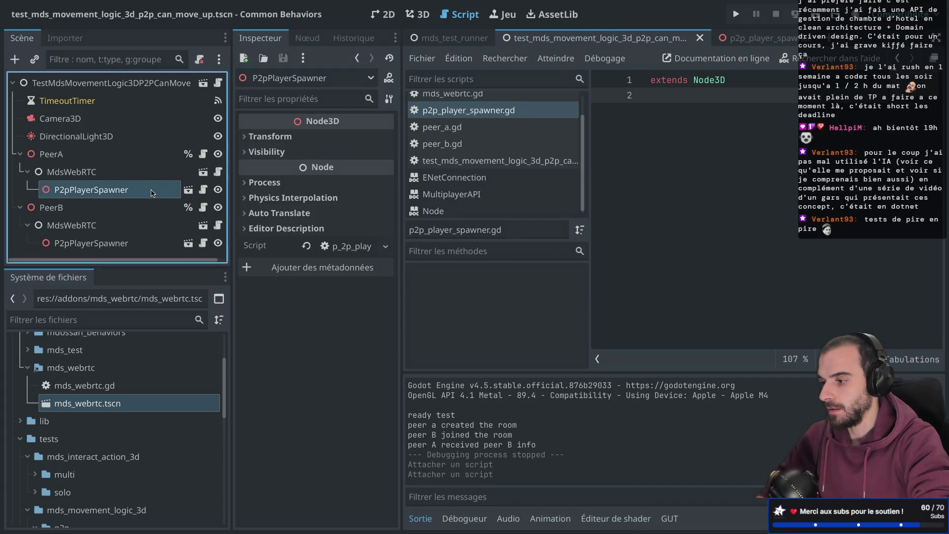
click(204, 190)
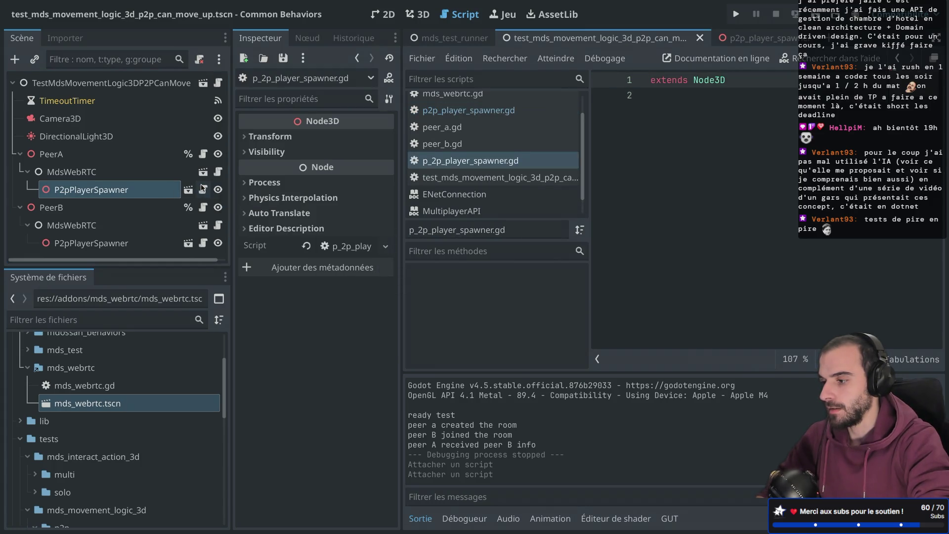
right_click(164, 196)
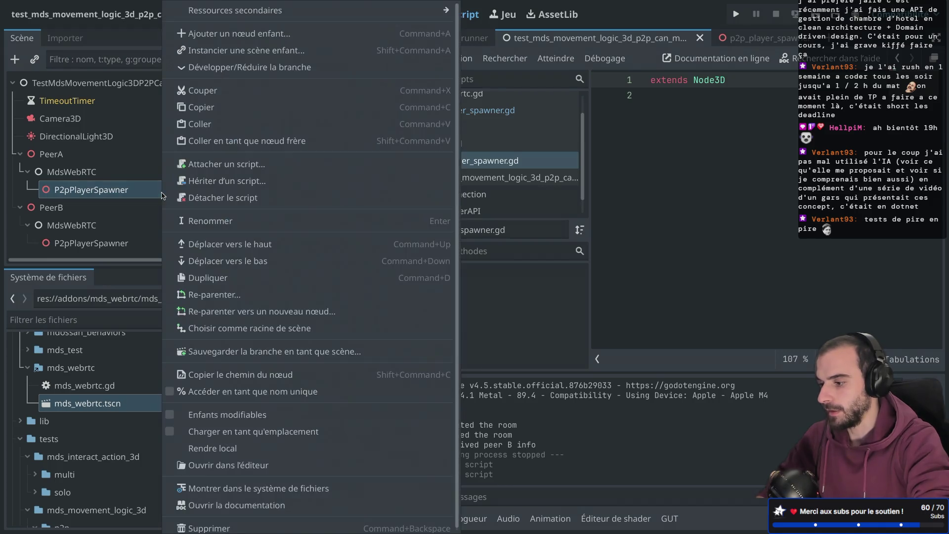
click(224, 197)
Step: Open the P2pPlayerSpawner scene and view p2p_player_spawner.gd in the script editor
click(203, 191)
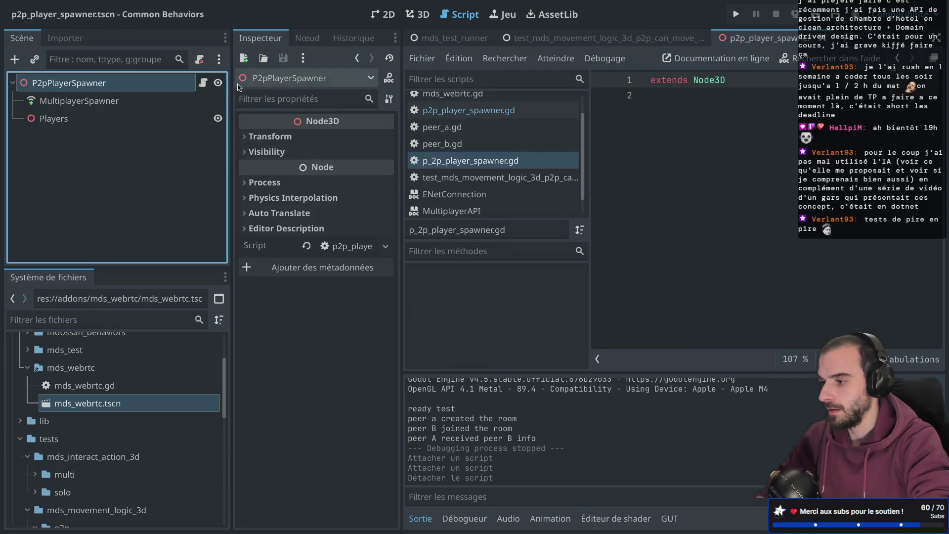
click(203, 83)
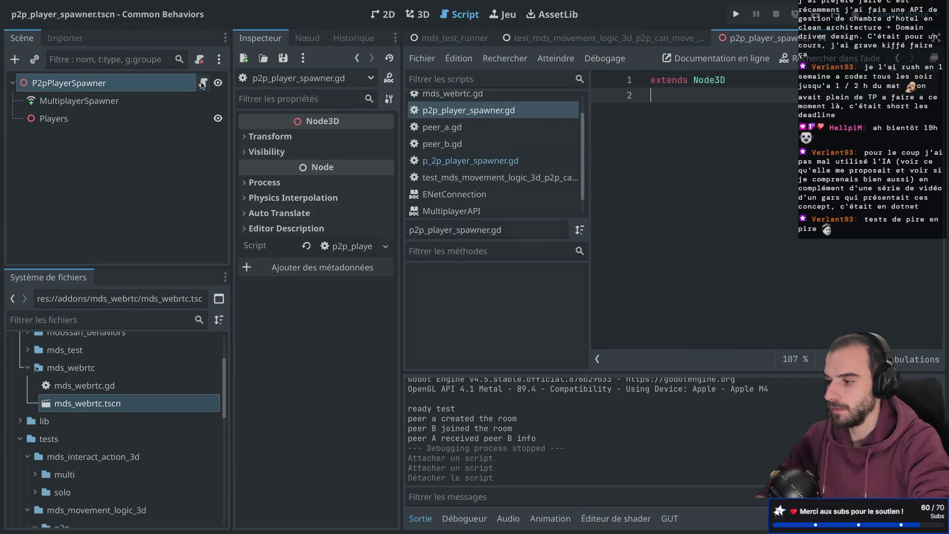
key(ctrl+super+d)
key(ctrl+super+d)
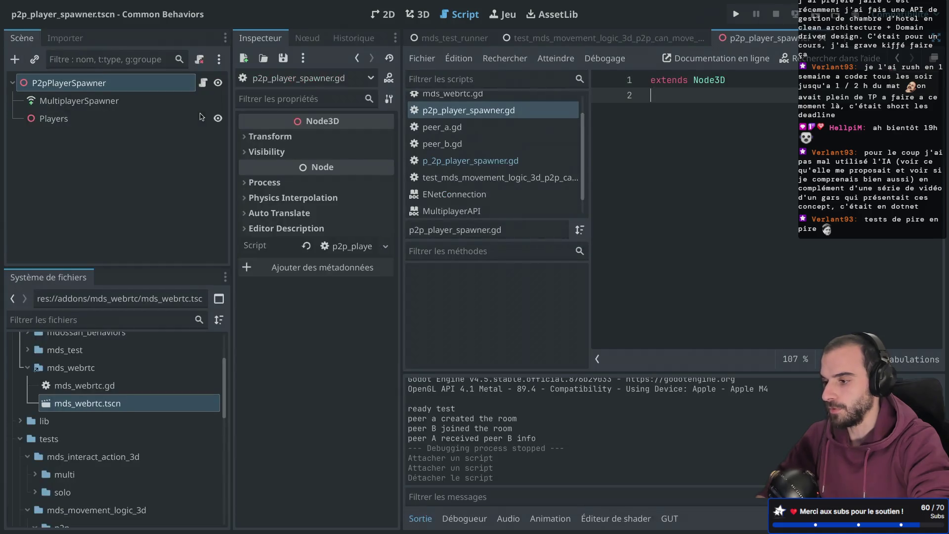
click(549, 39)
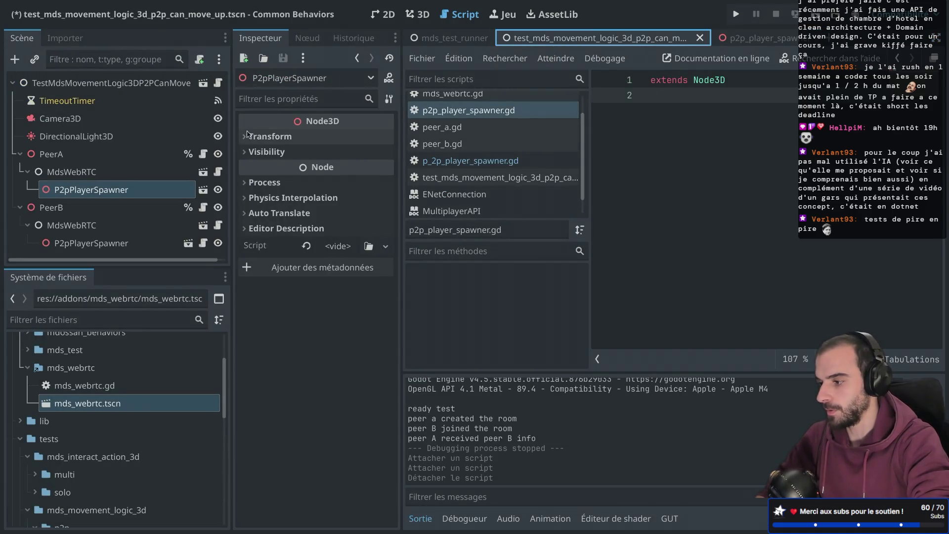
Step: Connect PeerA's MdsWebRTC game_started signal to its P2pPlayerSpawner, then open the spawner scene
click(147, 172)
click(307, 39)
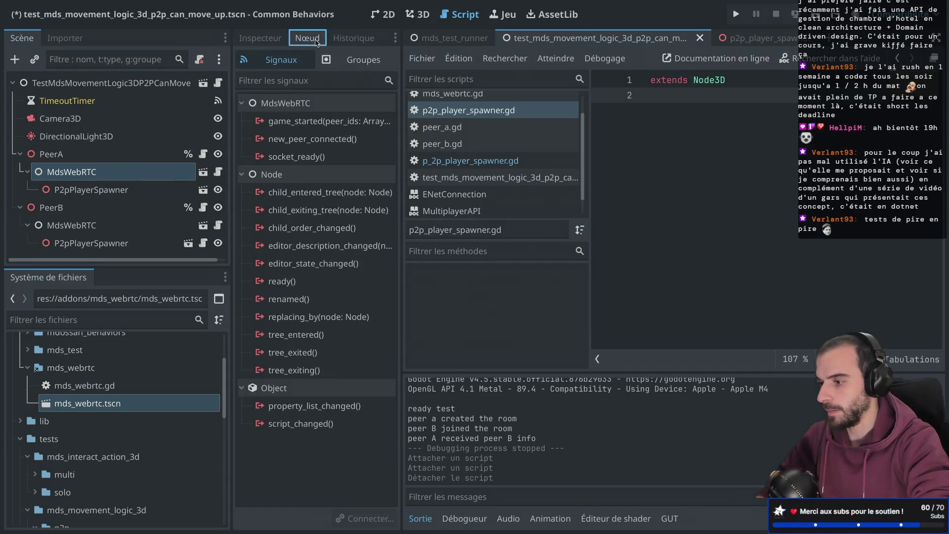
double_click(327, 123)
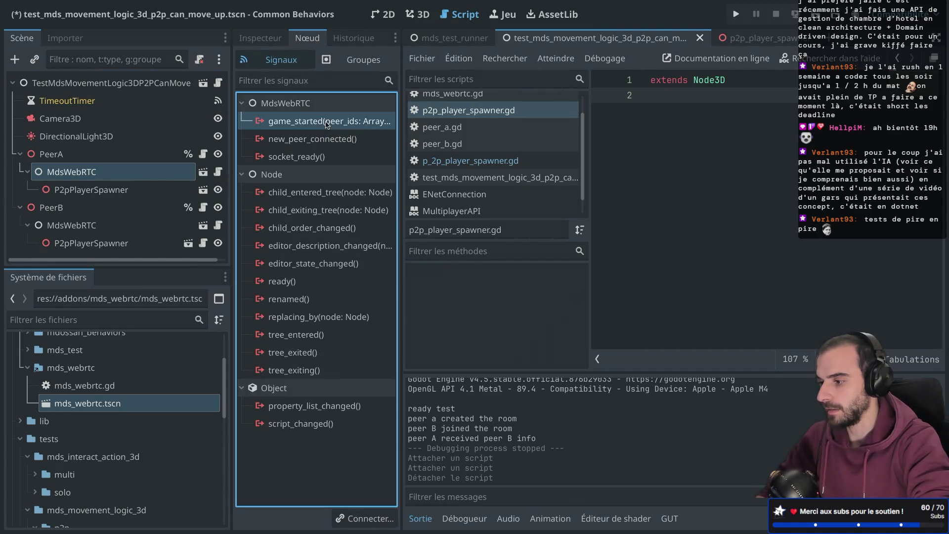
scroll(435, 284, down, 2)
click(435, 269)
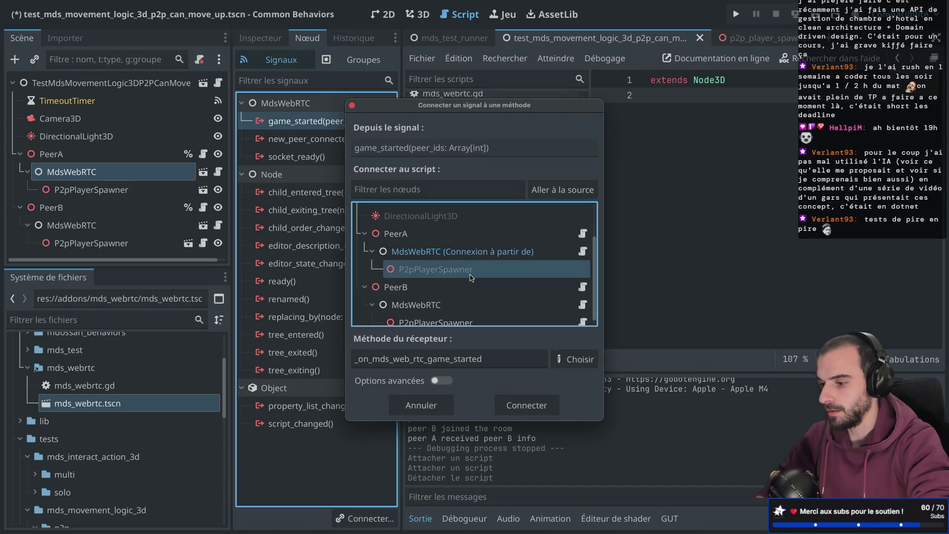
click(567, 358)
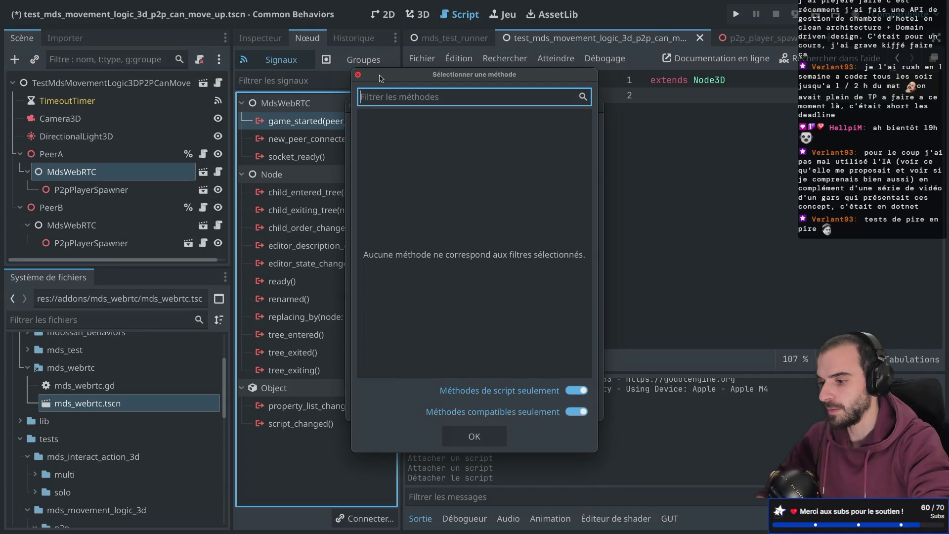
click(358, 76)
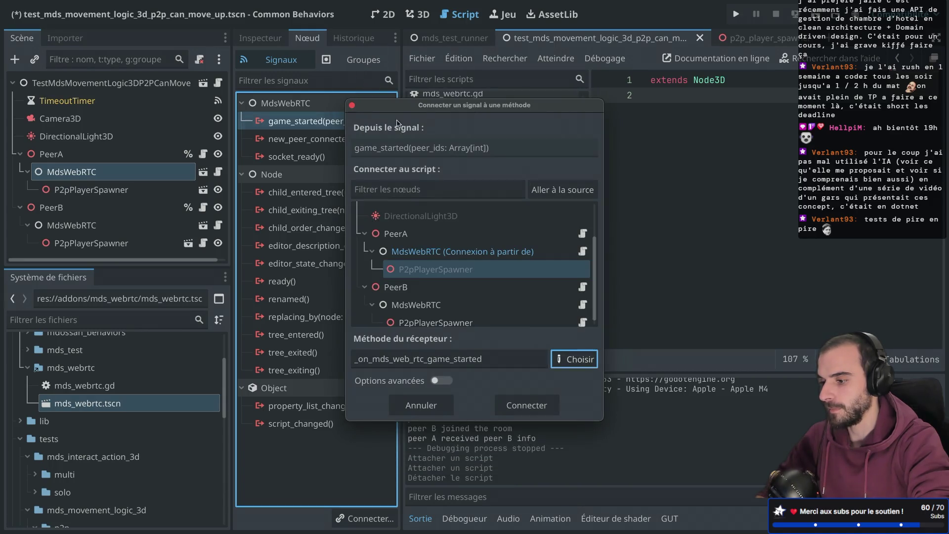
scroll(464, 255, up, 2)
scroll(463, 254, down, 2)
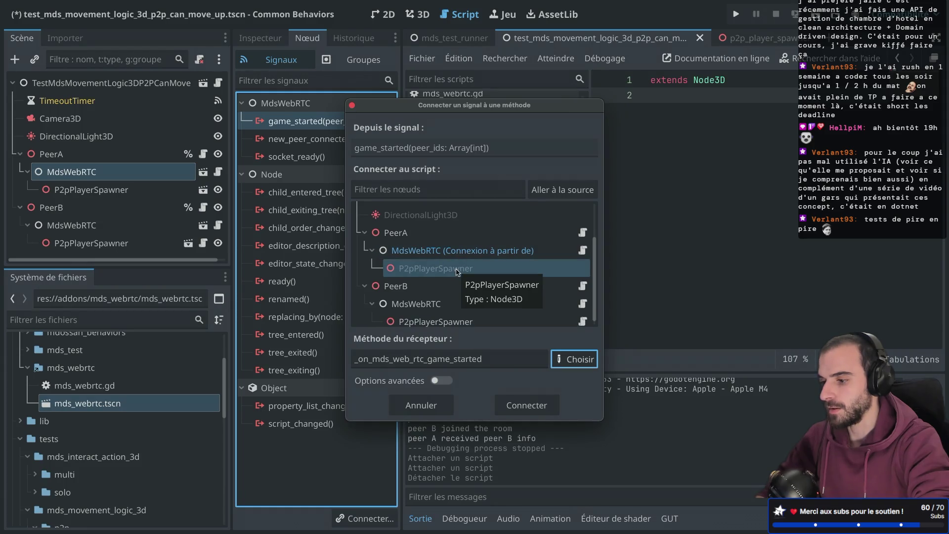
double_click(451, 270)
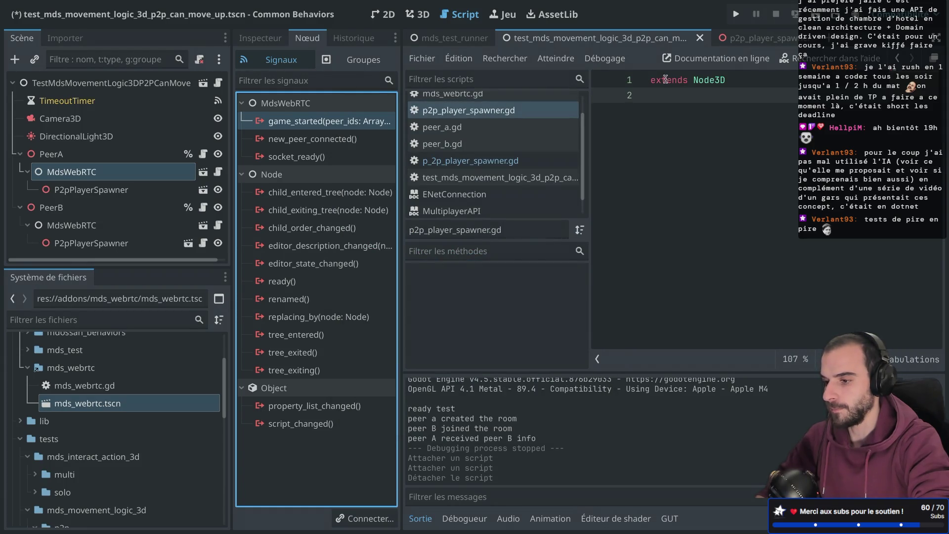
click(149, 190)
click(202, 190)
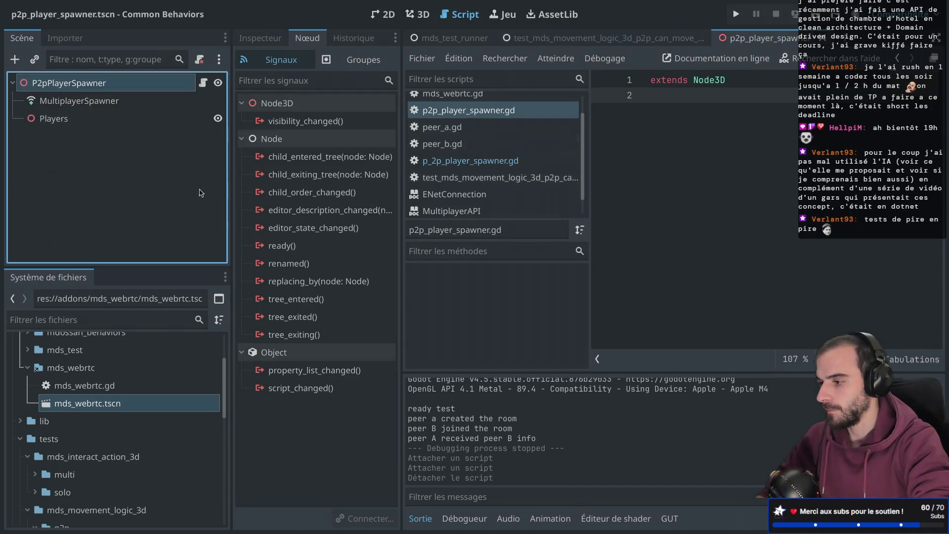
Step: Add class_name P2pPlayerSpawner at the top of the spawner script
click(651, 79)
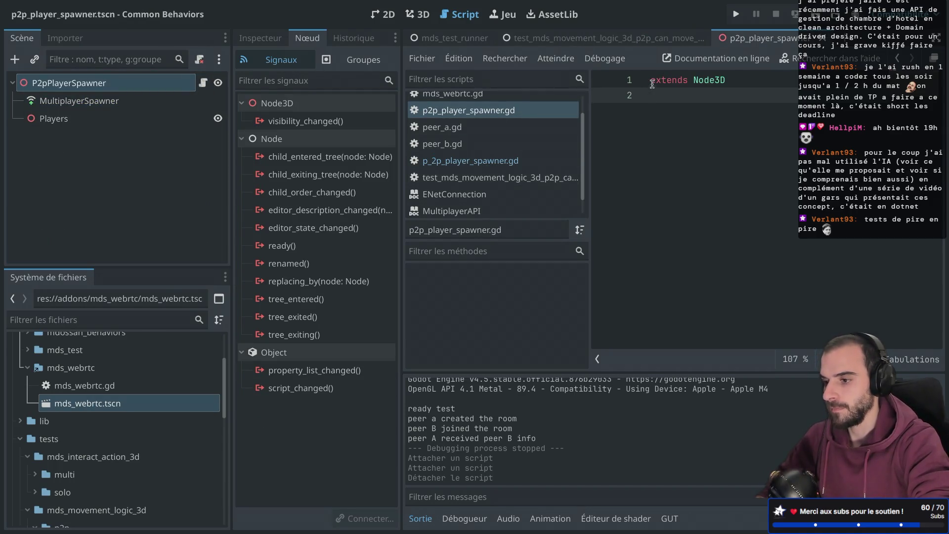
text(c)
text(lass_name P)
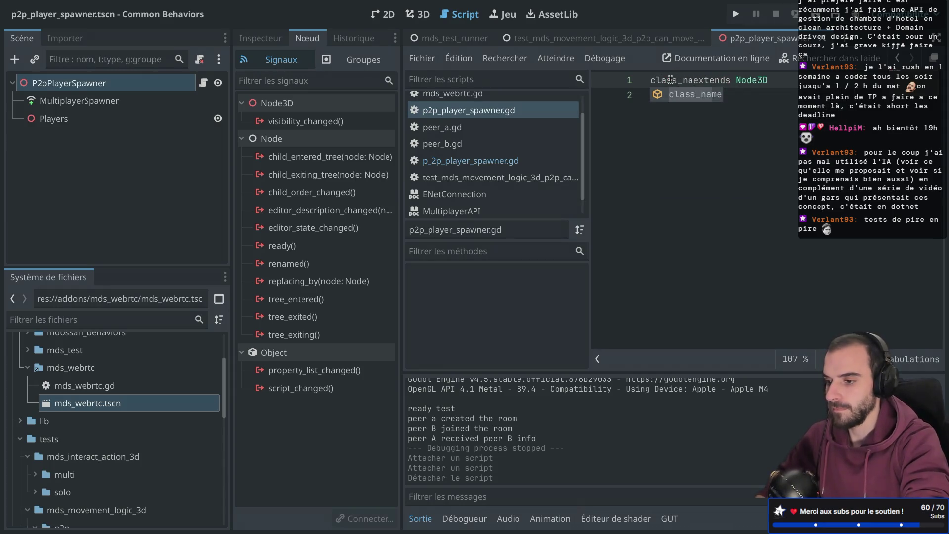
text(2)
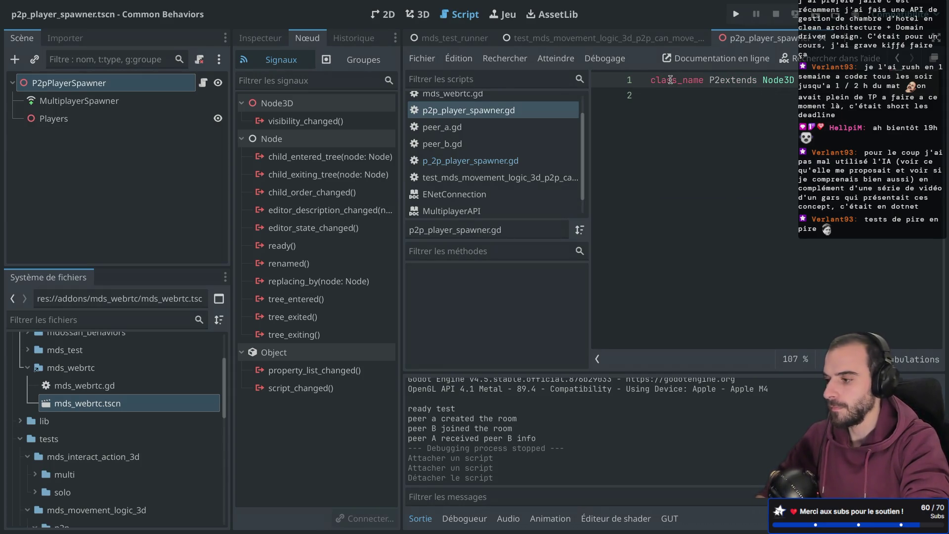
text(pPlayerS)
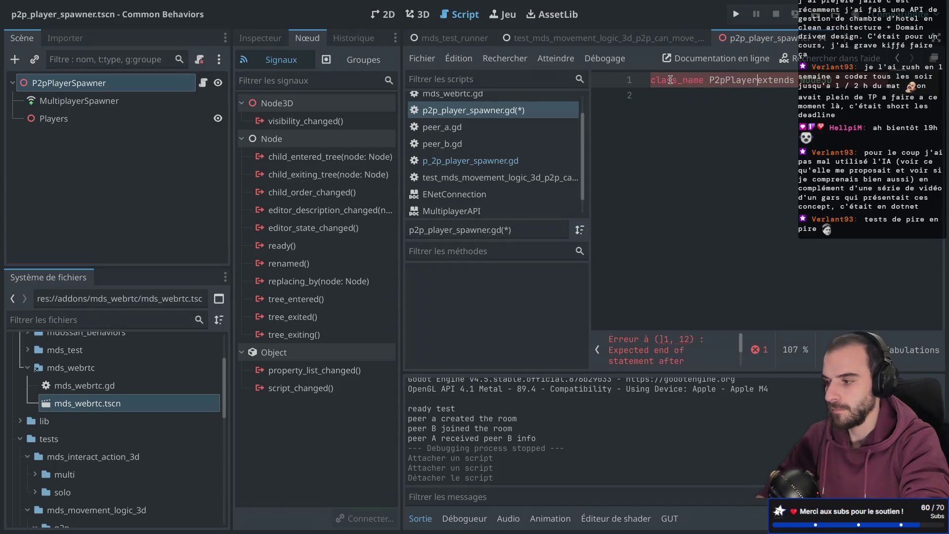
text(pawn)
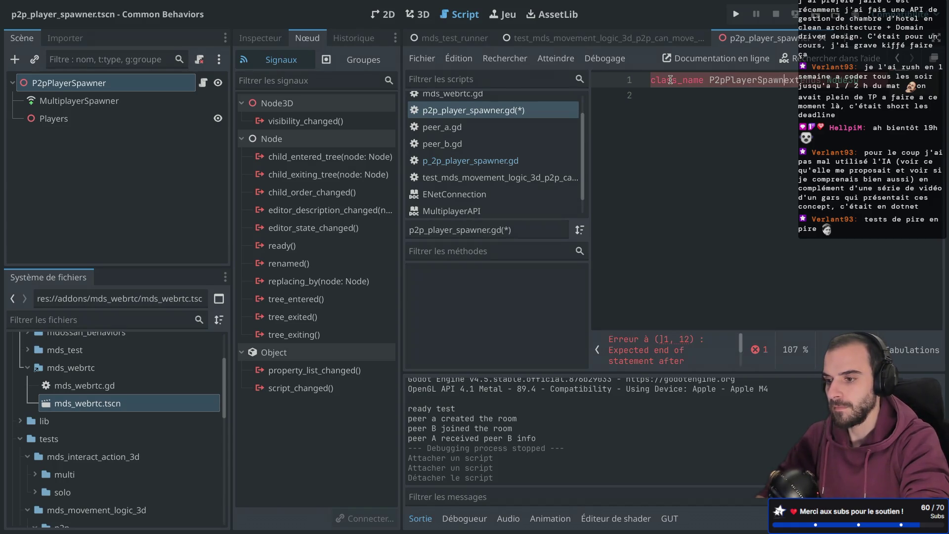
text(er)
key(ctrl+super+d)
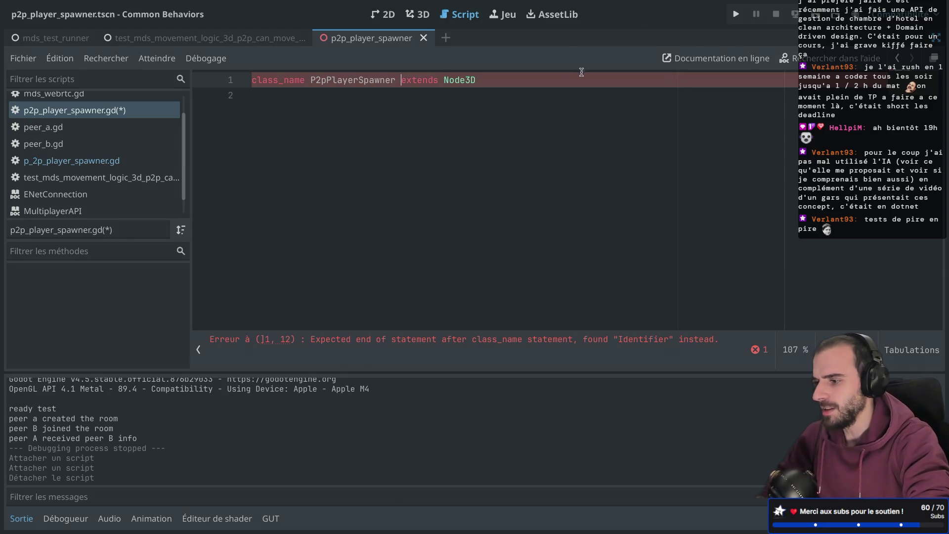
key(super+s)
Step: Declare a start_game function on line 3 taking an Array[int] parameter
click(450, 110)
key(Return)
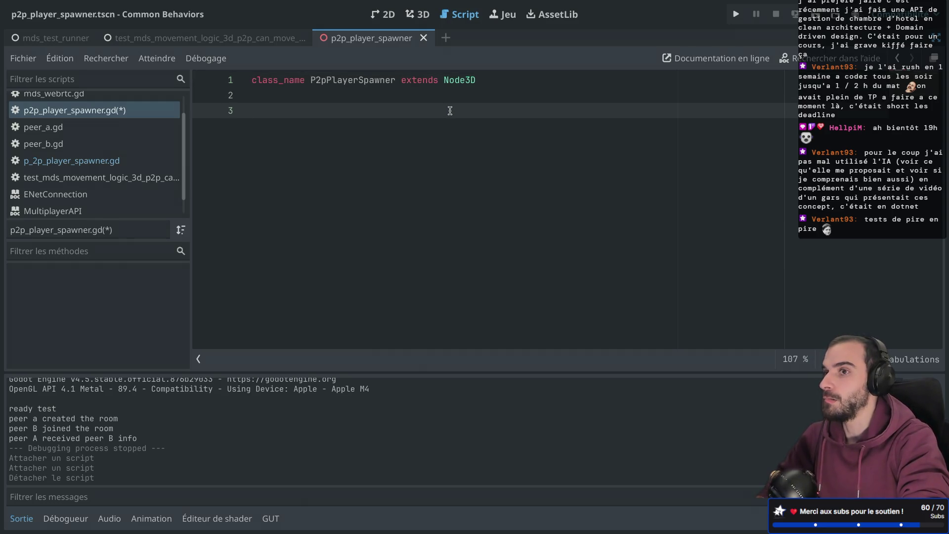
text(func start_)
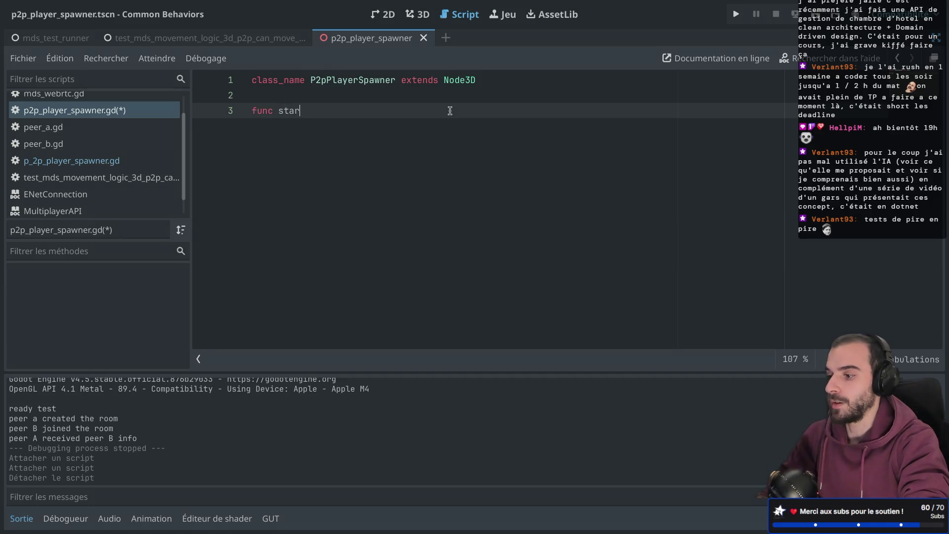
text(game()
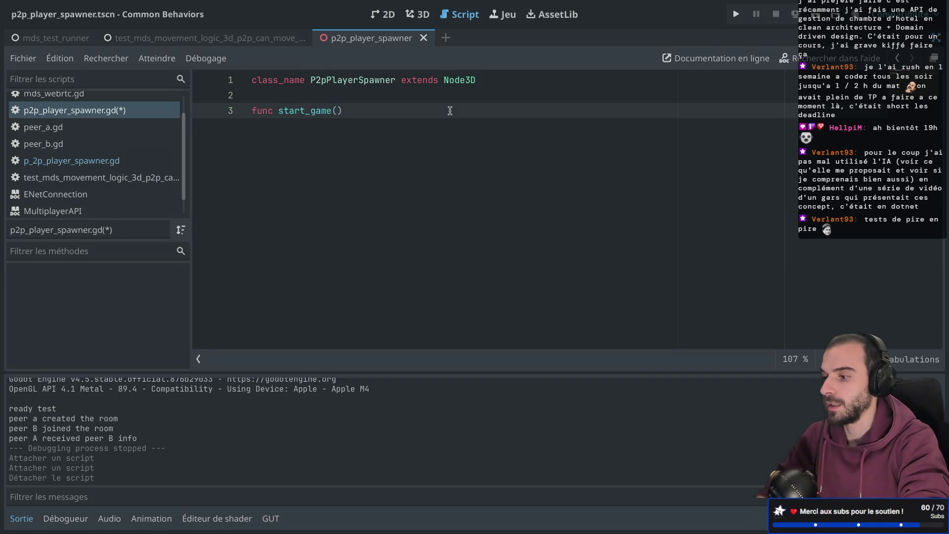
text(pee)
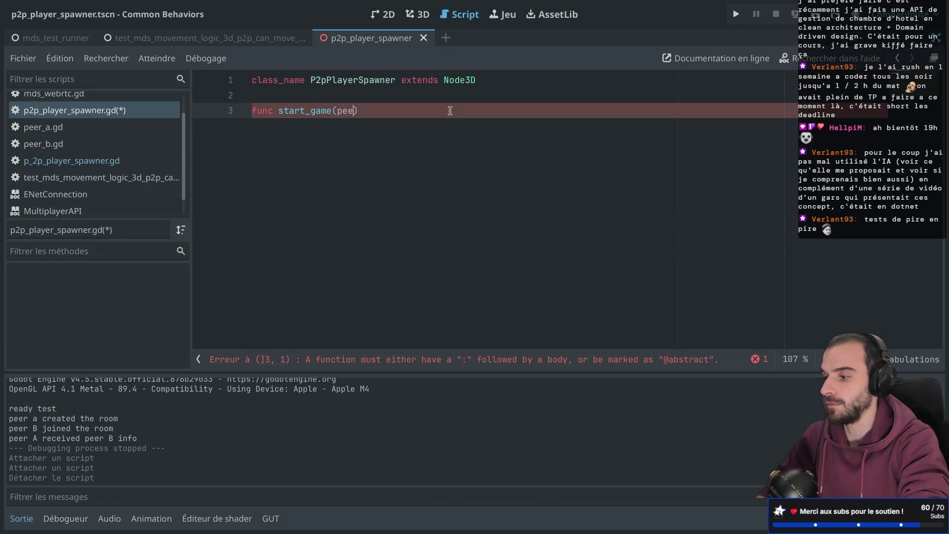
text(r_id: A)
text(rray[in]))
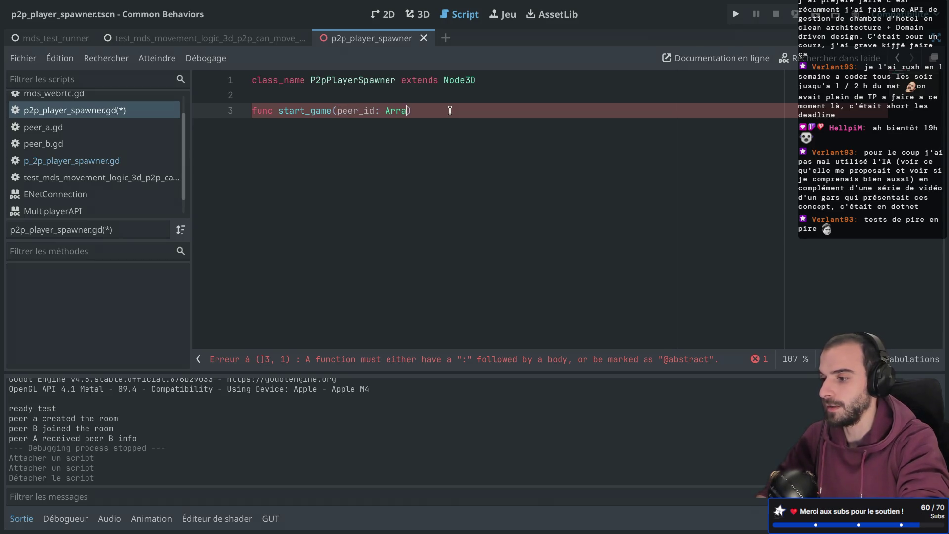
key(Left)
key(Left)
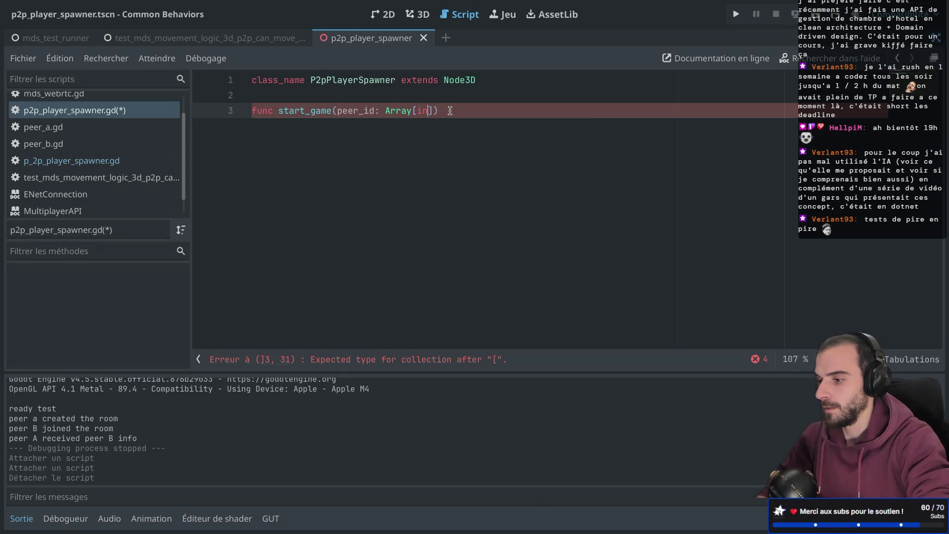
text(t)
key(Right)
key(Right)
text(:)
key(Return)
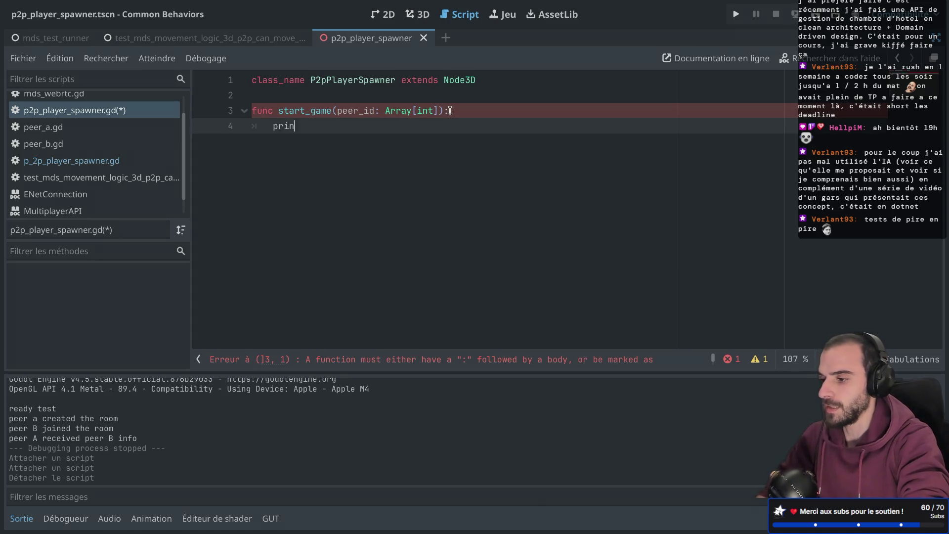
Step: Make start_game print peer_ids, rename the parameter to peer_ids, and save the script
text(t(p)
key(Return)
text(s)
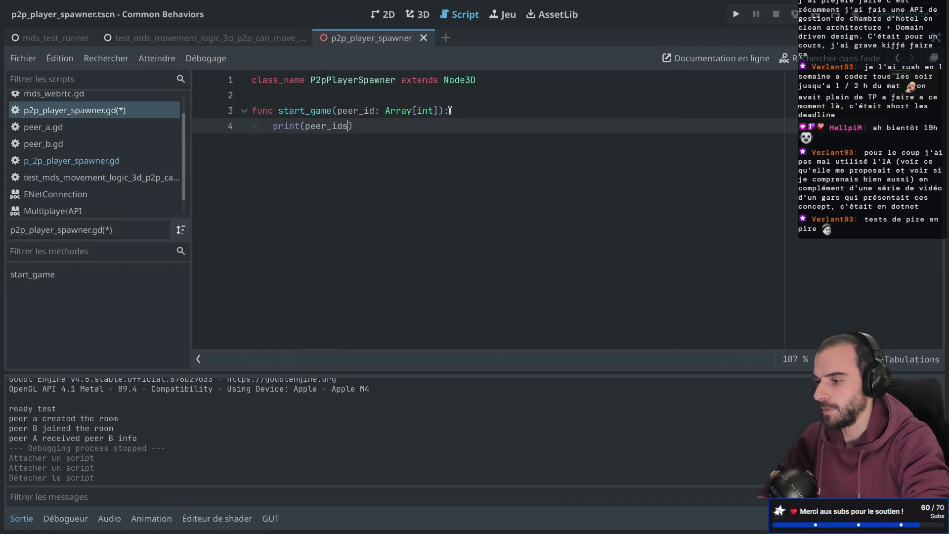
key(Up)
key(Right)
text(s)
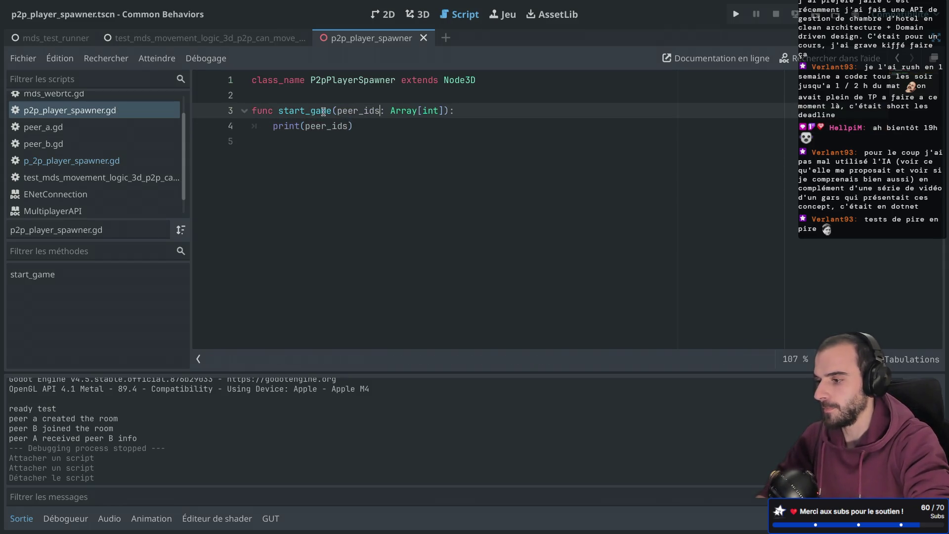
key(super+s)
click(186, 38)
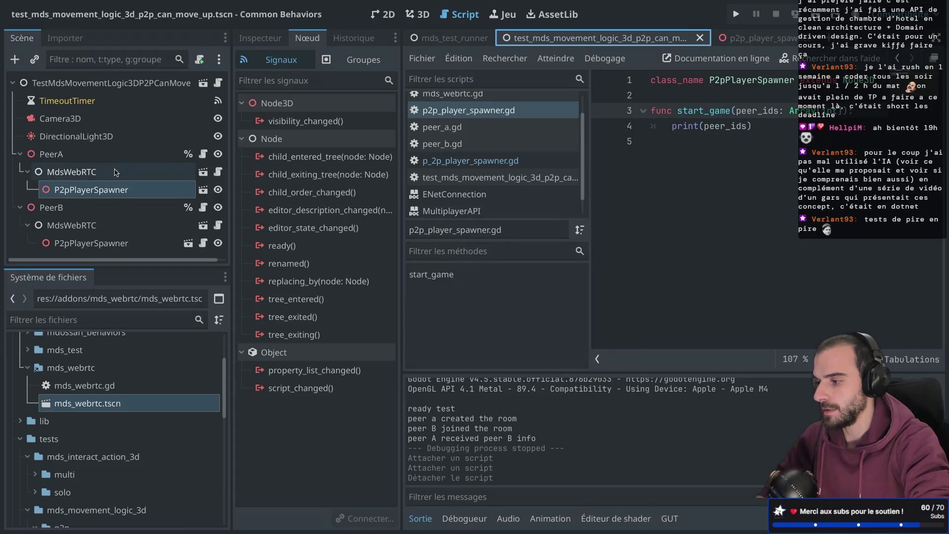
click(132, 154)
click(128, 172)
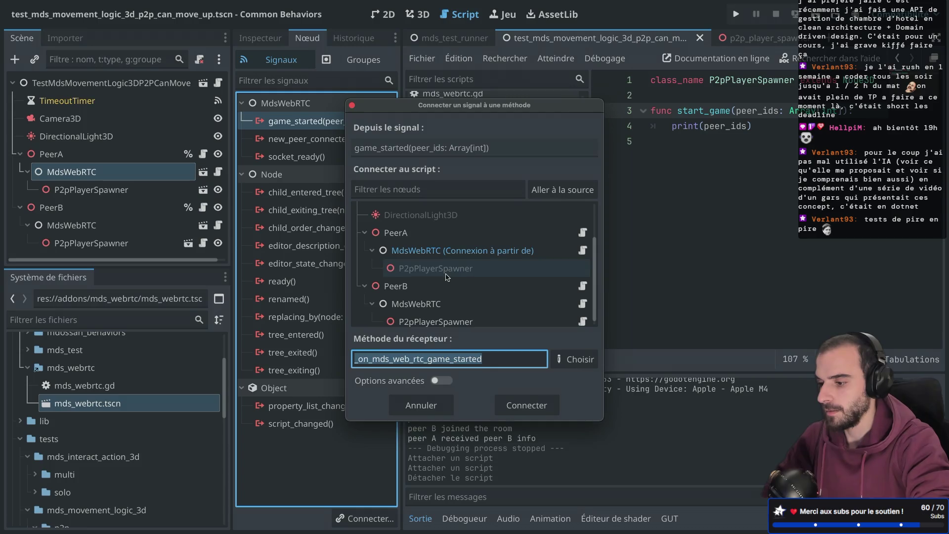
scroll(447, 277, down, 1)
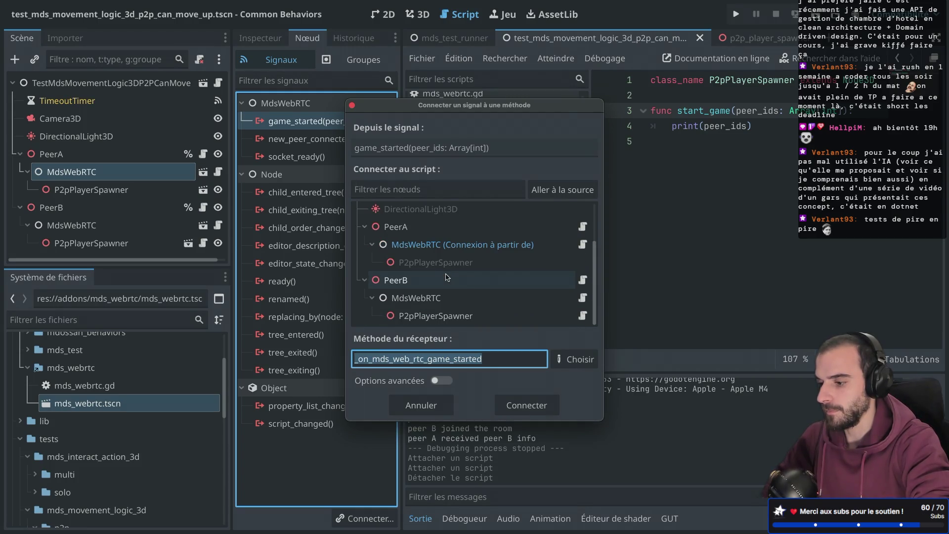
click(459, 266)
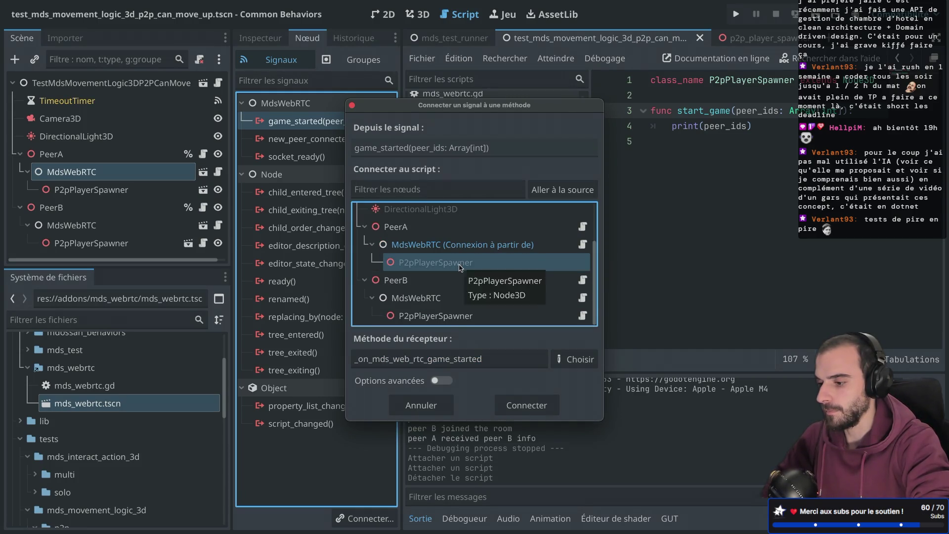
click(571, 364)
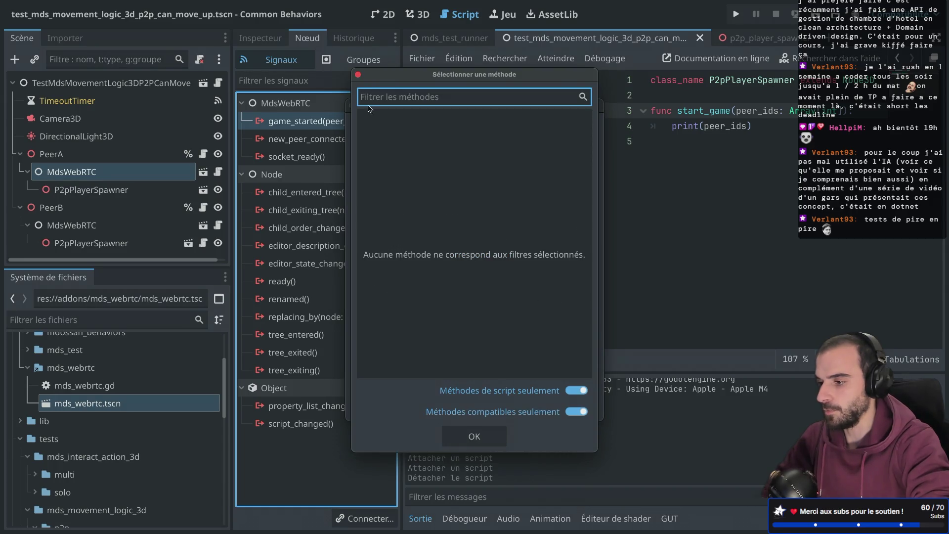
click(358, 74)
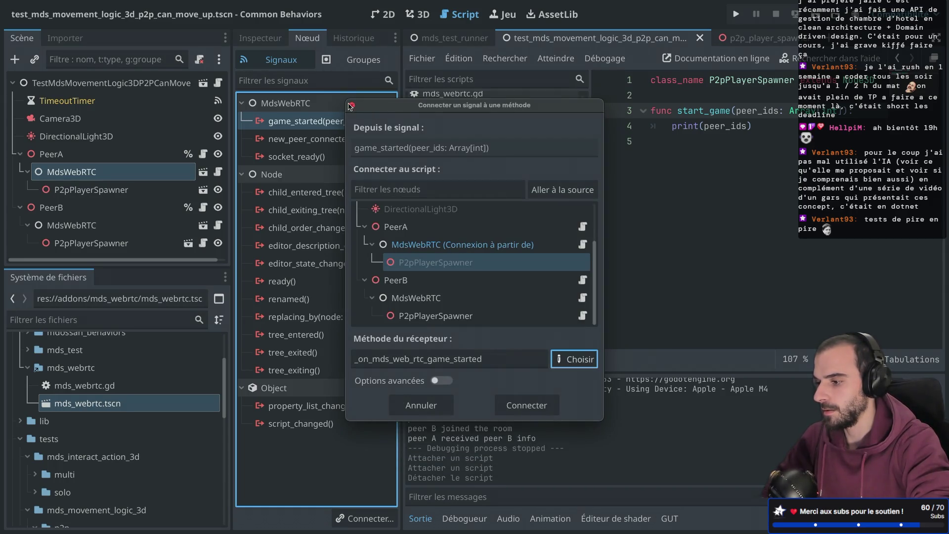
click(351, 105)
click(147, 242)
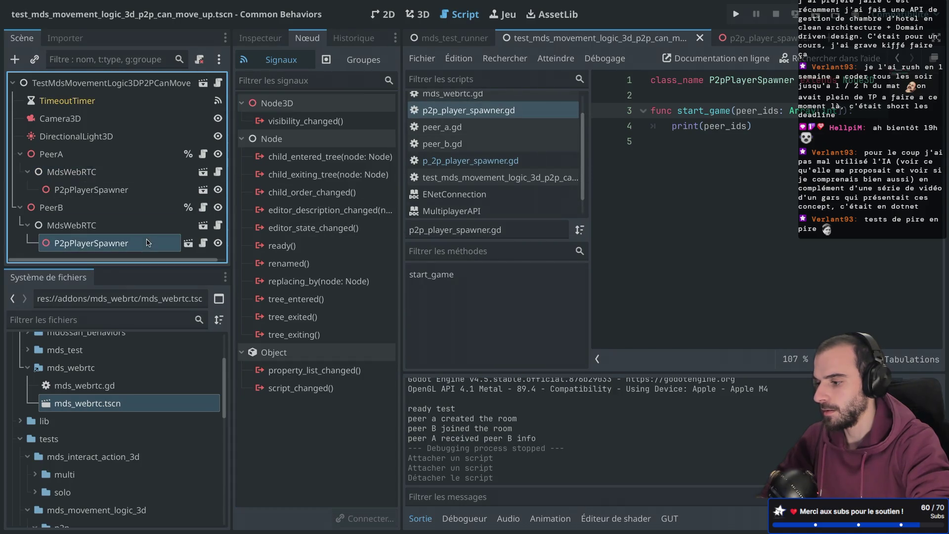
click(202, 242)
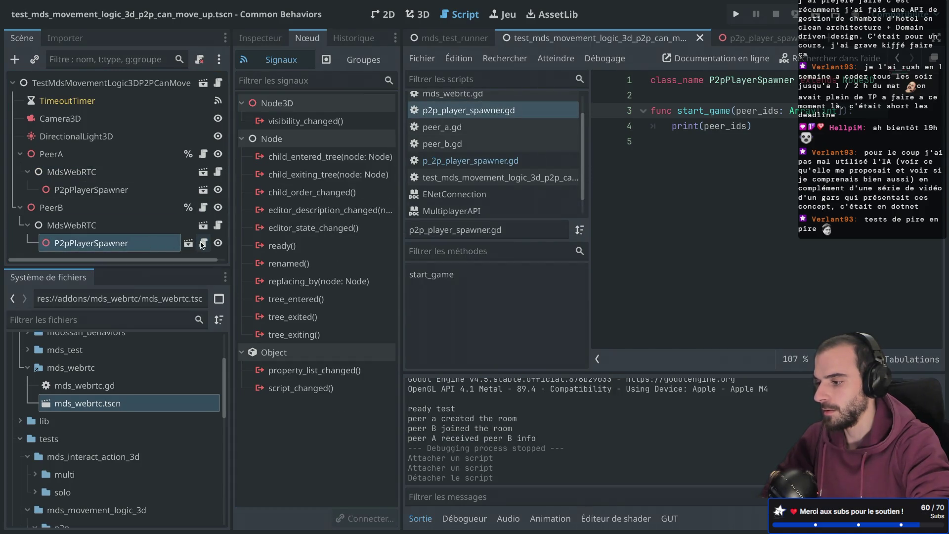
Step: Review p_2p_player_spawner.gd, the spawner scene, and start_game in mds_webrtc.gd
click(697, 177)
click(470, 161)
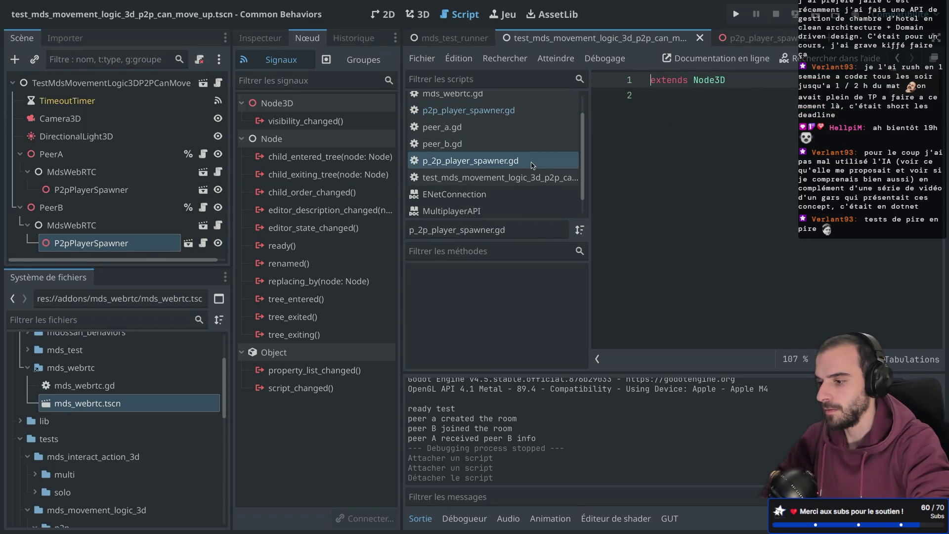
right_click(531, 164)
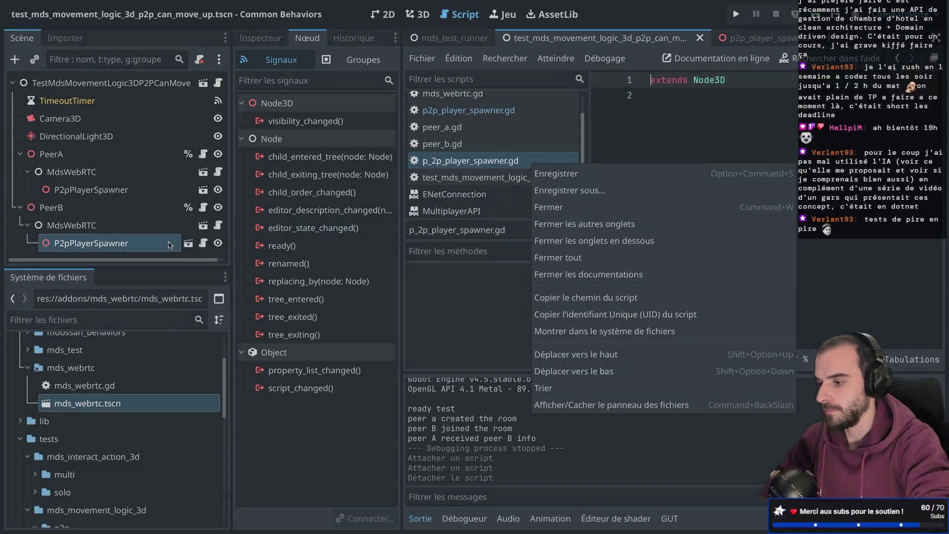
click(170, 246)
click(747, 38)
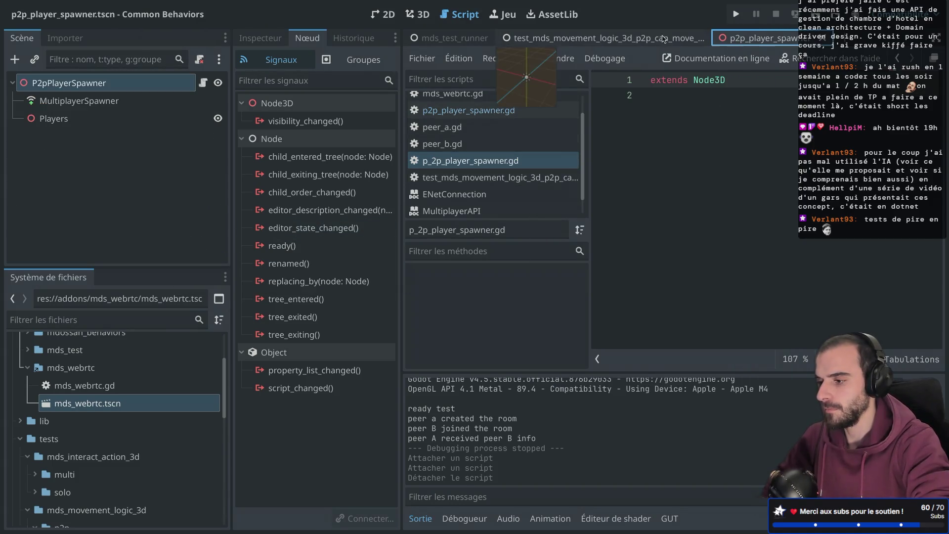
click(654, 39)
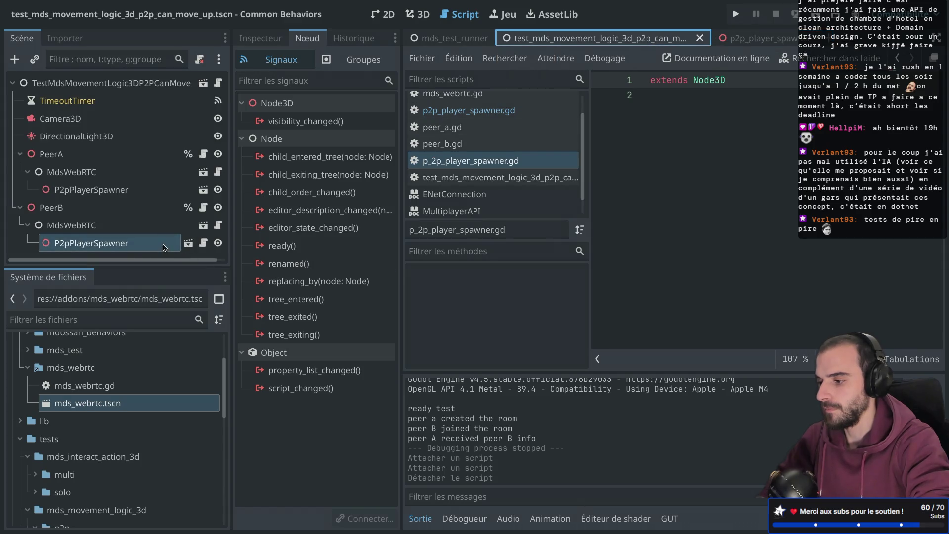
right_click(164, 247)
click(138, 243)
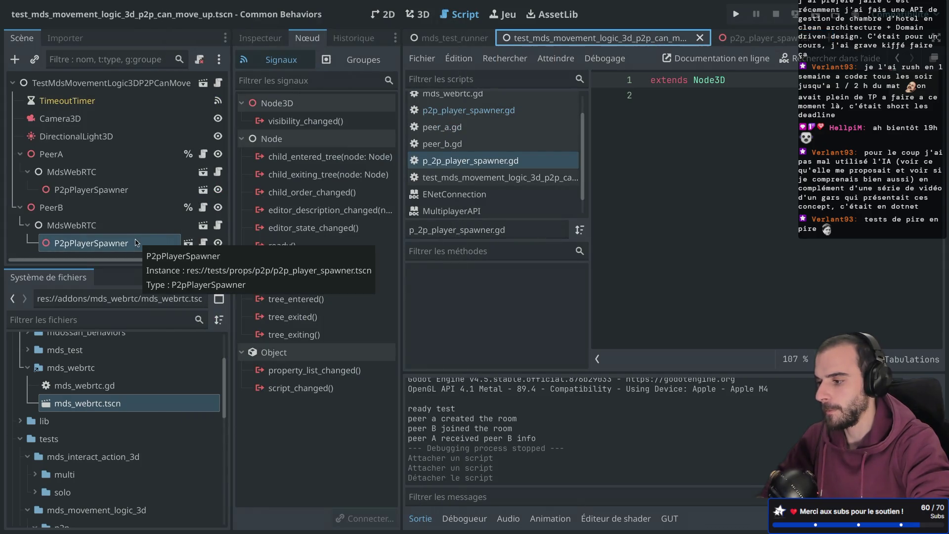
click(218, 225)
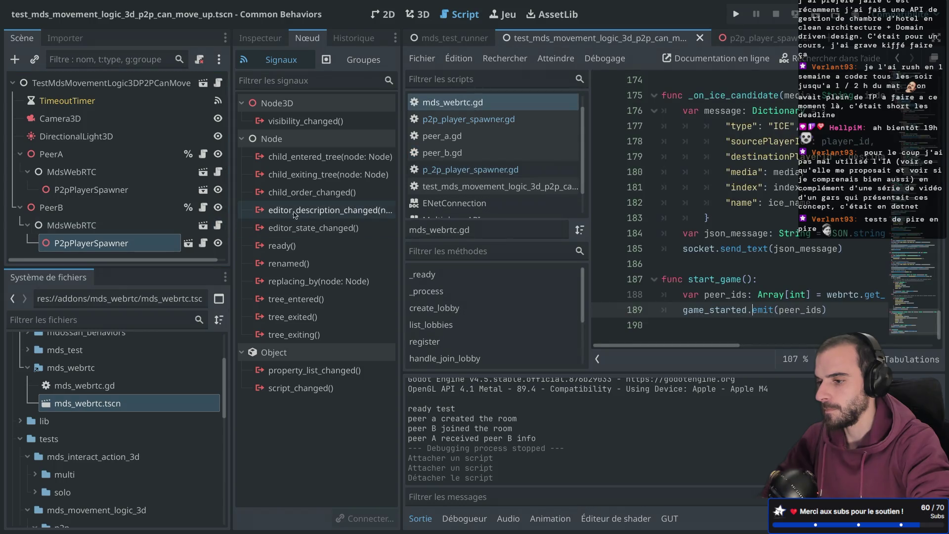
Step: Delete the P2pPlayerSpawner nodes under both PeerA's and PeerB's MdsWebRTC
click(119, 190)
right_click(129, 190)
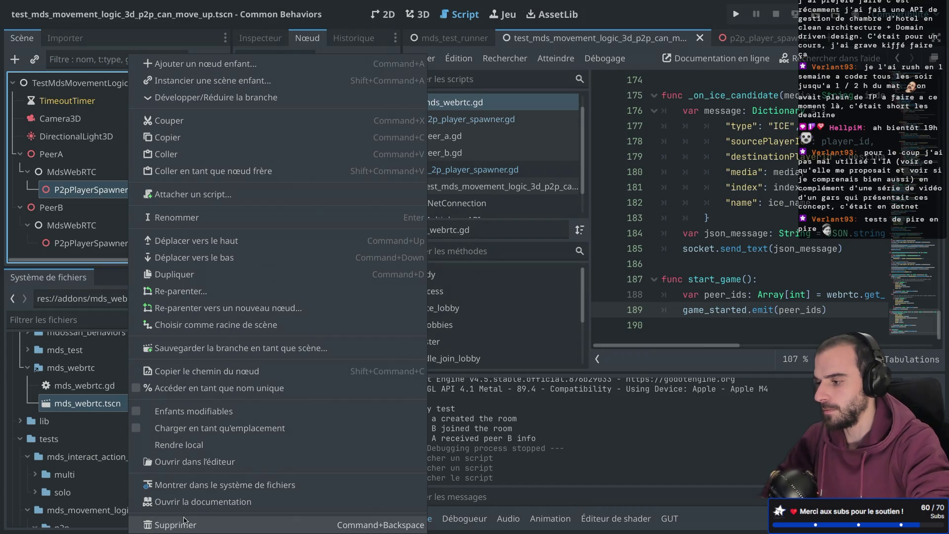
click(184, 520)
click(523, 289)
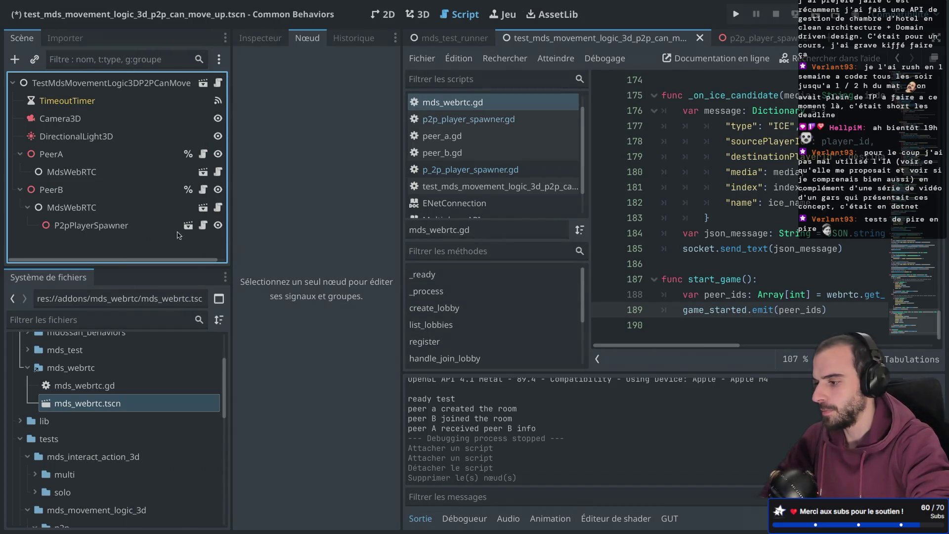
click(179, 231)
right_click(143, 227)
click(223, 519)
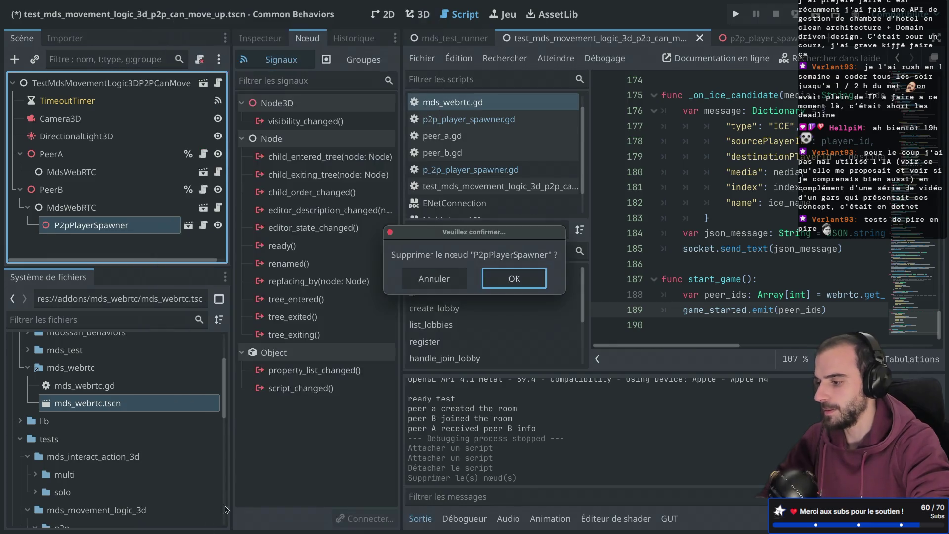
click(514, 279)
Step: Open the p2p_player_spawner scene and delete p_2p_player_spawner.gd from the props/p2p folder
click(751, 39)
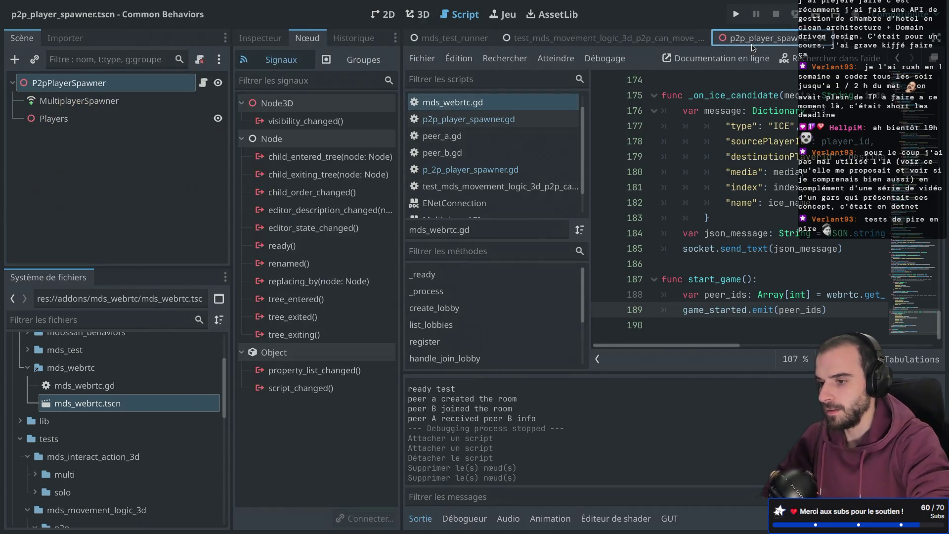
scroll(154, 398, down, 10)
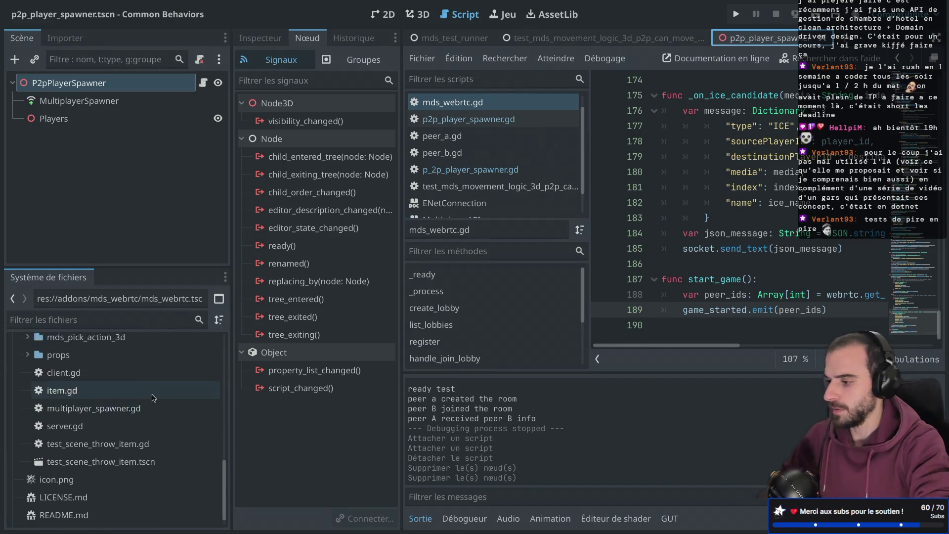
click(27, 391)
click(35, 409)
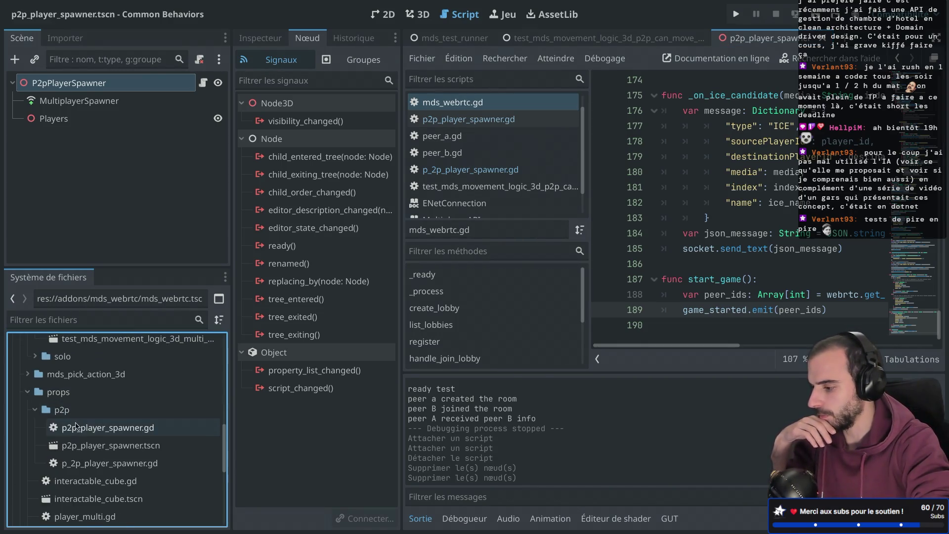
click(95, 463)
right_click(95, 463)
click(181, 443)
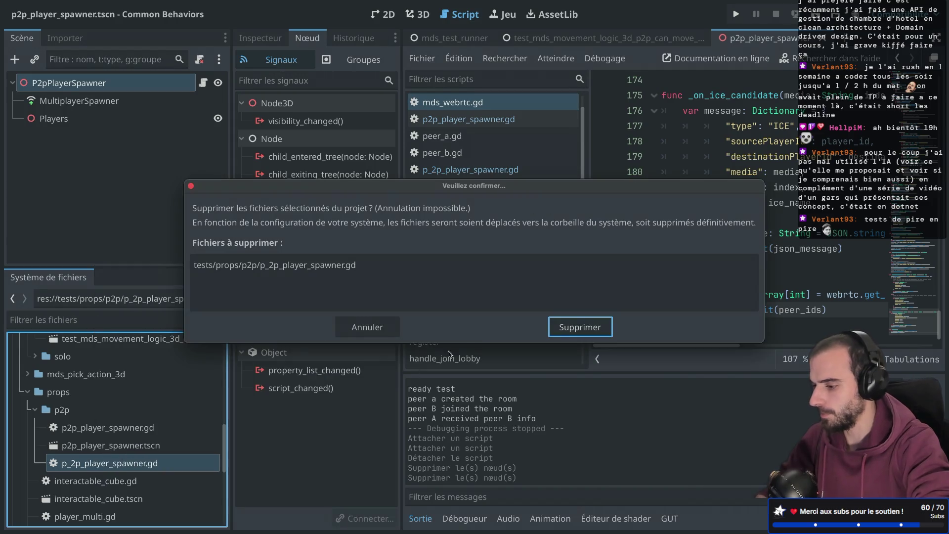
click(579, 327)
click(161, 444)
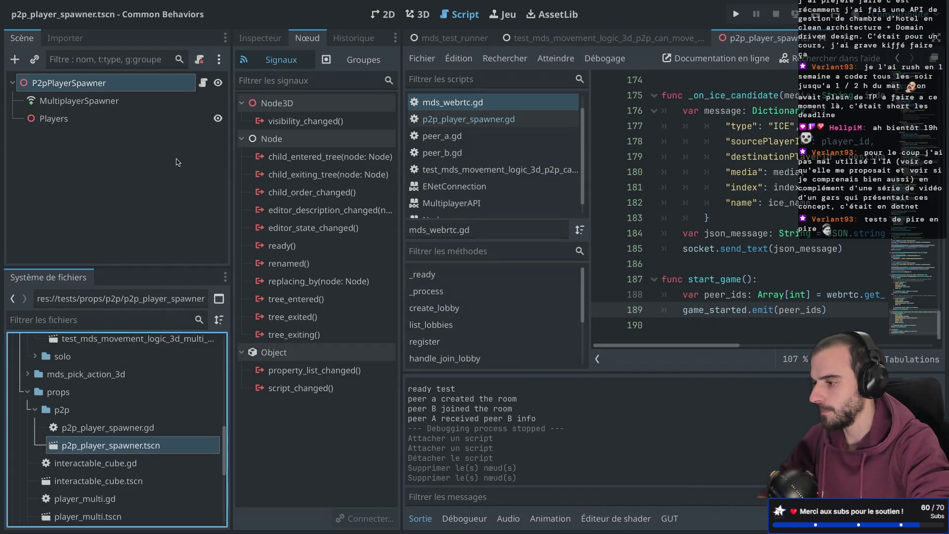
Step: Instance p2p_player_spawner.tscn under both PeerA's and PeerB's MdsWebRTC nodes
click(202, 83)
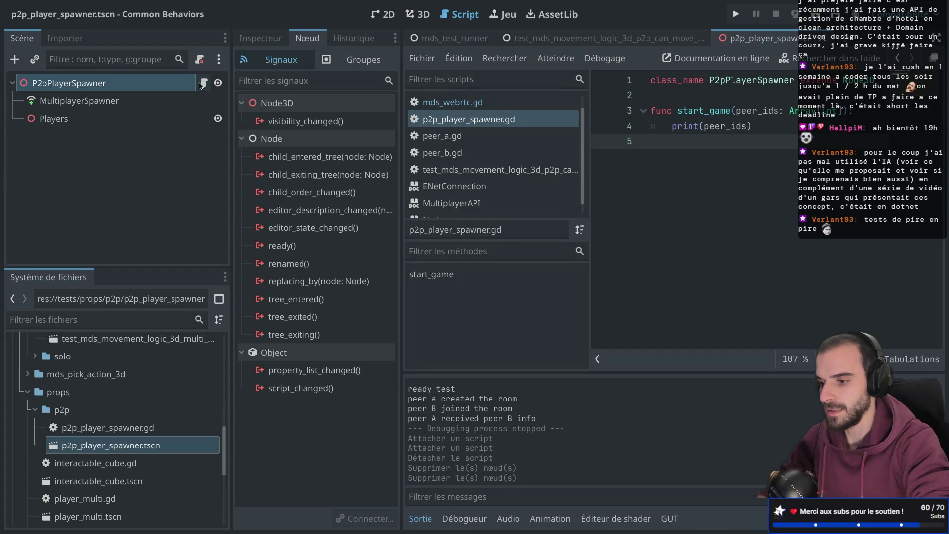
click(593, 38)
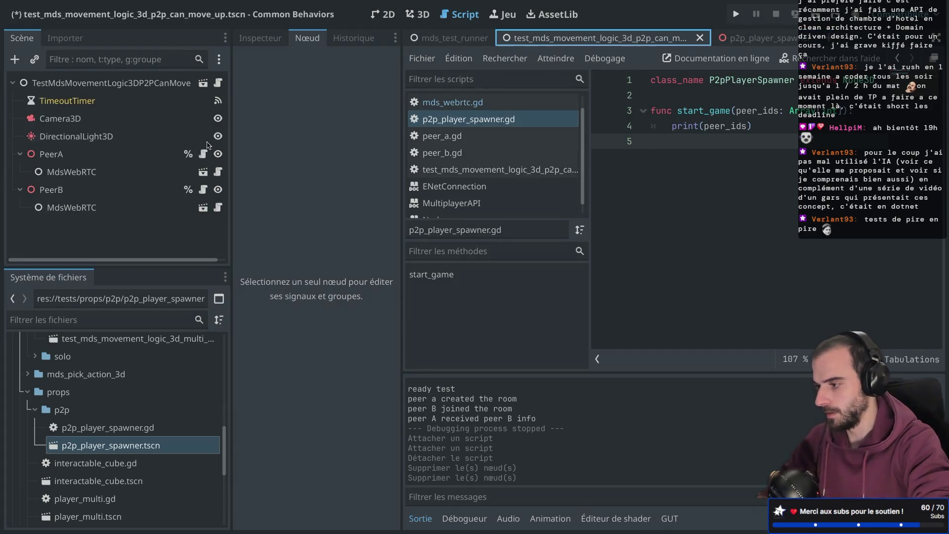
click(128, 446)
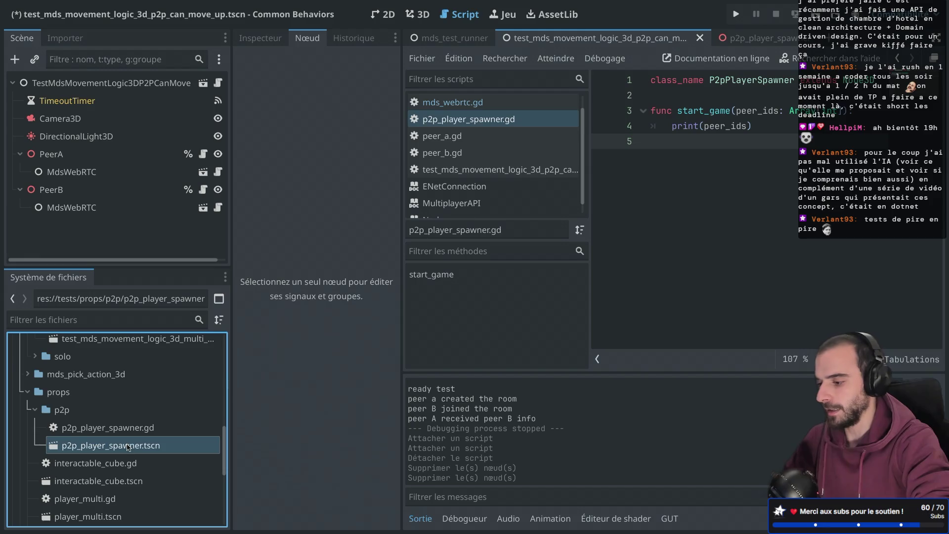
drag(131, 447, 135, 173)
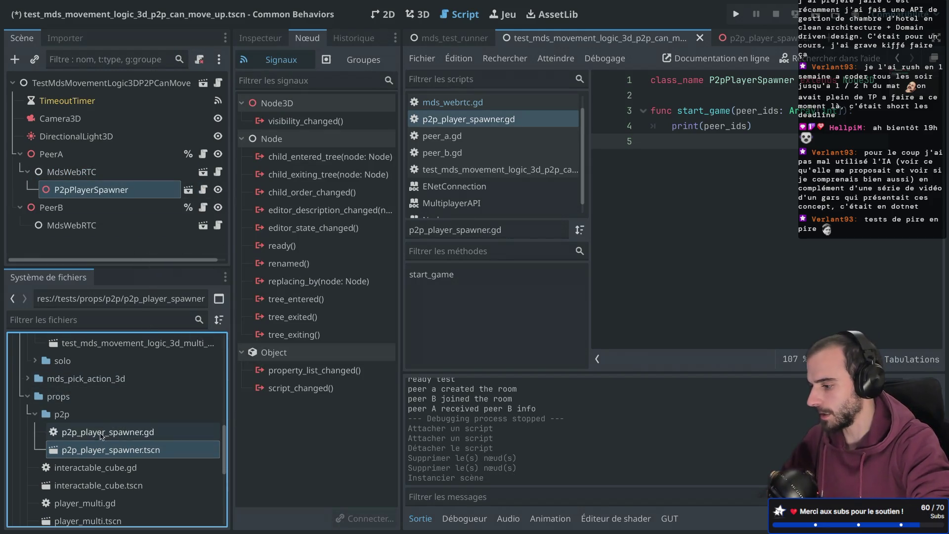
mouse_move(95, 449)
mouse_down()
mouse_move(113, 269)
mouse_move(101, 225)
mouse_up()
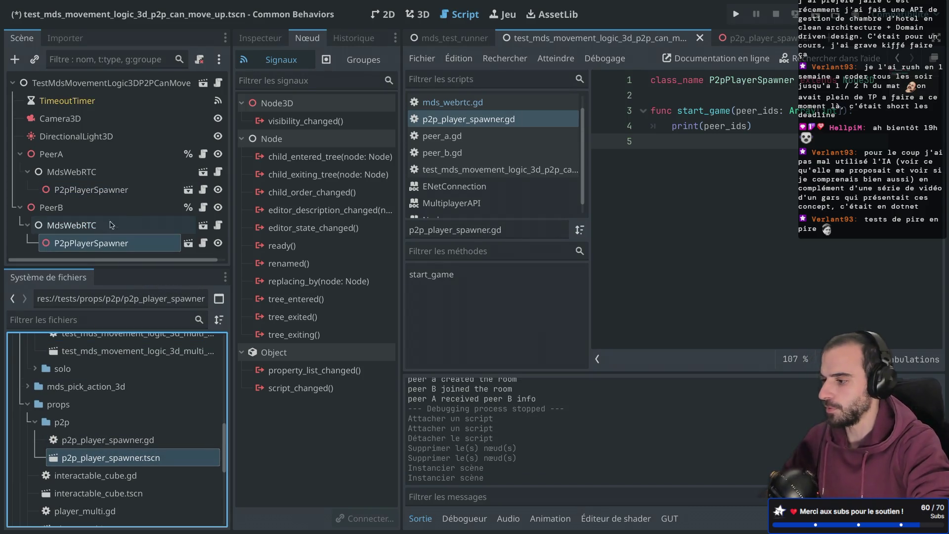
Step: Select the start_game name and begin connecting PeerA's MdsWebRTC game_started signal
double_click(700, 110)
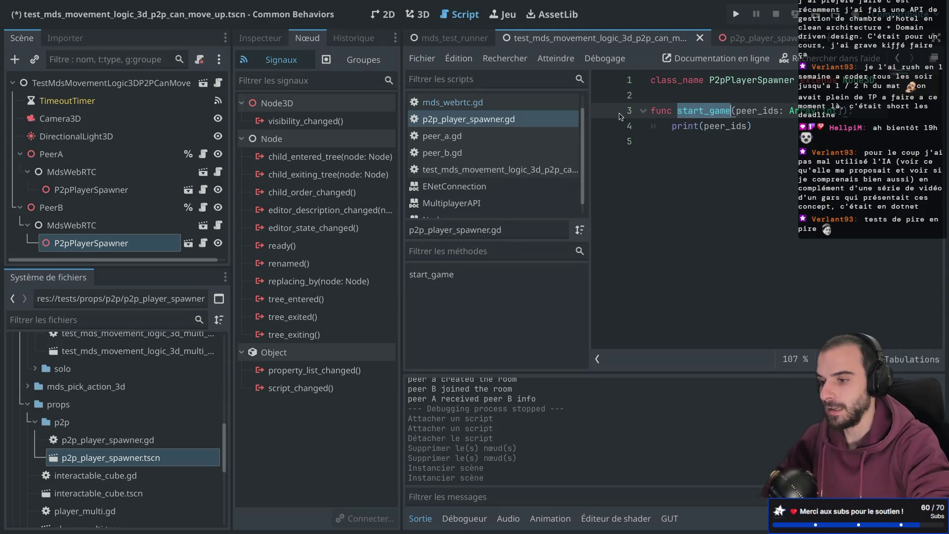
click(143, 177)
double_click(331, 122)
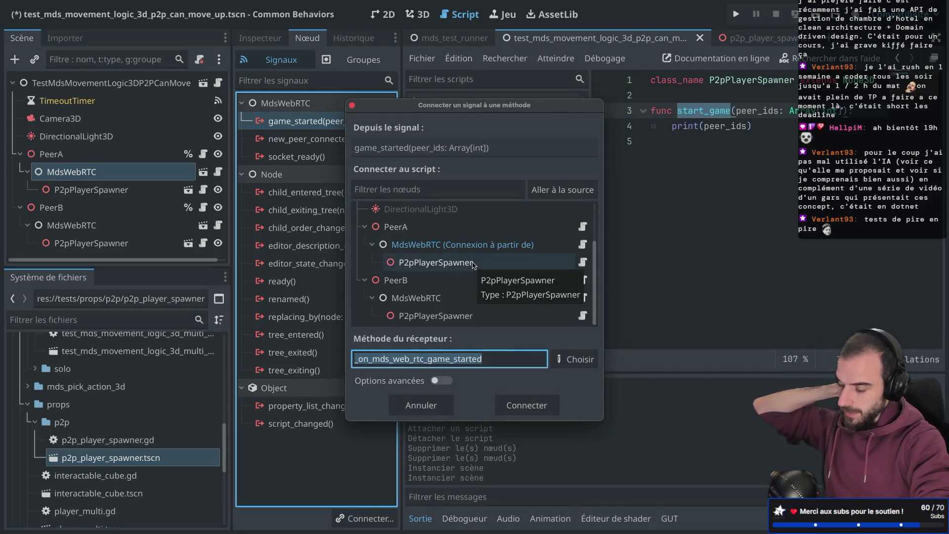
Step: Connect game_started to the start_game method of PeerA's P2pPlayerSpawner
click(566, 268)
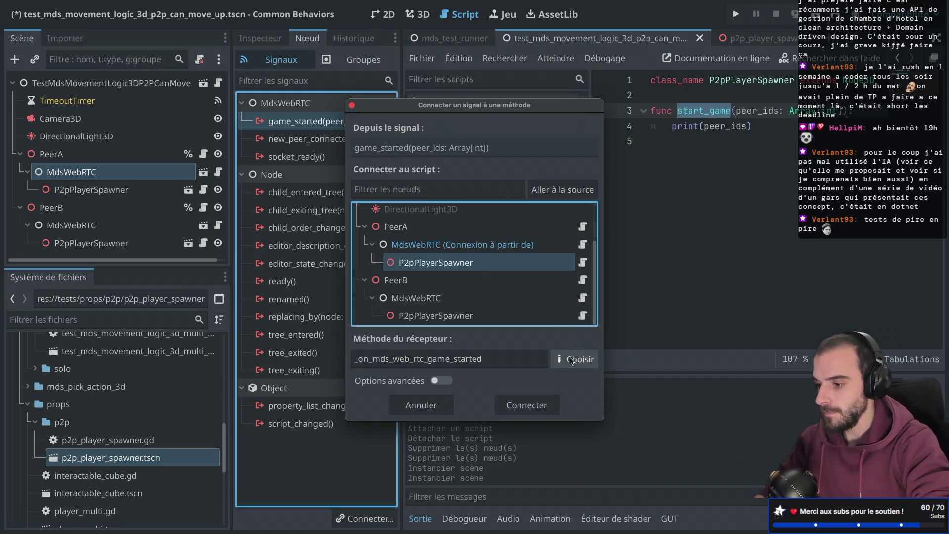
click(575, 358)
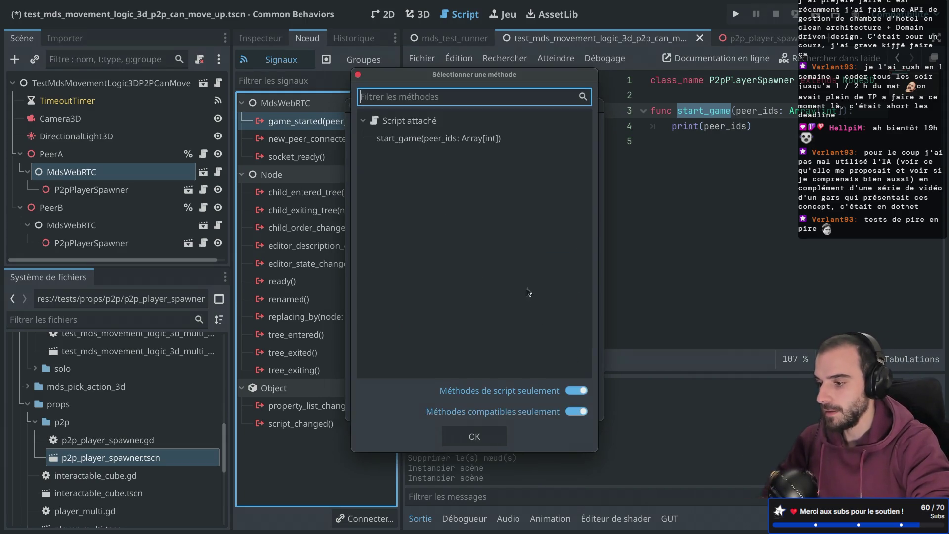
click(464, 143)
double_click(464, 143)
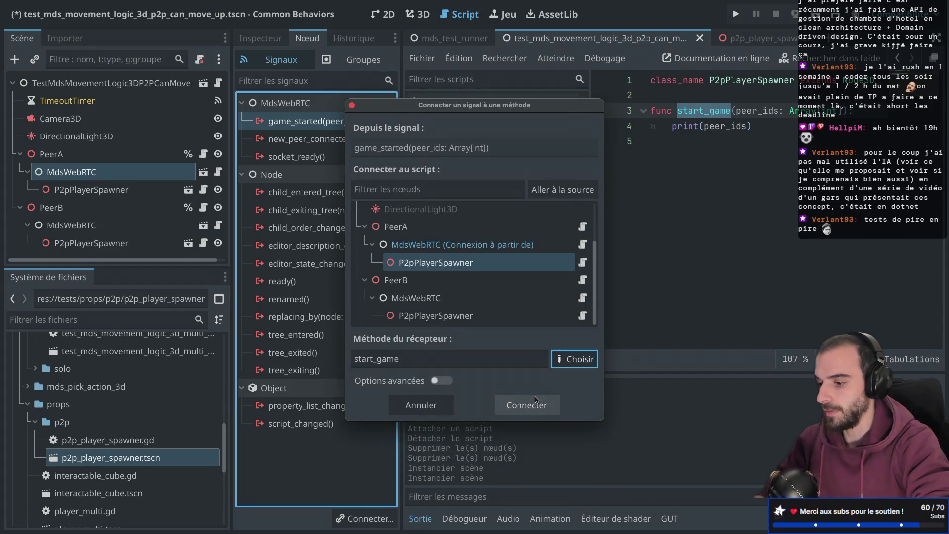
click(537, 405)
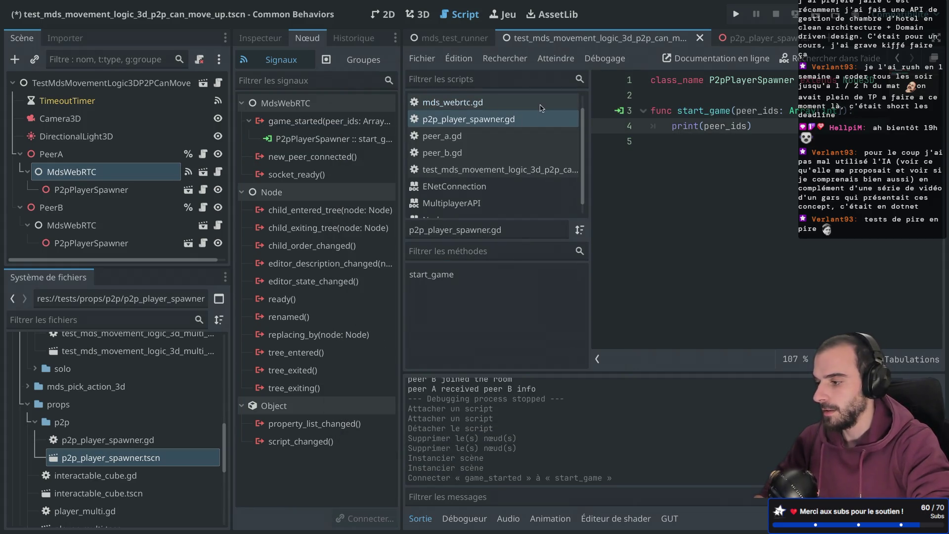
click(218, 82)
Step: Widen the code editor, review the peer B join steps, and insert a line after line 30
key(ctrl+shift+F11)
scroll(597, 183, down, 4)
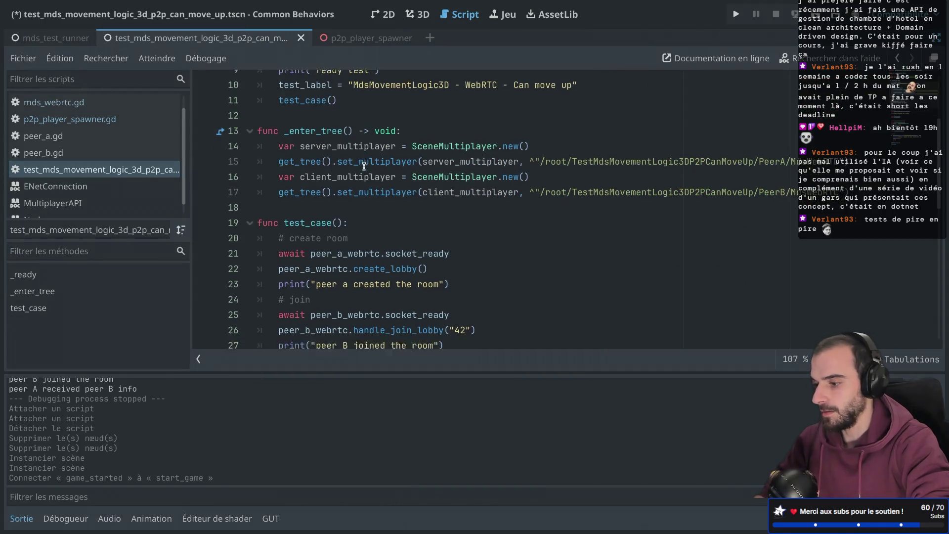
scroll(284, 108, up, 1)
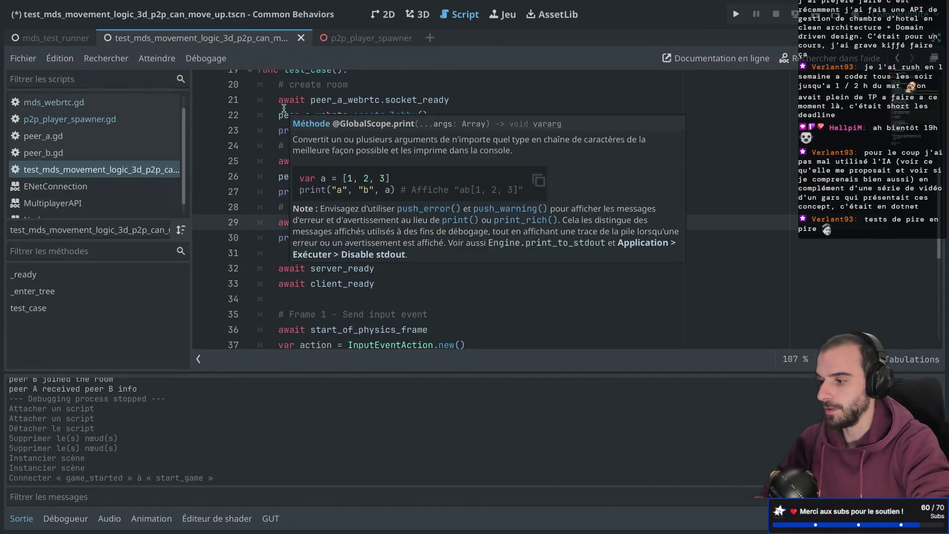
drag(278, 99, 363, 130)
drag(284, 161, 390, 192)
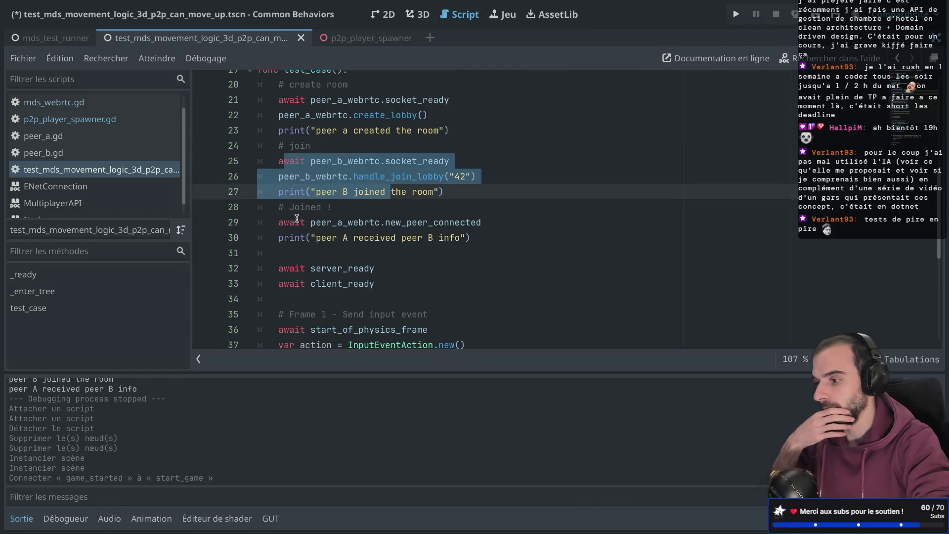
mouse_move(295, 222)
mouse_down()
mouse_move(405, 249)
mouse_move(420, 240)
mouse_up()
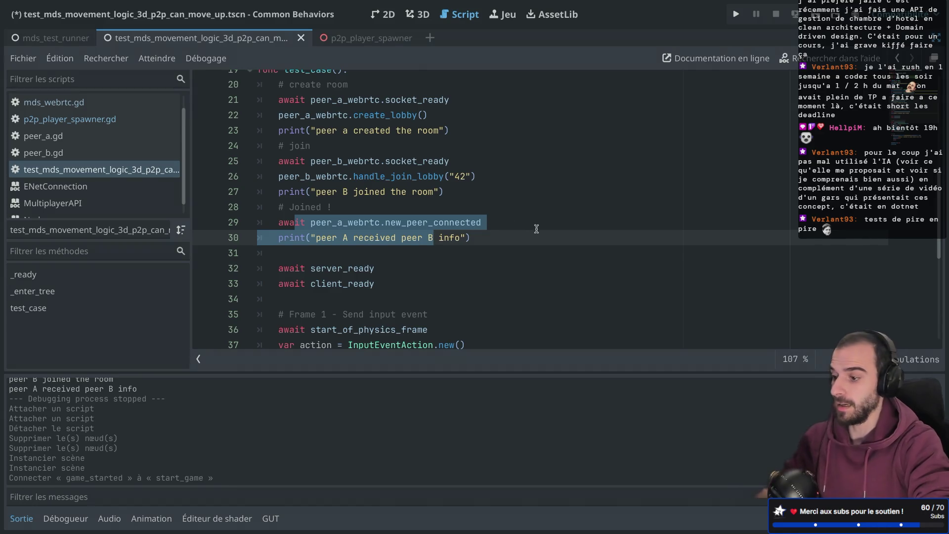
click(507, 237)
key(Return)
key(Return)
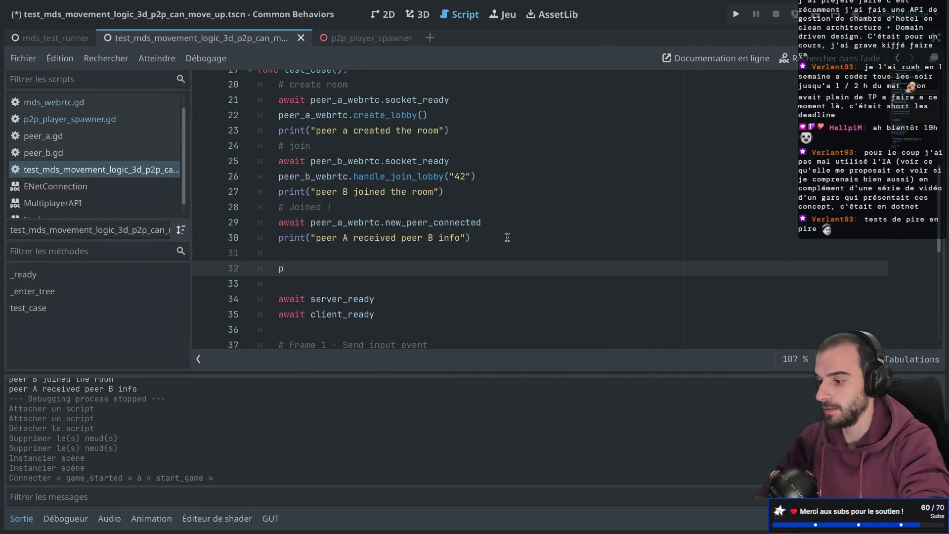
Step: Call peer_a_webrtc.start_game() on line 32, save, and run the scene, which errors in start_game
key(Return)
text(.start)
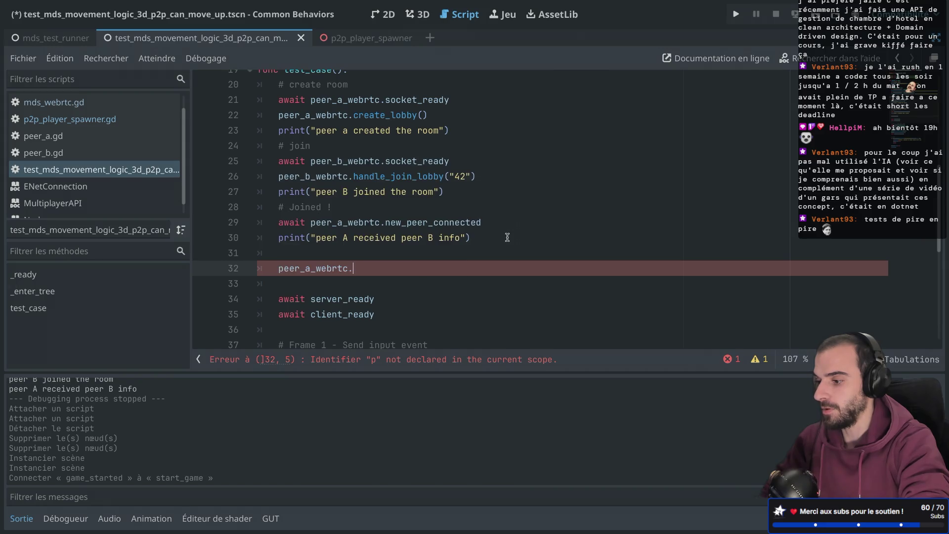
key(Return)
key(ctrl+s)
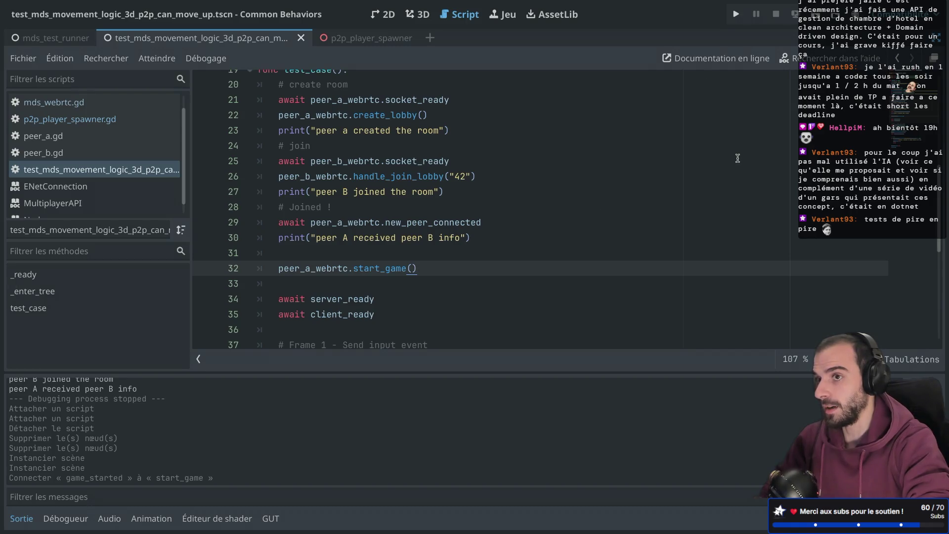
click(816, 15)
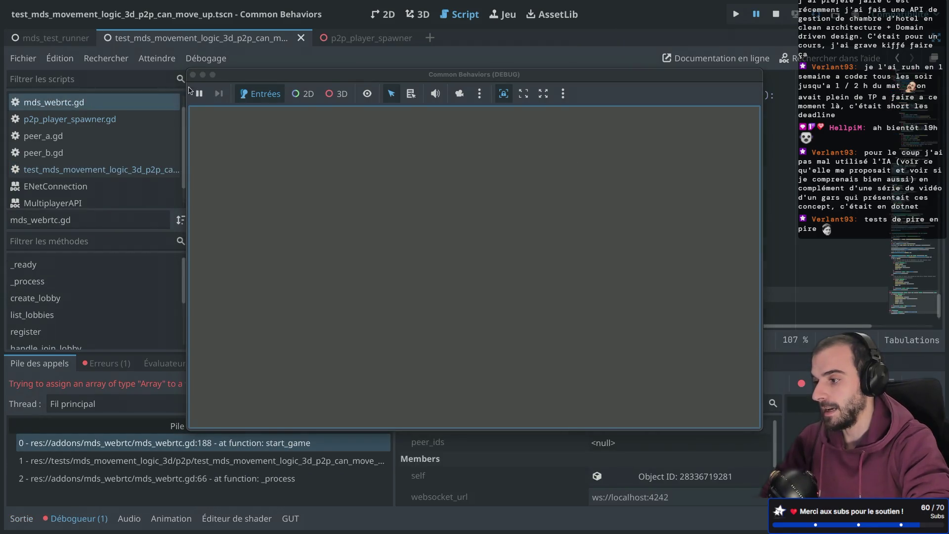
click(193, 76)
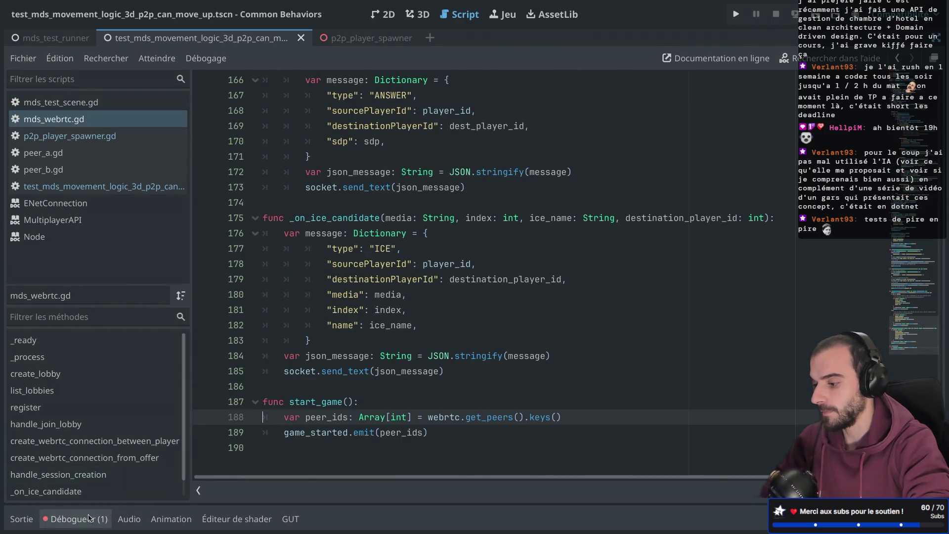
Step: Initialize peer_ids on line 188 as an empty array []
click(110, 364)
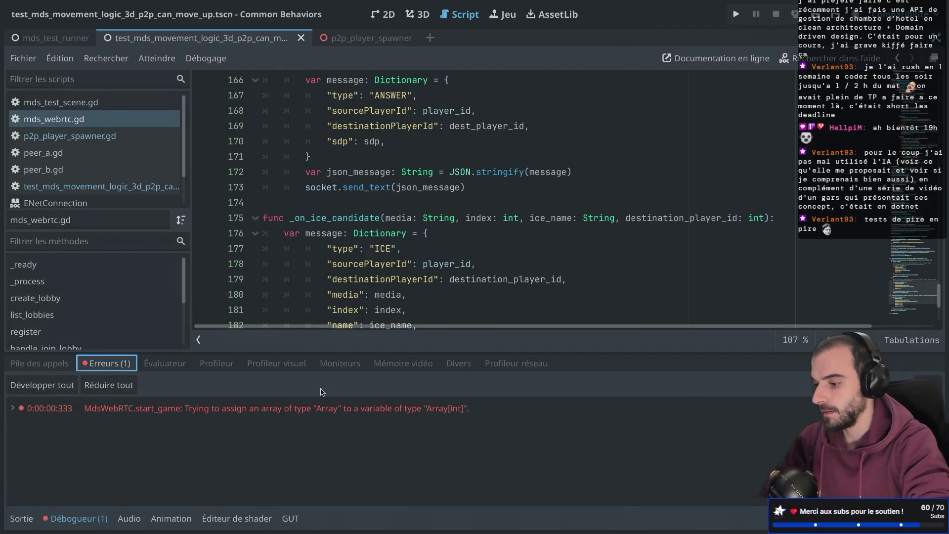
scroll(367, 263, down, 3)
click(366, 262)
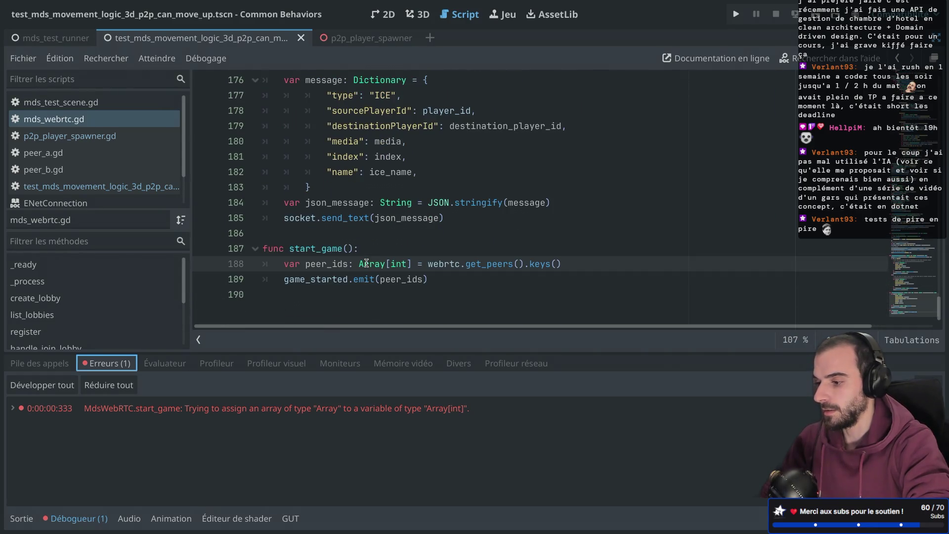
click(428, 264)
text([])
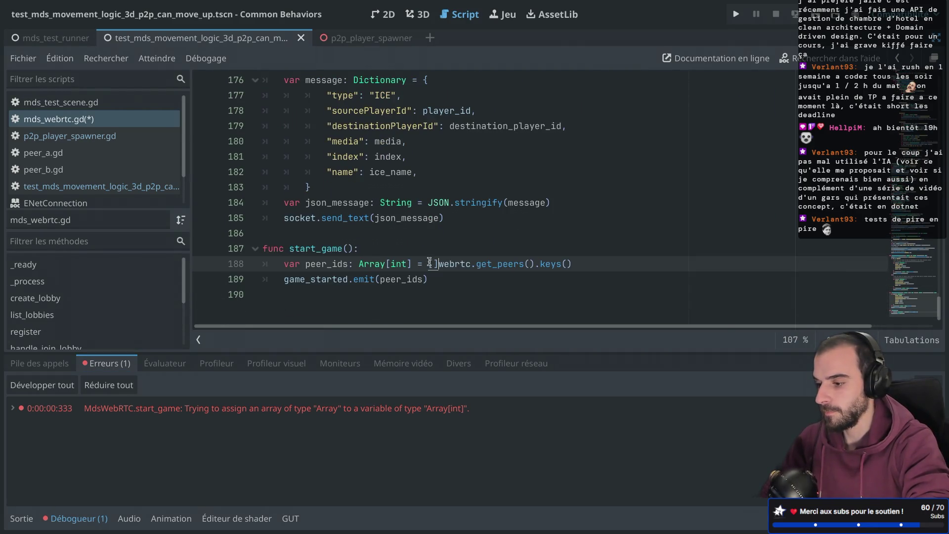
key(Return)
Step: Turn line 189 into a peer_ids.assign(...) call
key(ctrl+shift+Right)
text(pe)
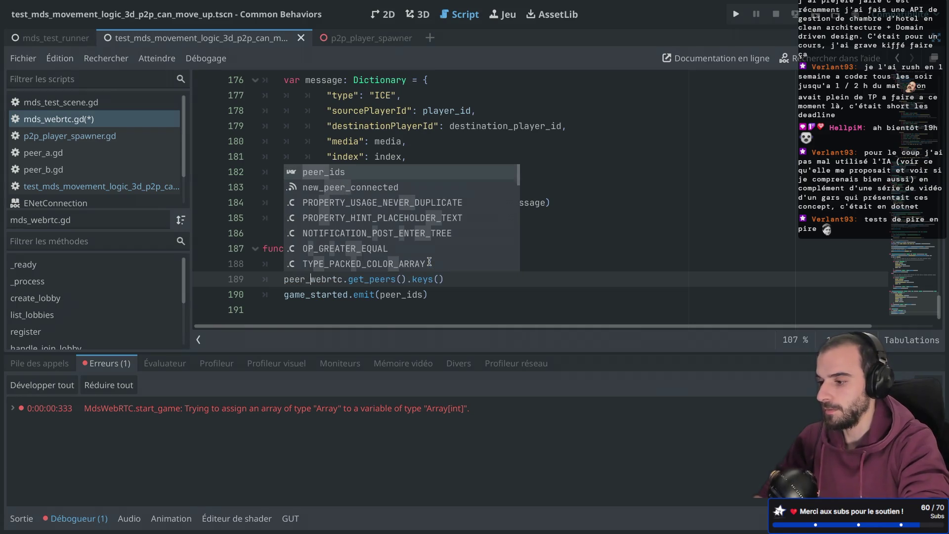
key(Return)
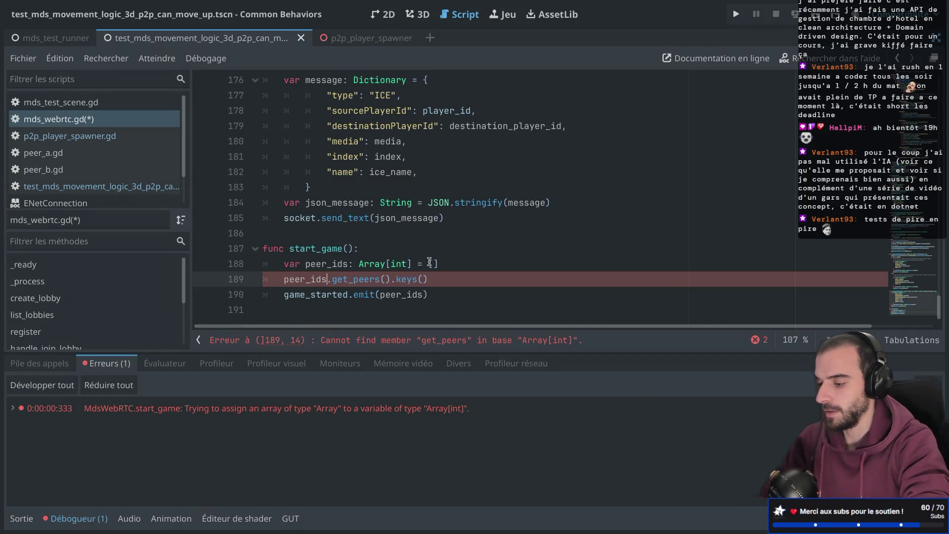
text(.ass)
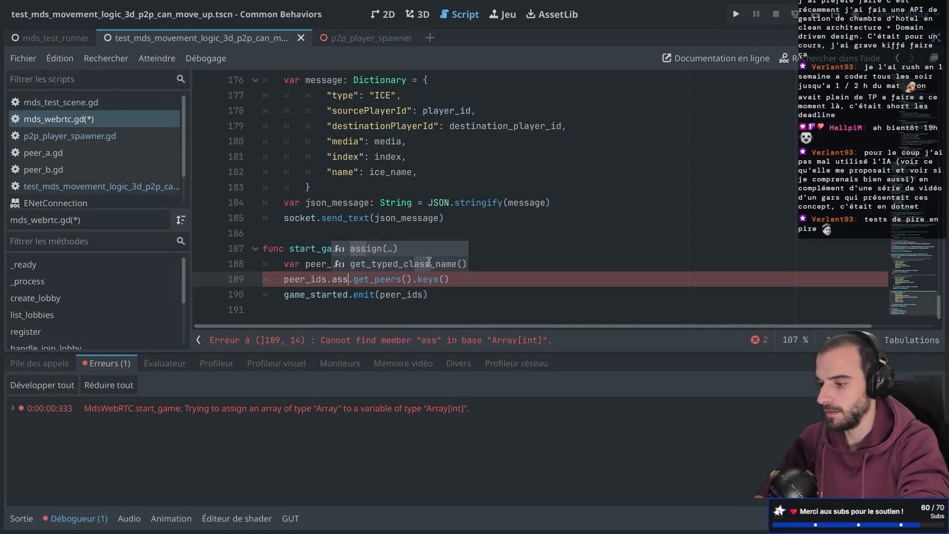
key(Return)
key(Escape)
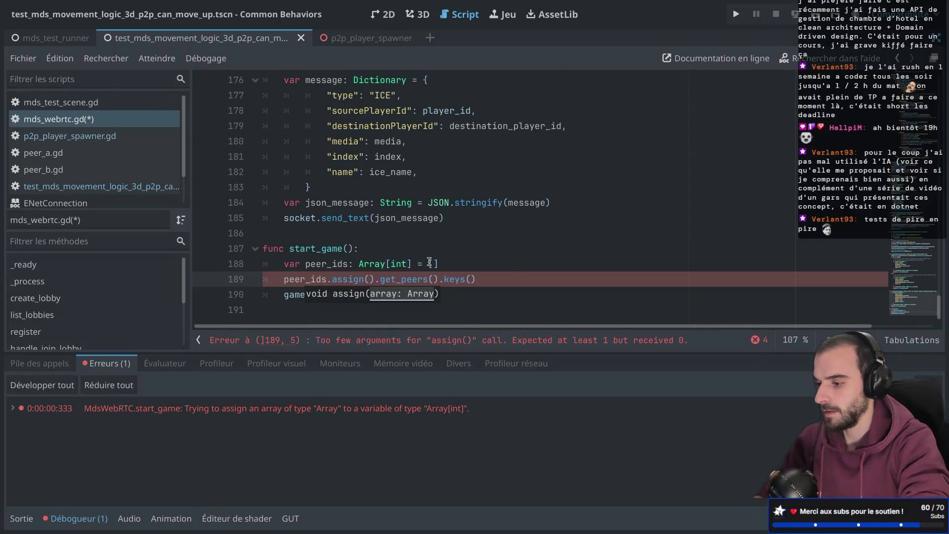
key(Delete)
click(495, 282)
text())
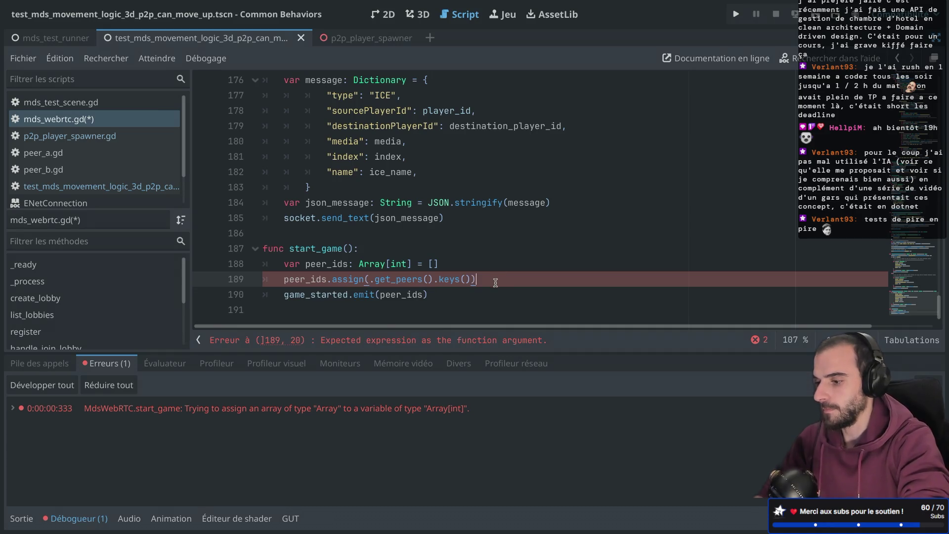
Step: Pass webrtc.get_peers().keys() into assign, check the get_peers docs, and run the scene
click(370, 280)
text(web)
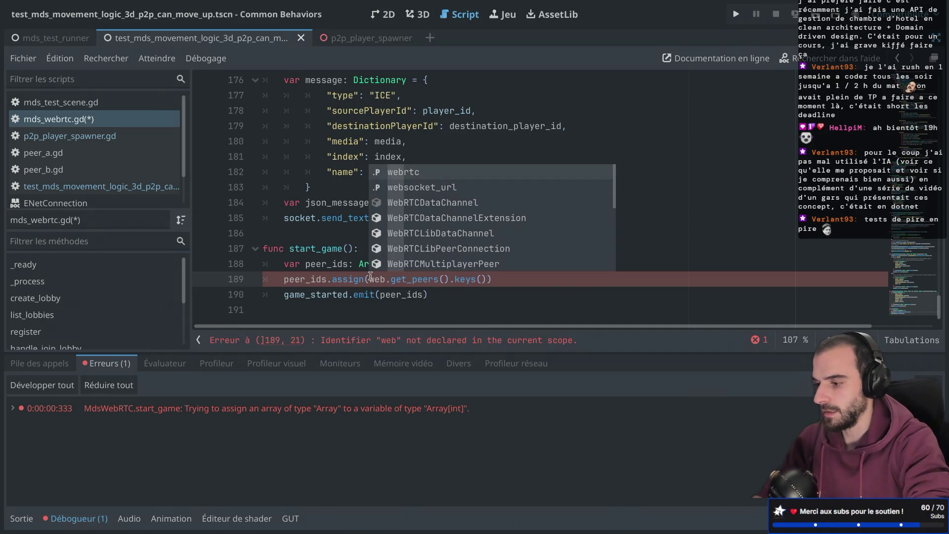
key(Return)
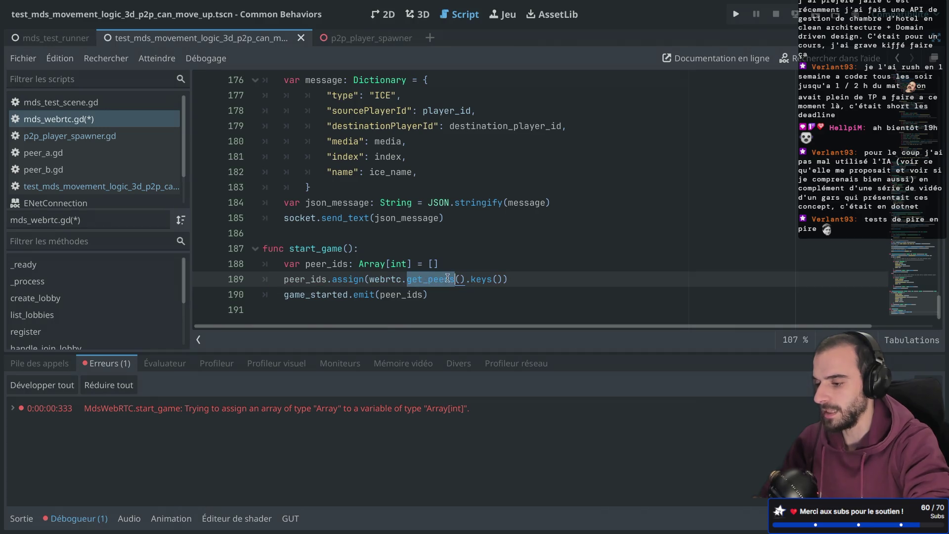
ctrl+click(426, 280)
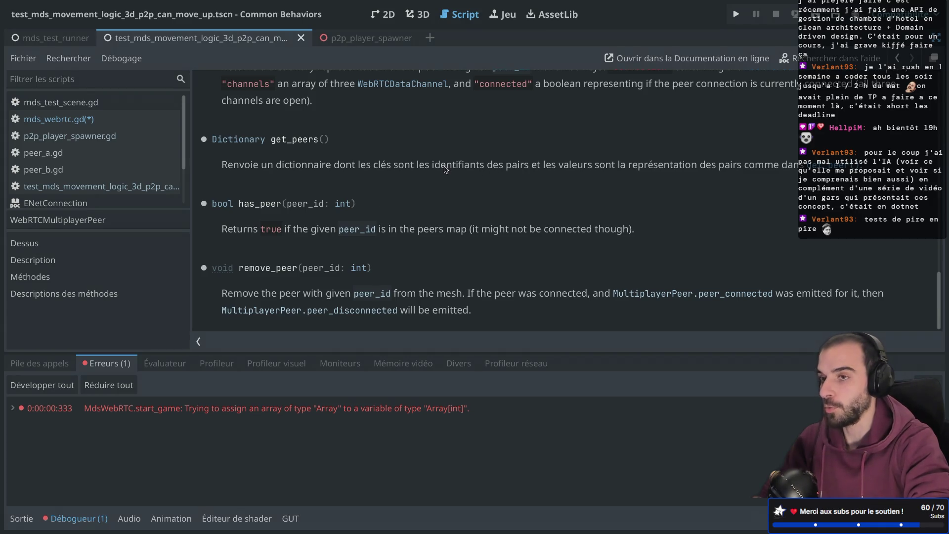
click(817, 16)
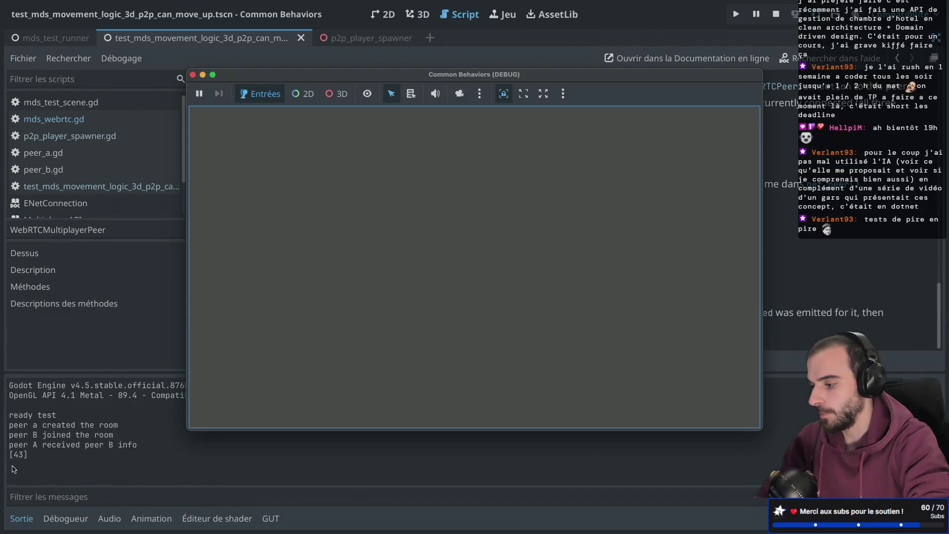
Step: Stop the run that printed [43], try [player_id] on line 188, rerun, and stop again
drag(39, 457, 16, 454)
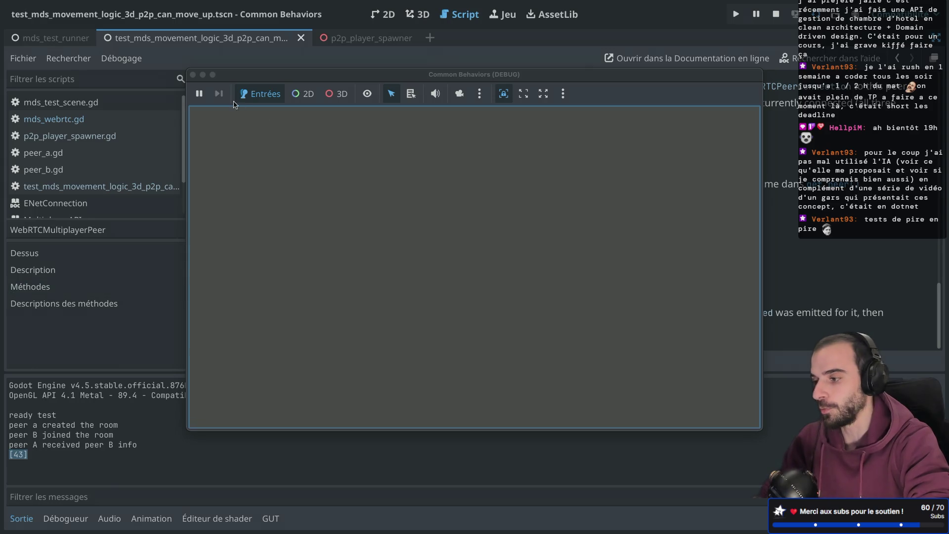
click(194, 75)
key(ctrl+w)
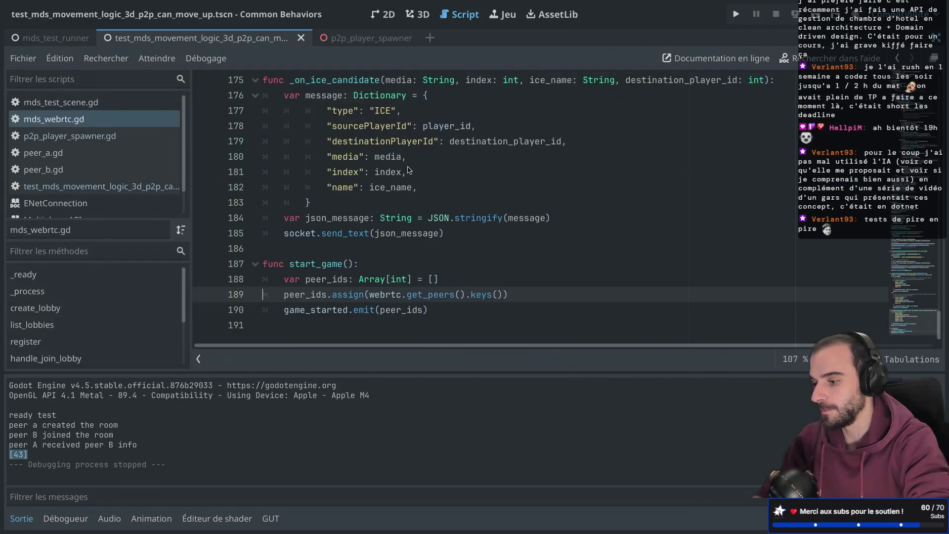
click(433, 278)
text(play)
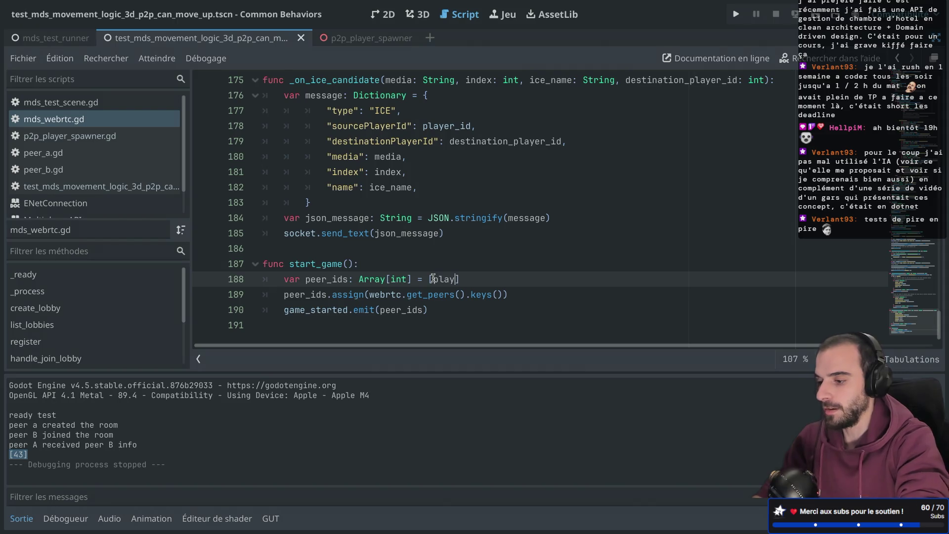
key(Return)
key(ctrl+s)
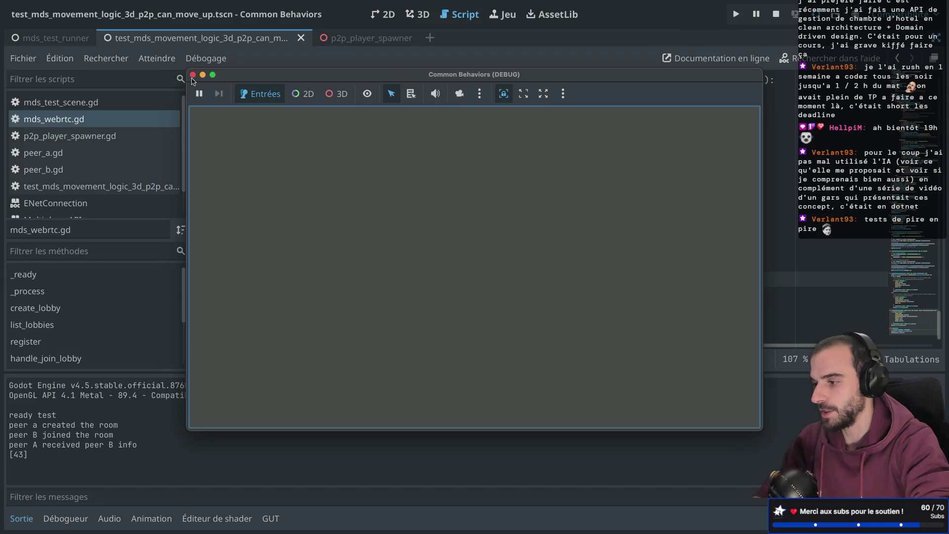
click(192, 75)
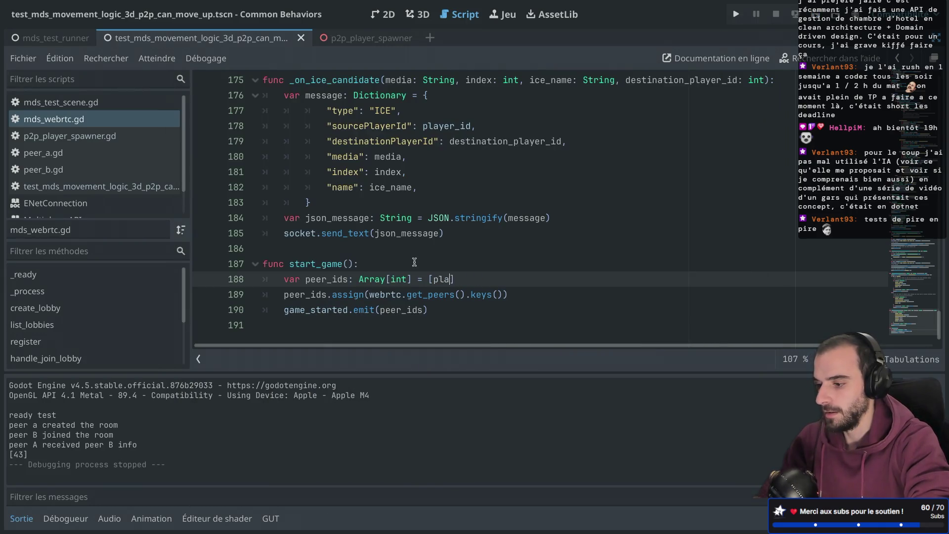
click(531, 301)
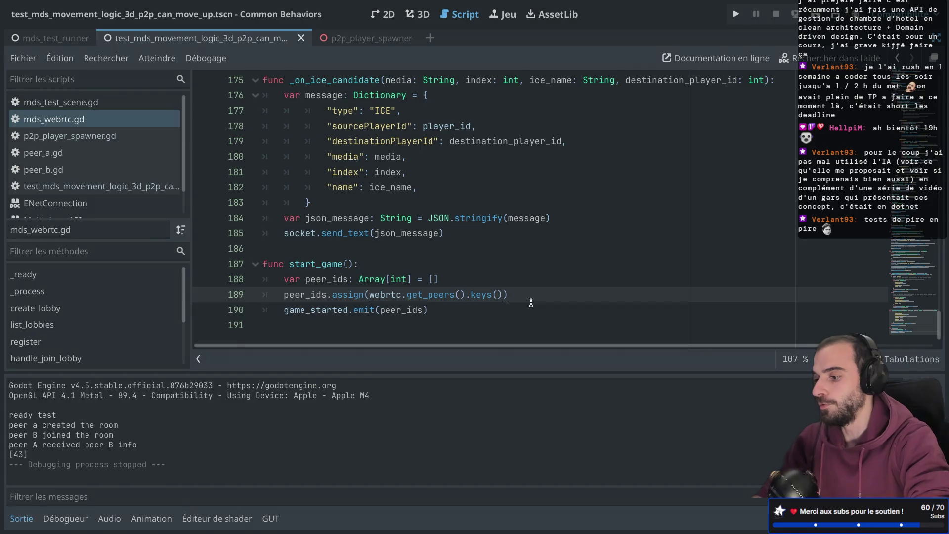
Step: Add peer_ids.push_front(player_id) after line 189 in start_game and save the script
key(Return)
text(p)
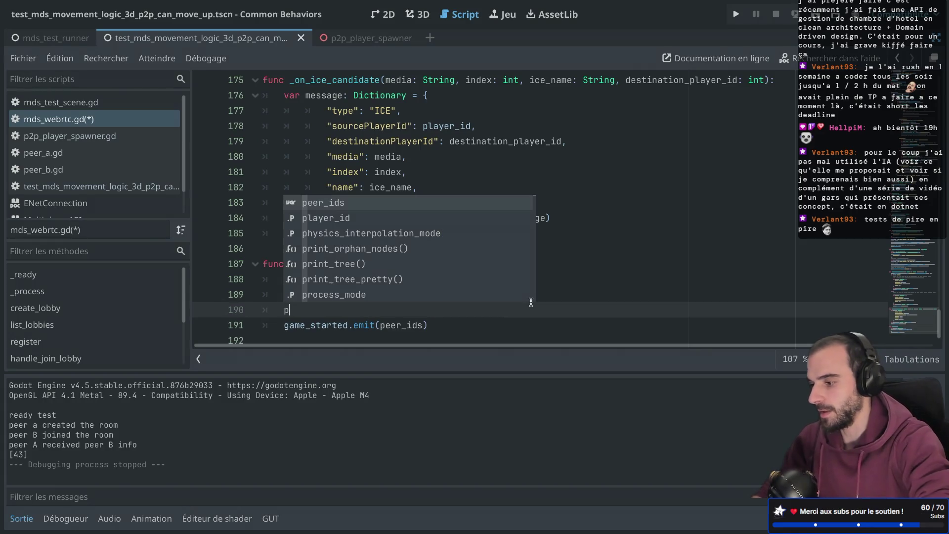
key(Return)
text(push)
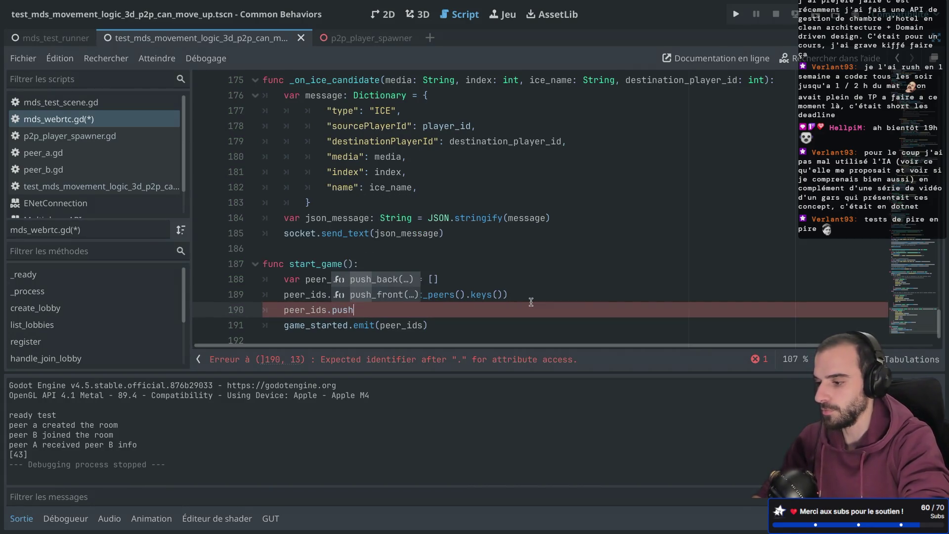
key(Down)
key(Return)
text(peer)
key(Return)
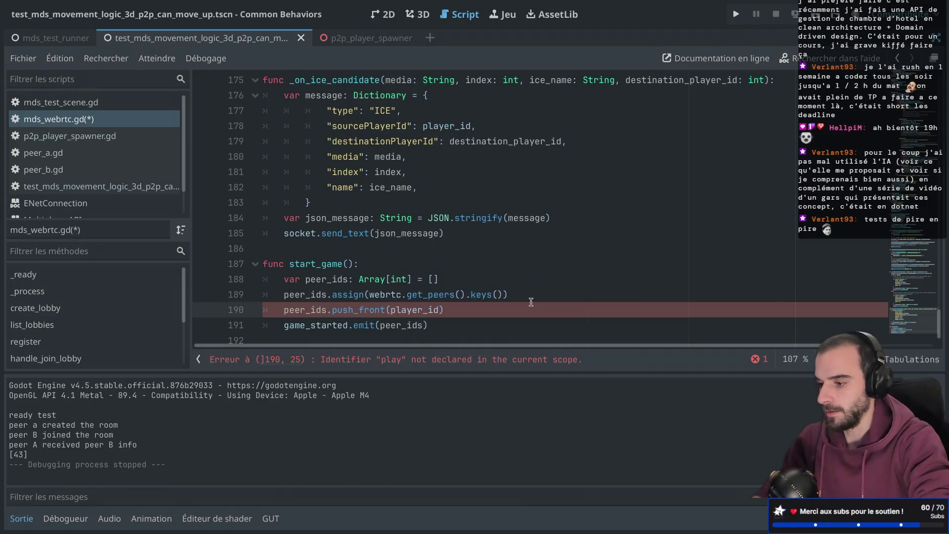
key(ctrl+s)
Step: Run the test scene, which prints [42, 43], stop it, and leave distraction-free mode
click(816, 20)
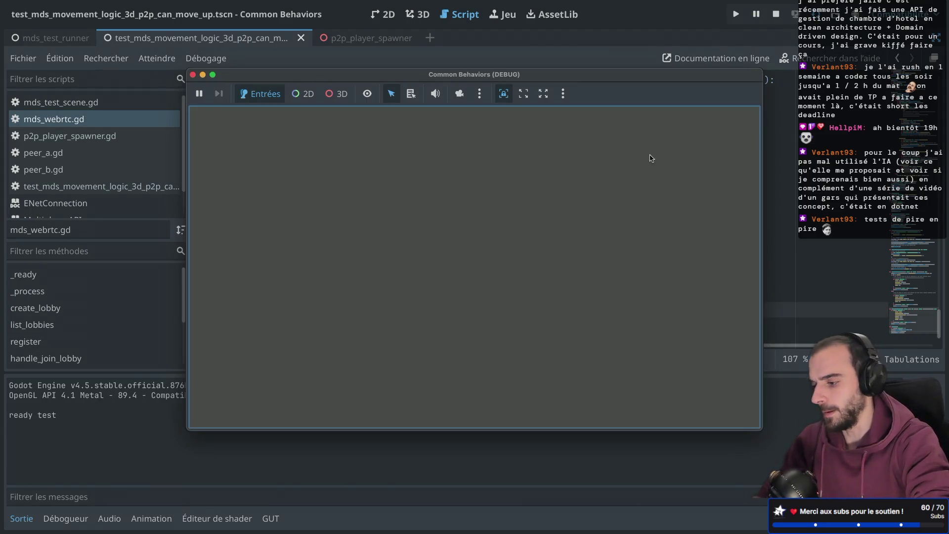
click(14, 461)
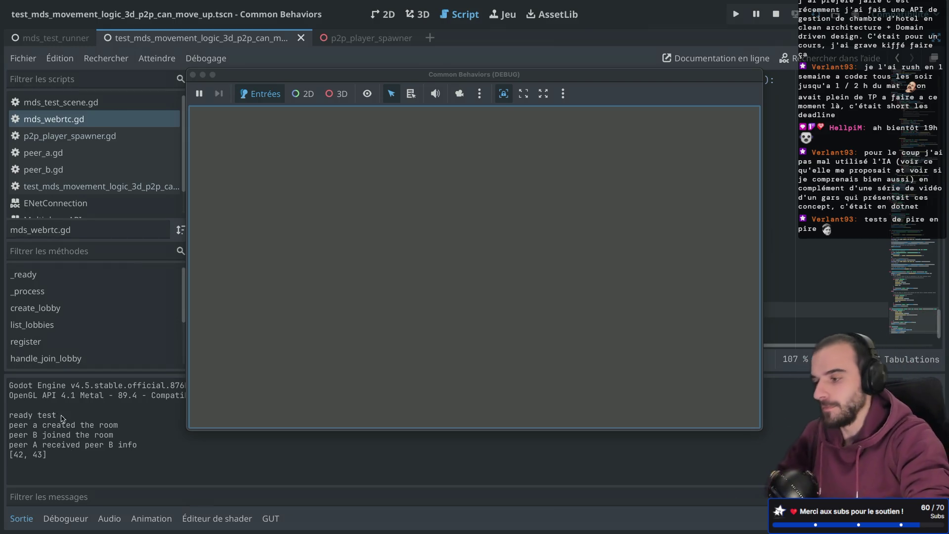
click(193, 75)
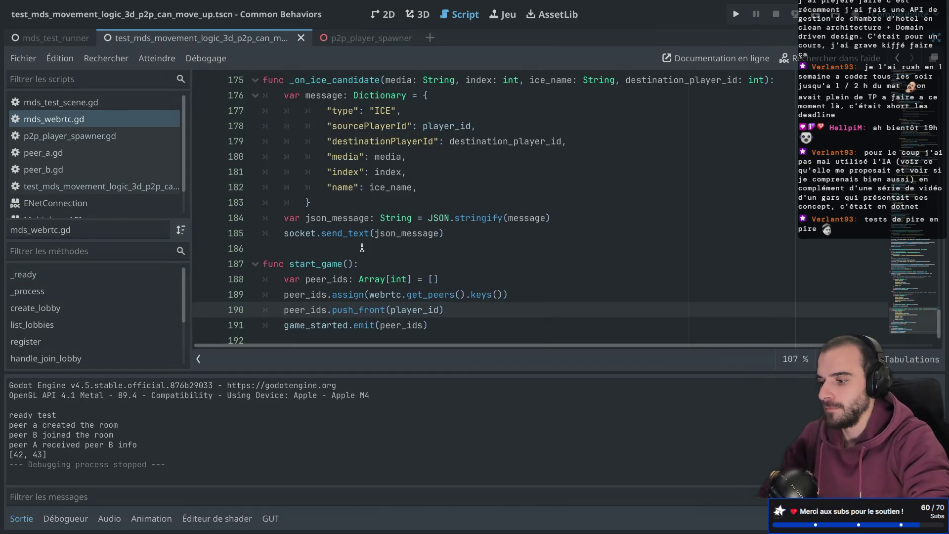
click(383, 245)
scroll(383, 246, down, 1)
click(436, 245)
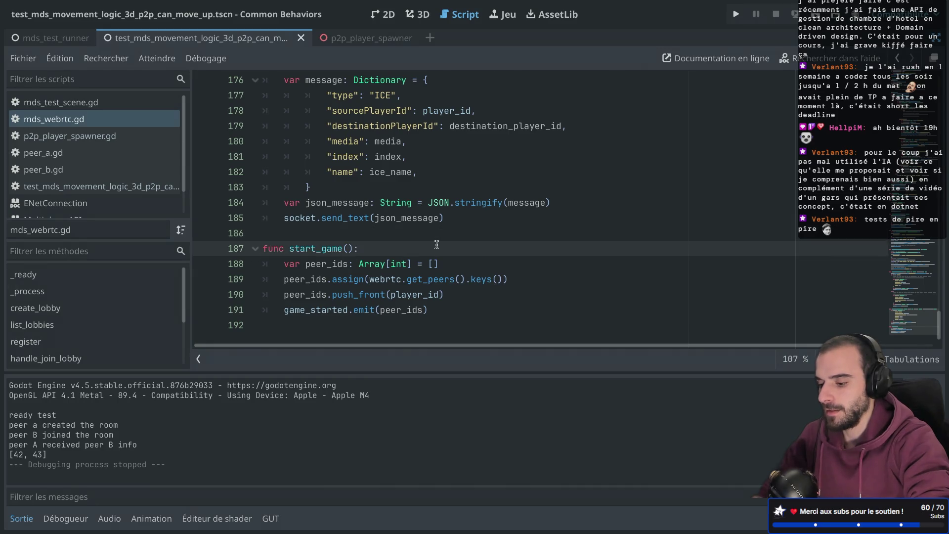
key(super+ctrl+d)
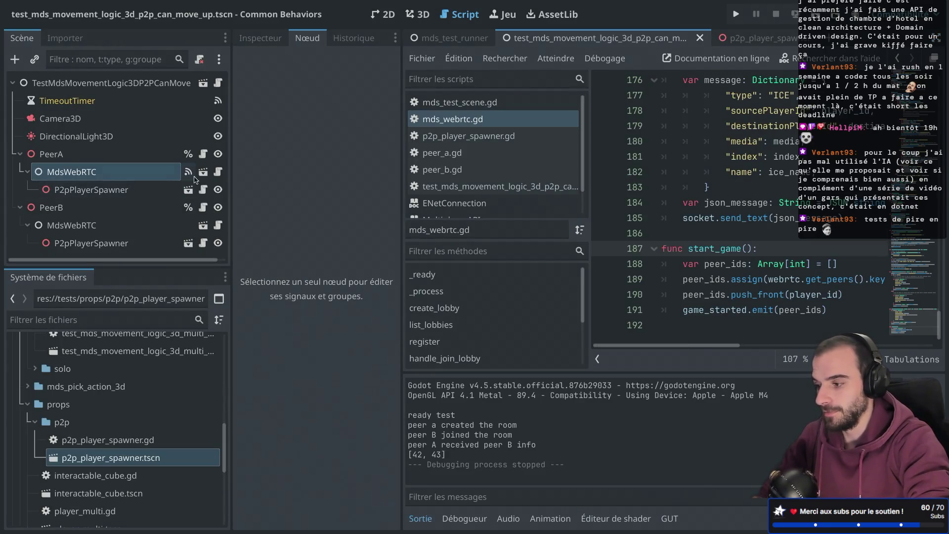
Step: Show p2p_player_spawner.gd, open the p2p_player_spawner.tscn scene and select its MultiplayerSpawner node
click(487, 136)
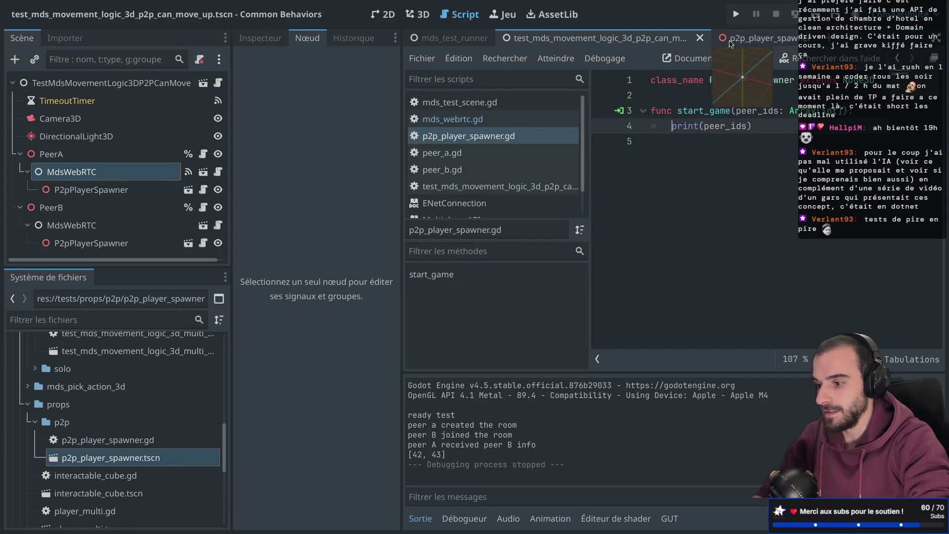
click(746, 42)
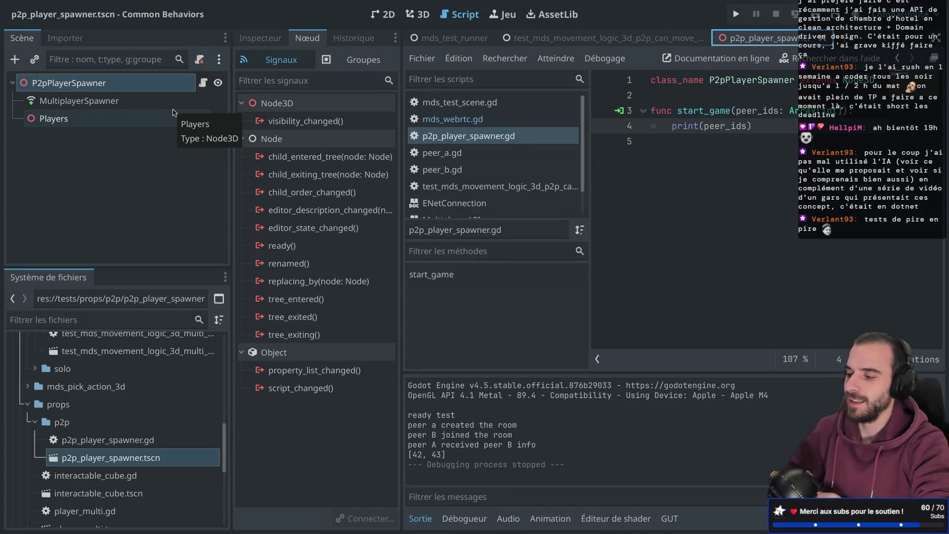
click(157, 102)
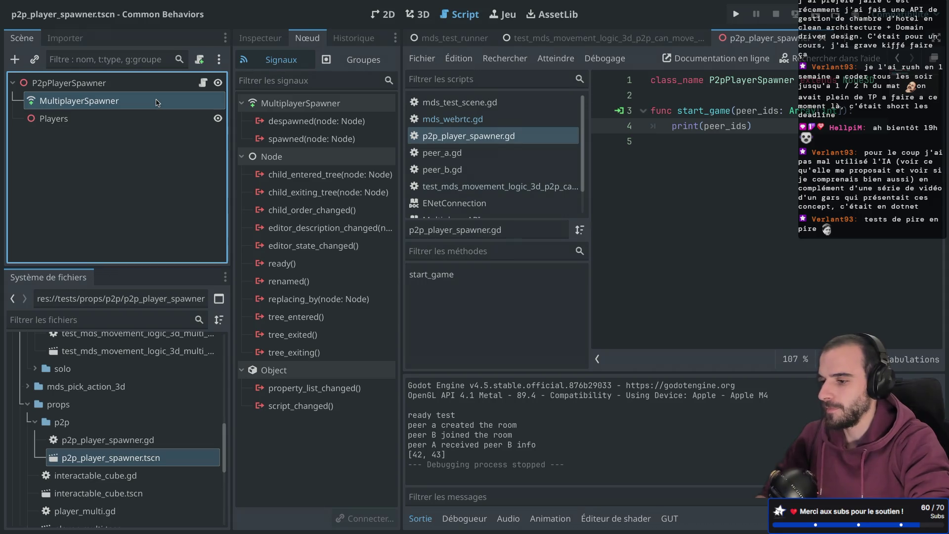
right_click(157, 102)
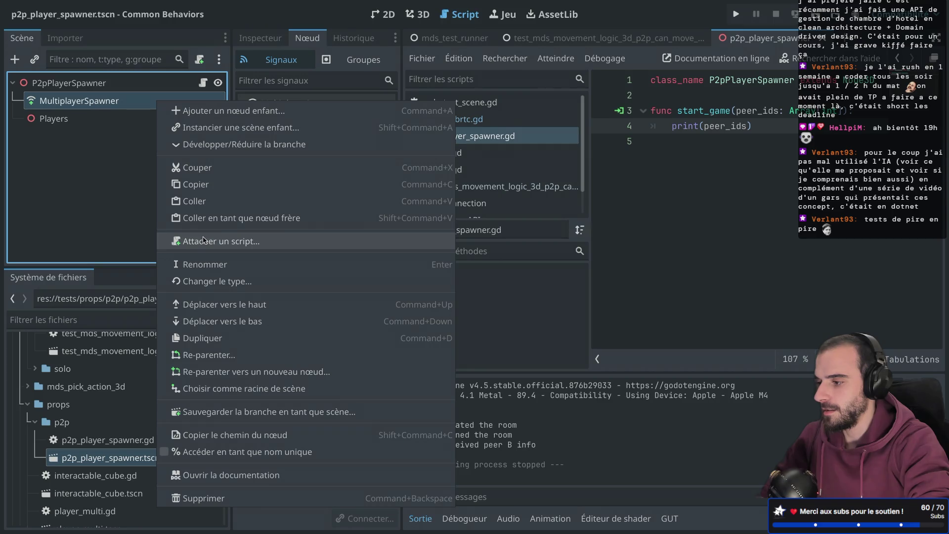
Step: Rename the MultiplayerSpawner node to PlayerSpawner
click(133, 194)
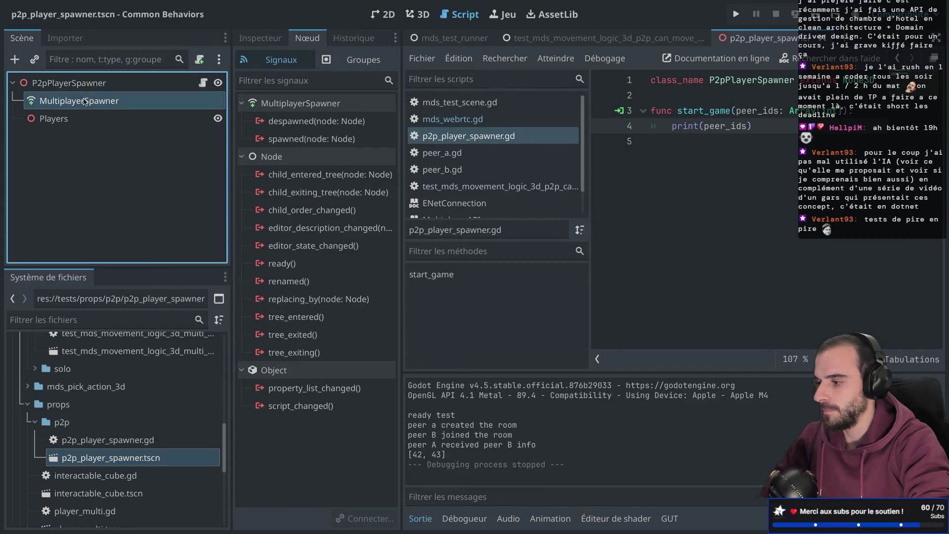
double_click(85, 101)
click(93, 99)
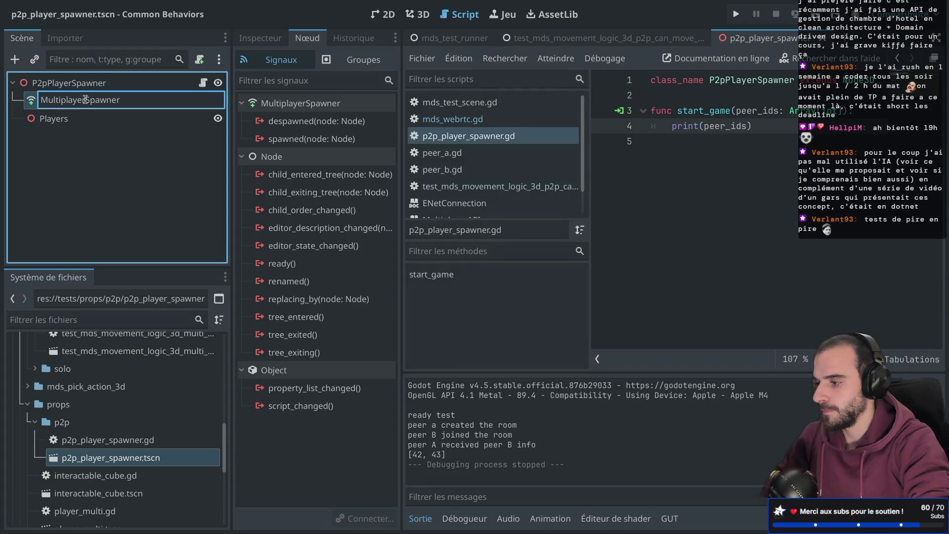
drag(85, 100, 1, 102)
key(BackSpace)
text(Player)
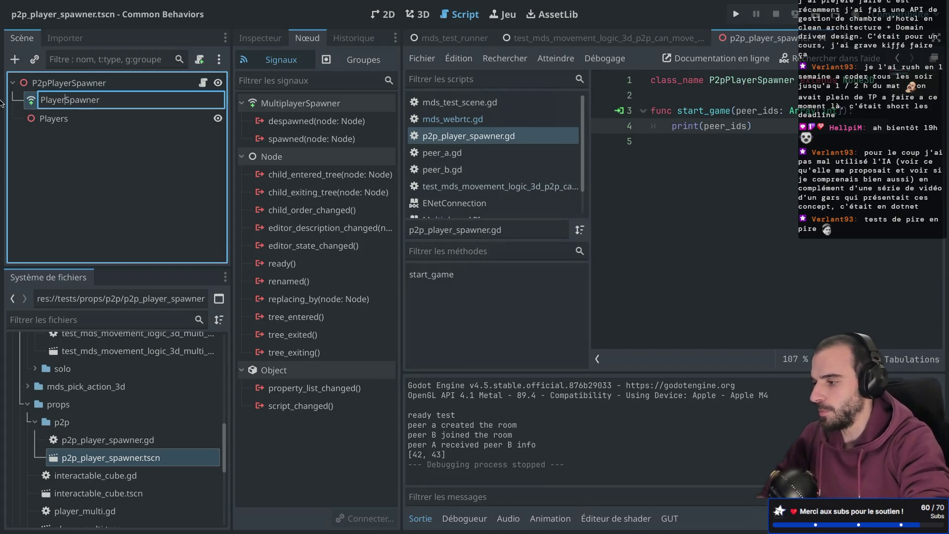
key(Return)
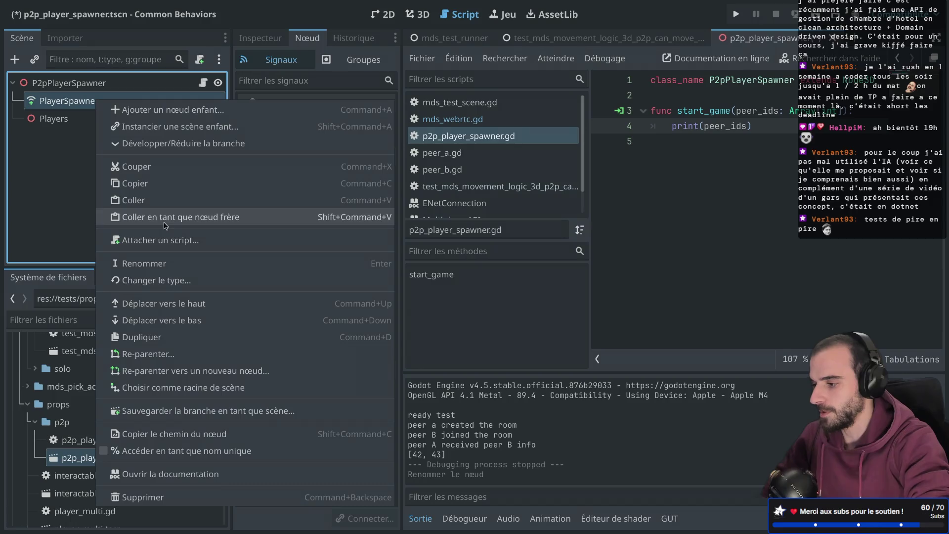
Step: Attach a new player_spawner.gd script extending MultiplayerSpawner to PlayerSpawner
click(158, 240)
click(526, 367)
click(525, 366)
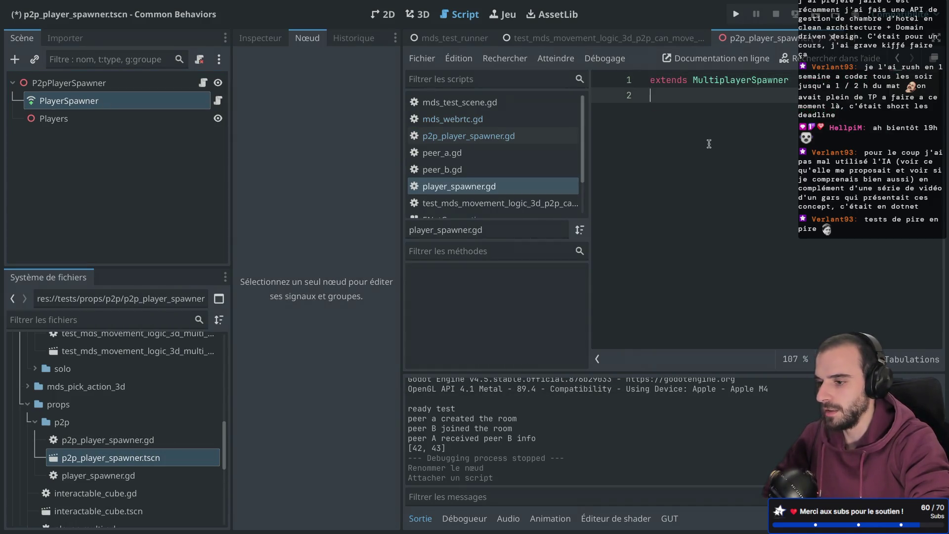
Step: Write func _enter_tree() that sets spawn_function = custom_spawn
text(func _enter)
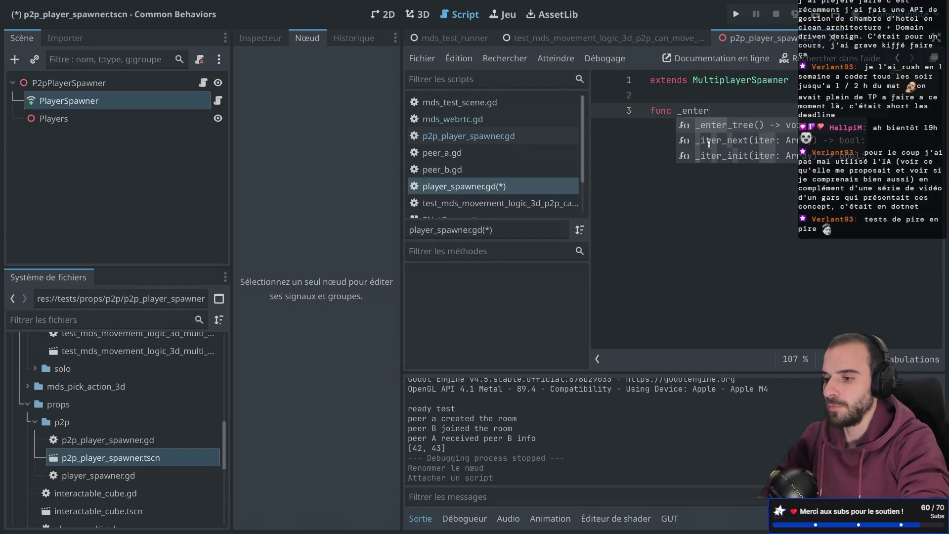
key(Return)
key(Return)
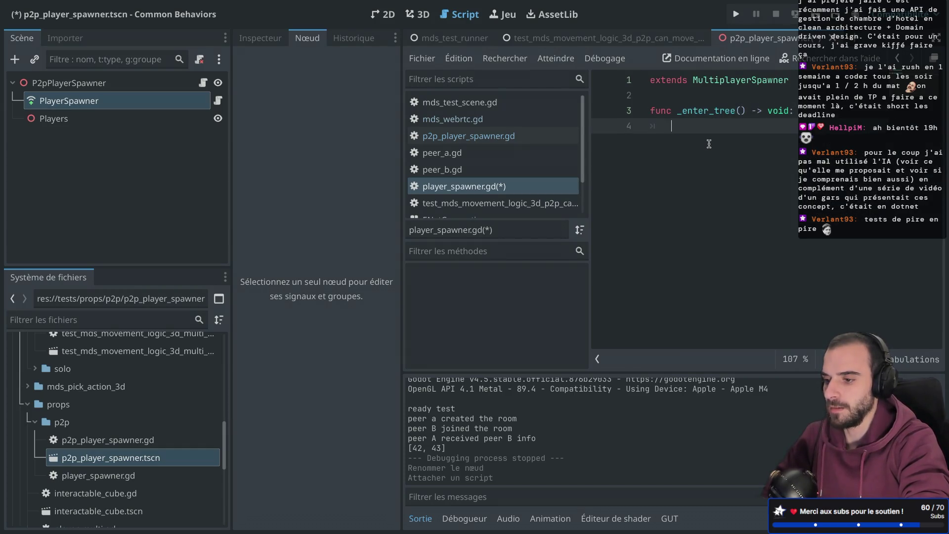
text(spaw)
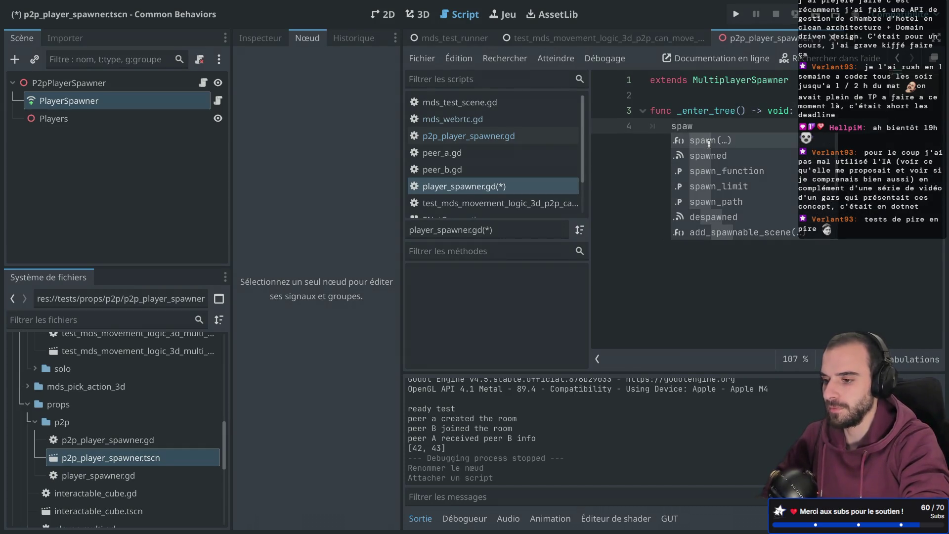
text(n_f)
key(Return)
text(= )
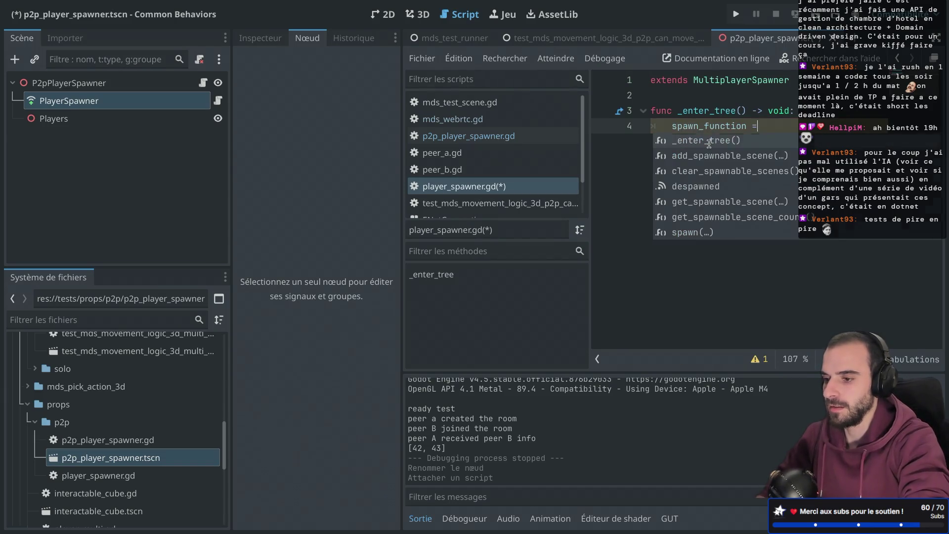
text(spawn)
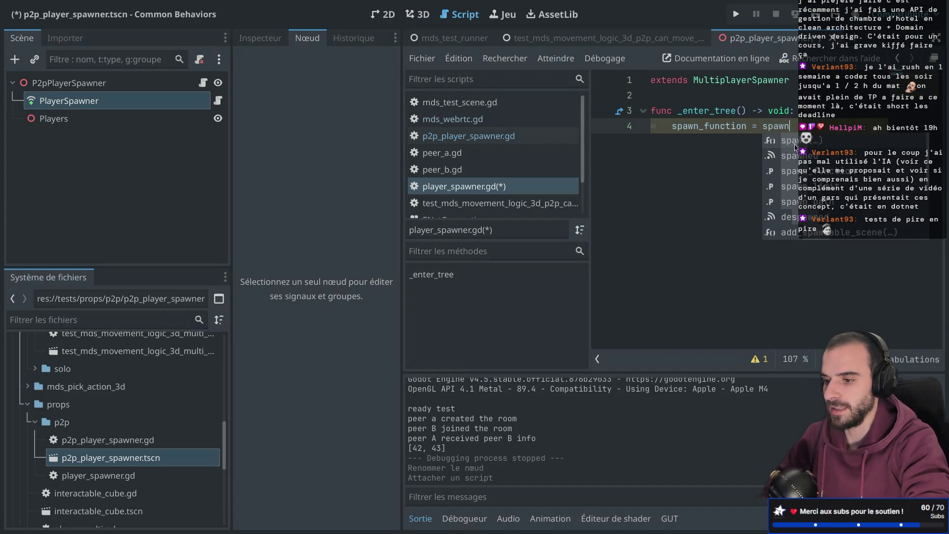
key(BackSpace)
key(BackSpace)
key(BackSpace)
key(BackSpace)
text(custom)
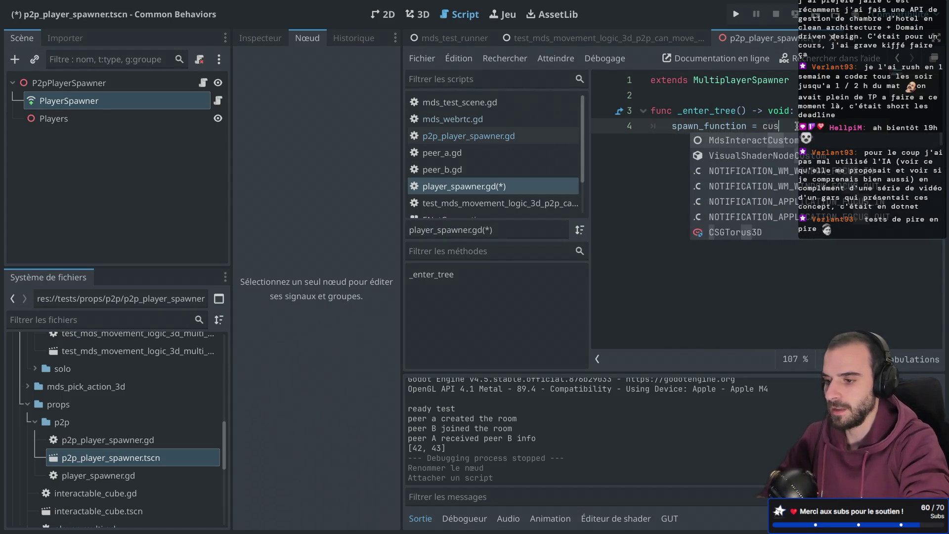
key(ctrl+shift+F11)
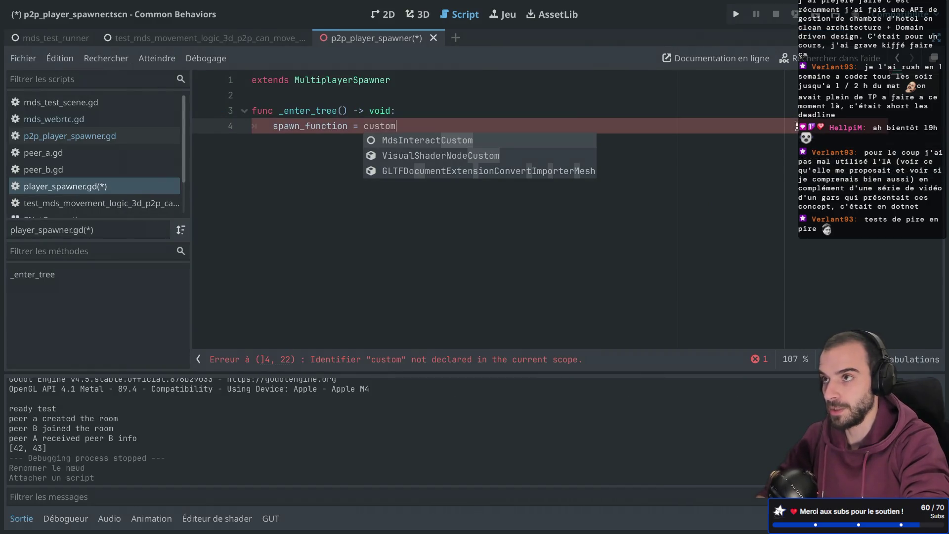
text(_spawn()
key(BackSpace)
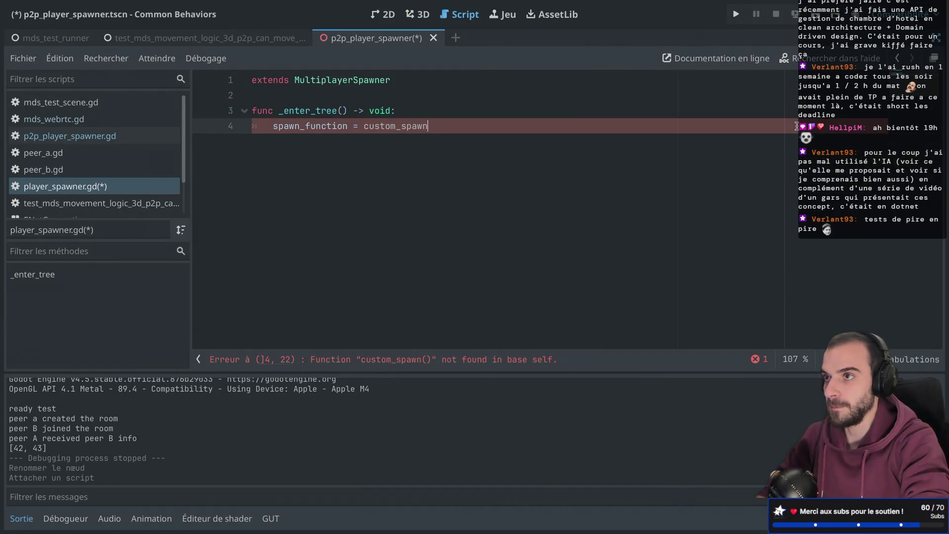
Step: Add a func custom_spawn() stub whose body is pass
key(Return)
key(Return)
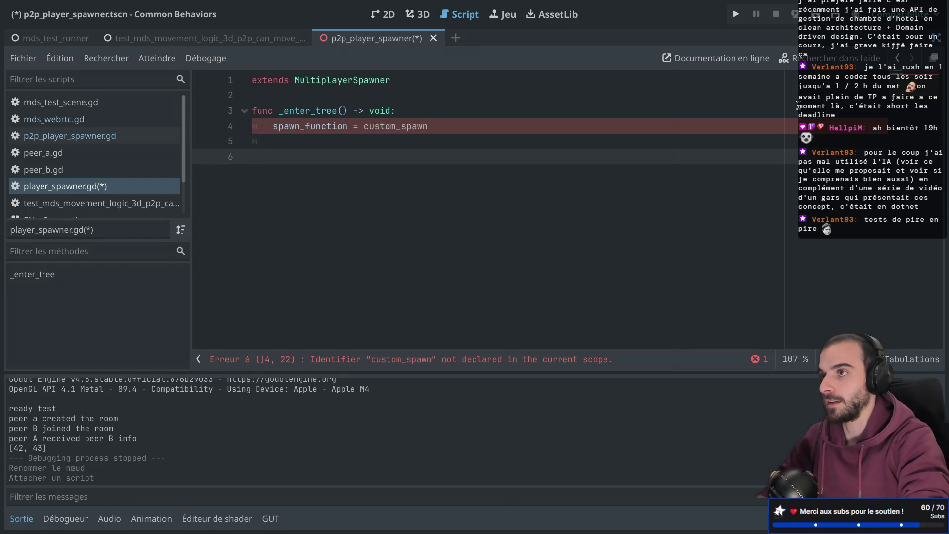
key(BackSpace)
key(BackSpace)
key(Return)
text(unc cus)
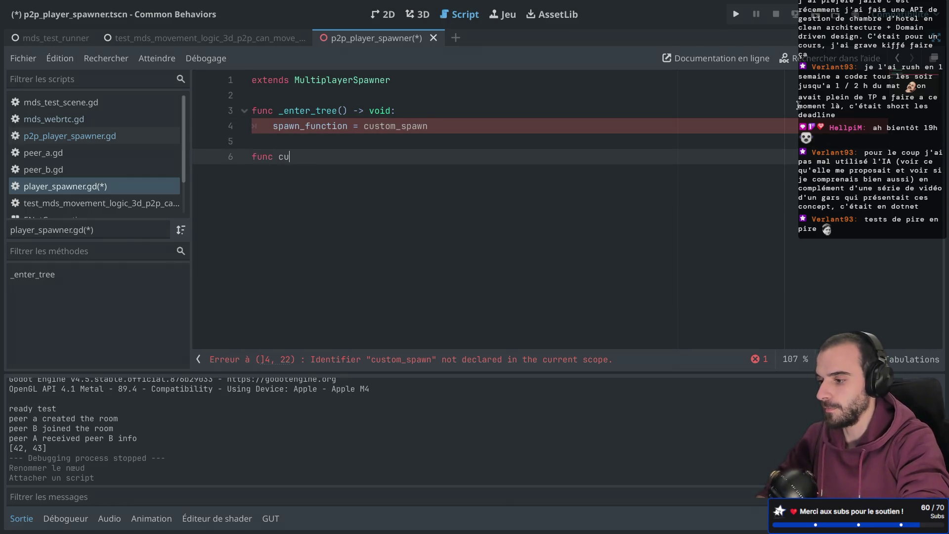
text(tom_)
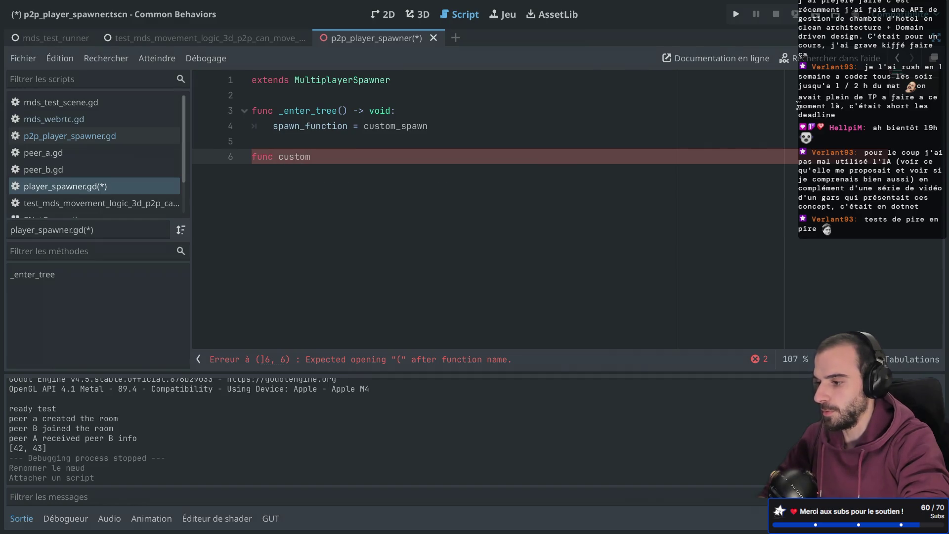
text(spawn():)
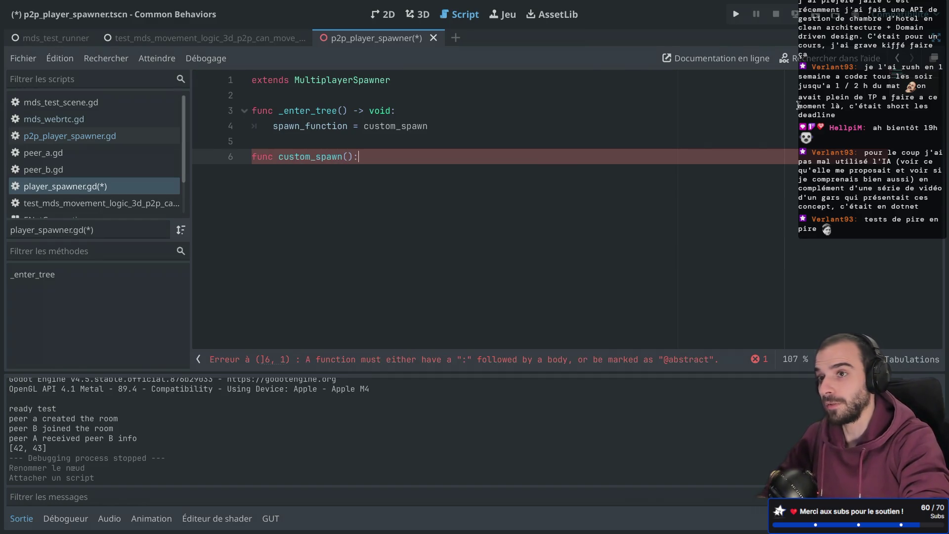
key(Left)
key(Right)
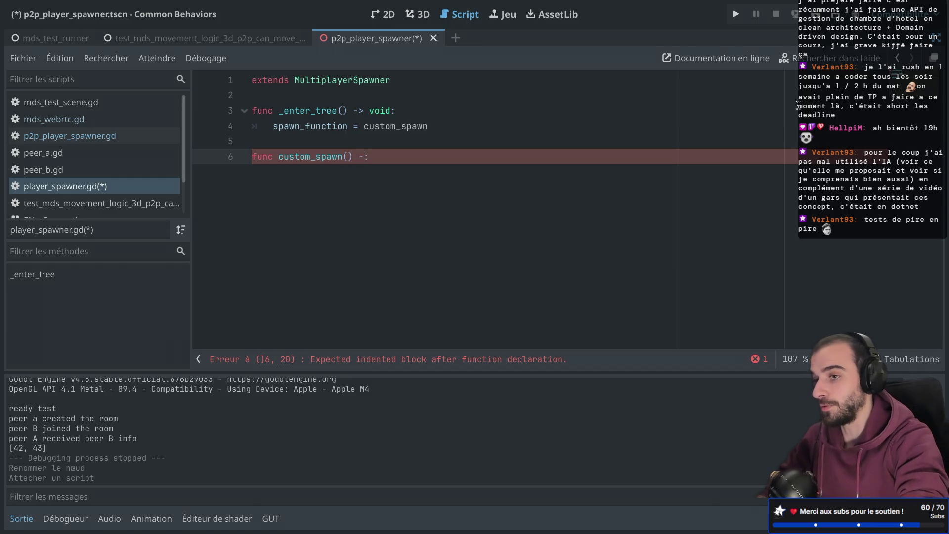
key(Return)
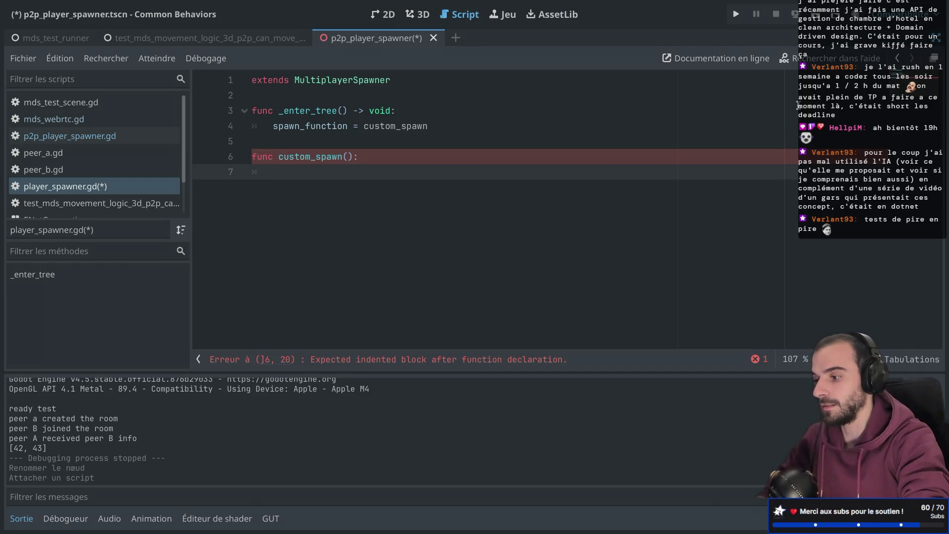
text(pass)
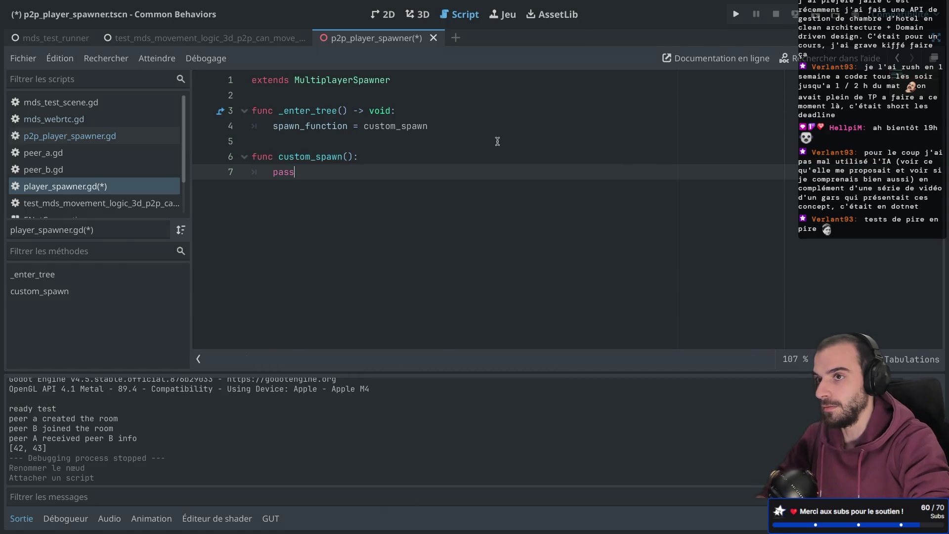
Step: Give custom_spawn a peer_id: int parameter and save player_spawner.gd
click(347, 157)
text(pee)
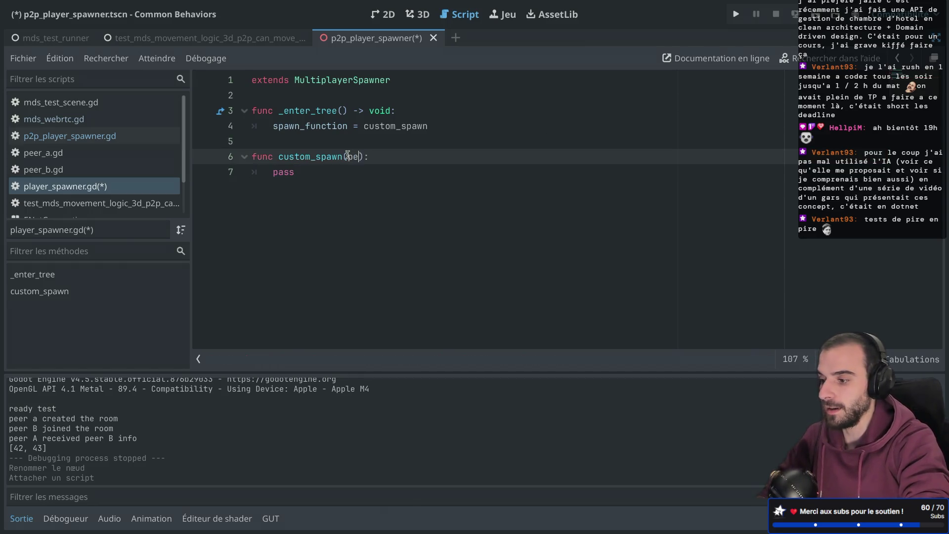
text(r_id:)
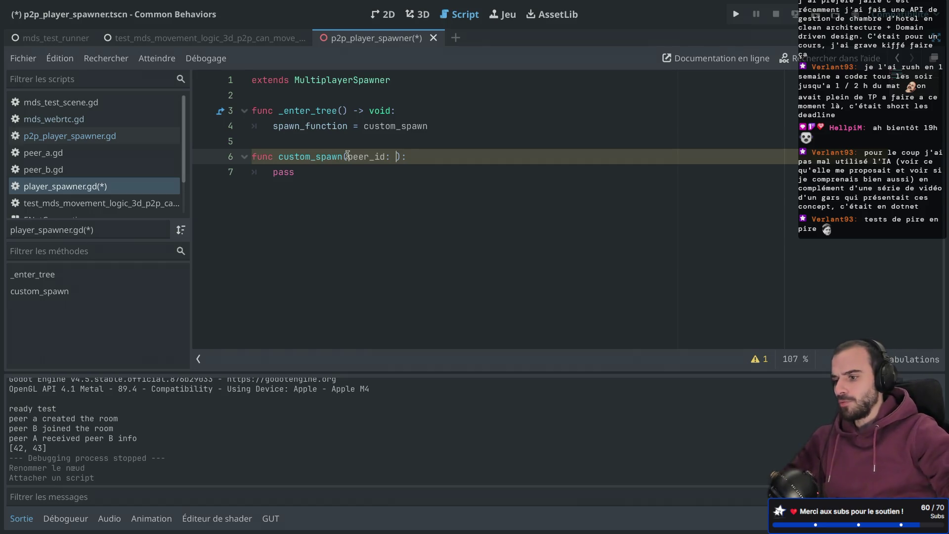
text(int)
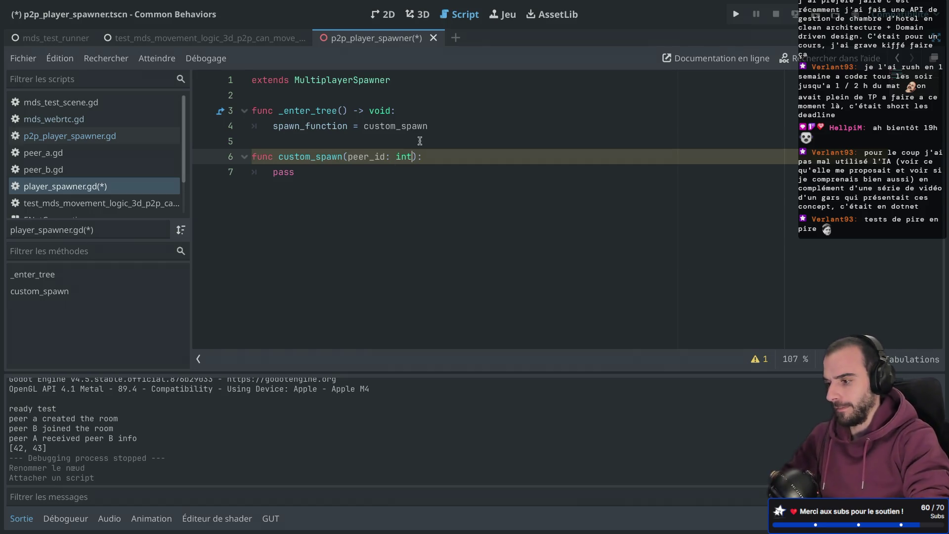
key(ctrl+s)
key(ctrl+shift+F11)
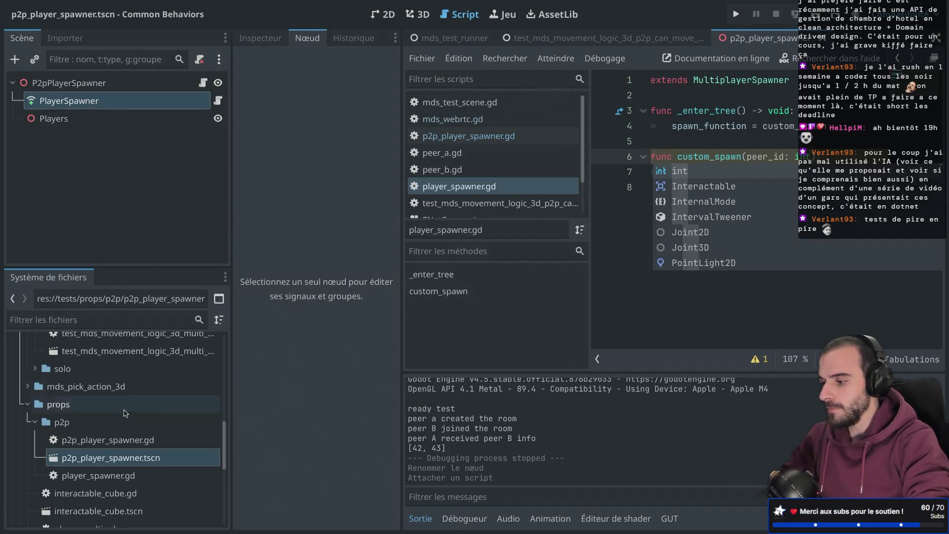
Step: Collapse the p2p folder and open player_multi.tscn, selecting its PlayerMulti root
scroll(124, 419, down, 3)
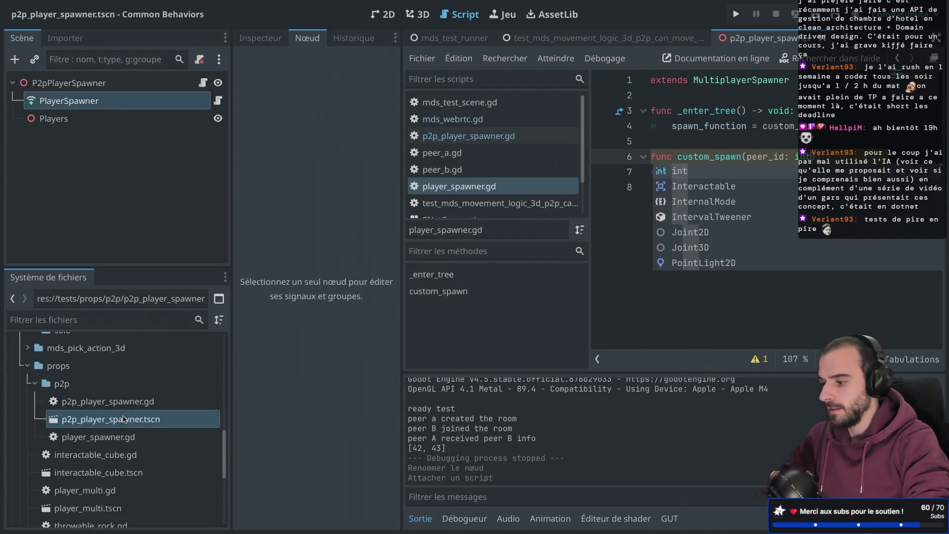
click(35, 384)
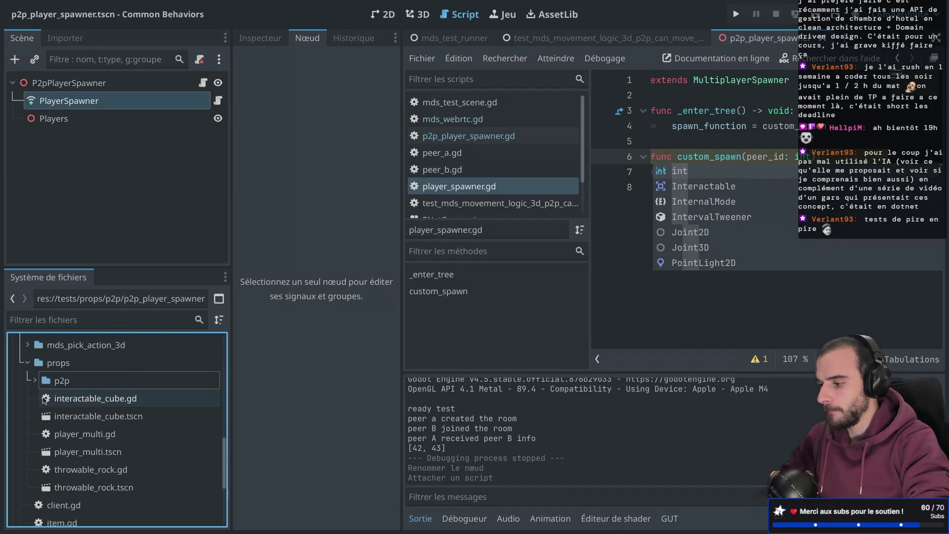
scroll(44, 400, down, 1)
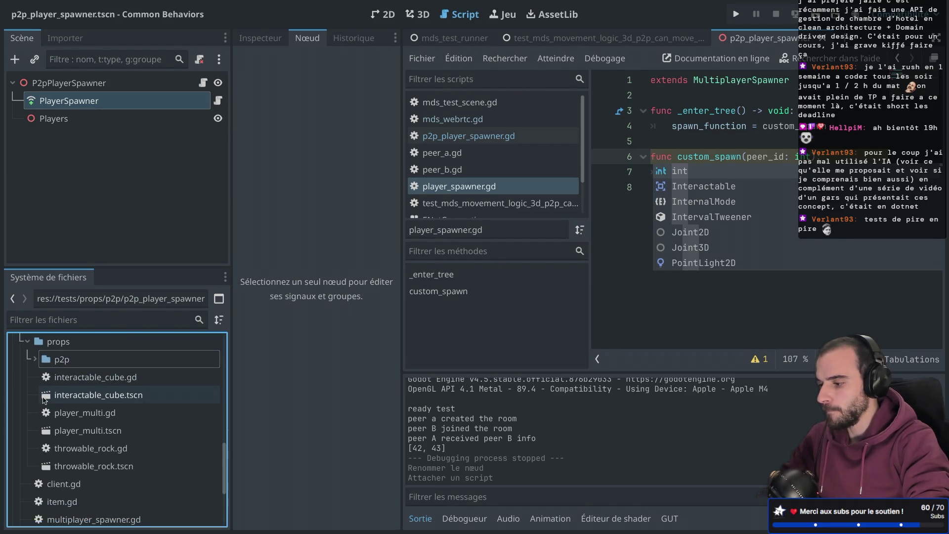
click(85, 433)
double_click(84, 435)
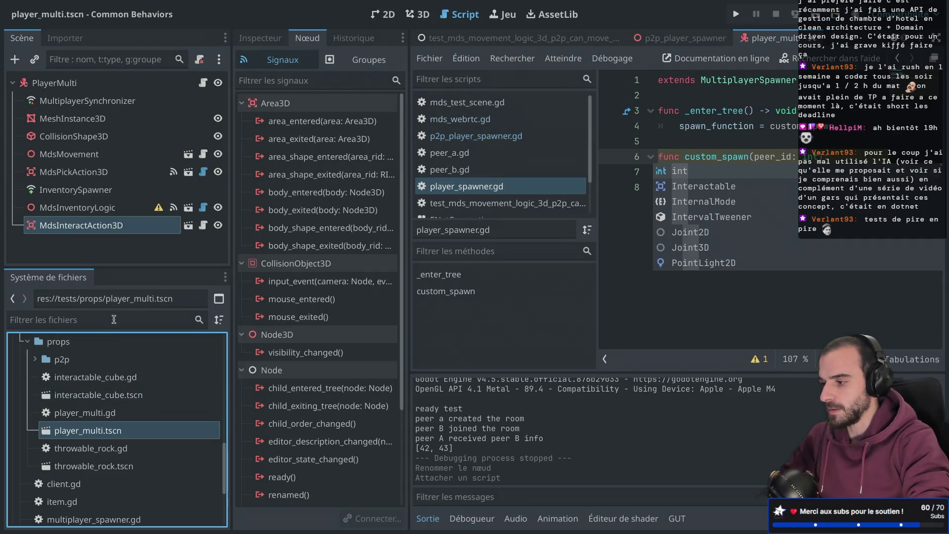
click(170, 86)
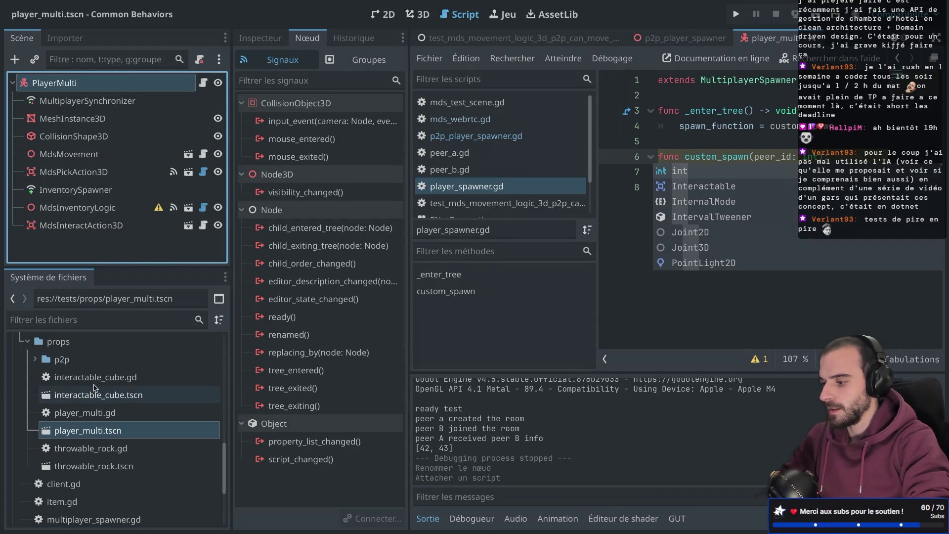
Step: In distraction-free mode, insert blank lines below extends MultiplayerSpawner in player_spawner.gd
key(super+ctrl+d)
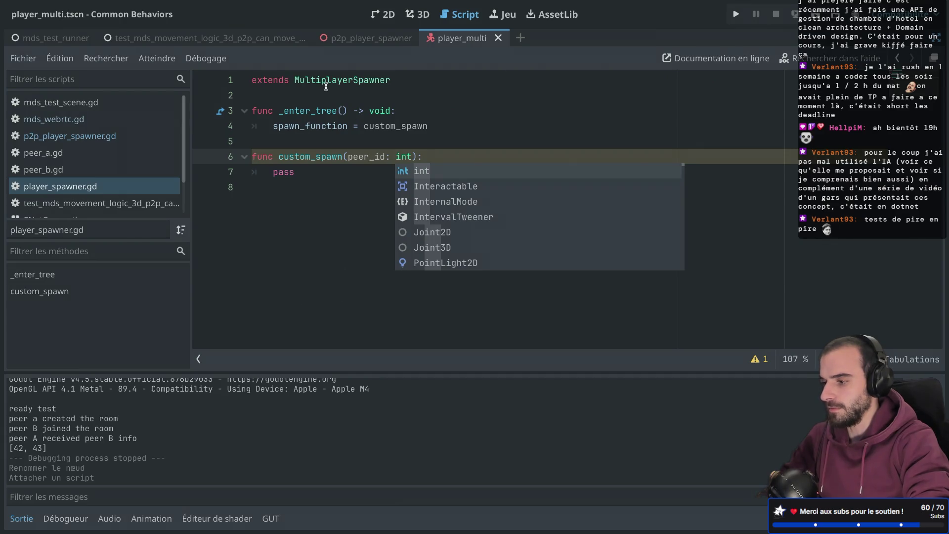
click(317, 94)
key(Return)
key(Return)
key(Up)
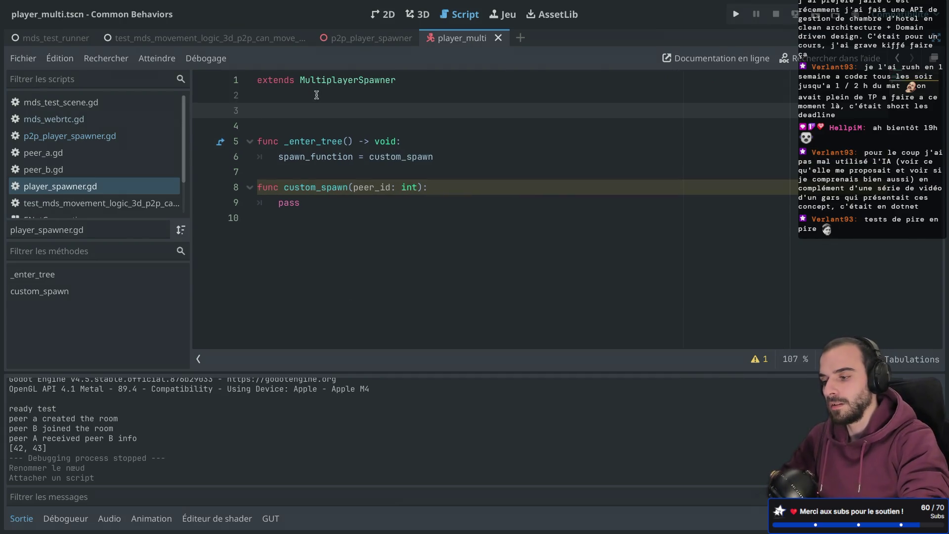
Step: Declare var player_scene: PackedScene = preload("res://tests/props/player_multi.tscn") and save
text(var player_scene: j)
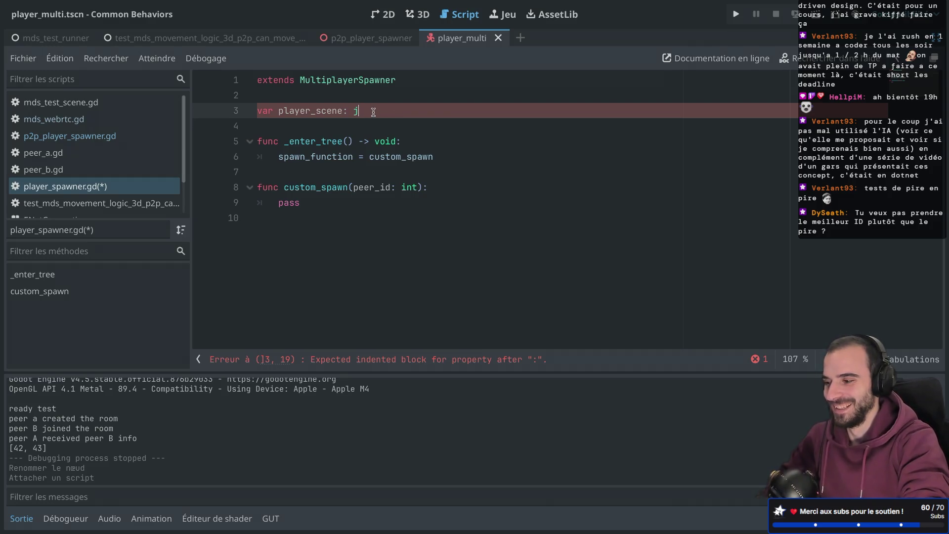
key(BackSpace)
key(BackSpace)
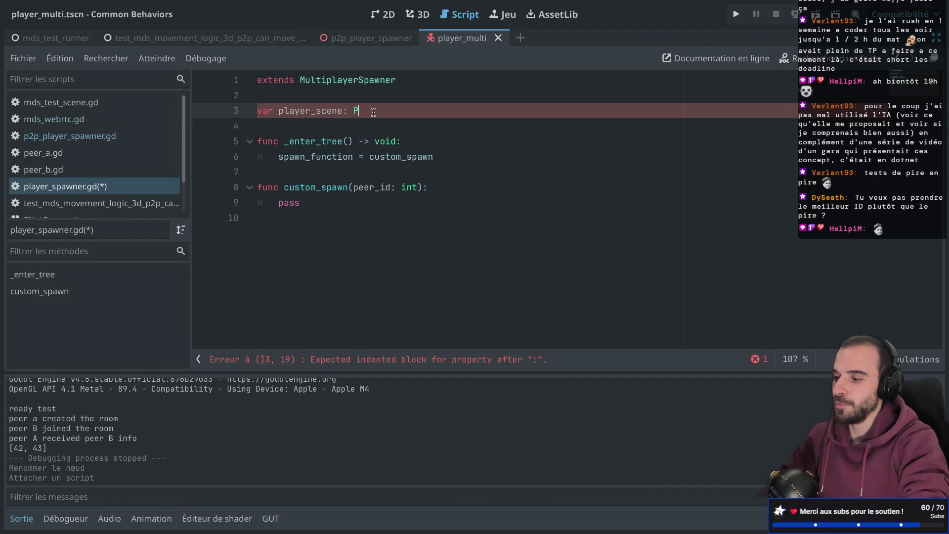
text(acked)
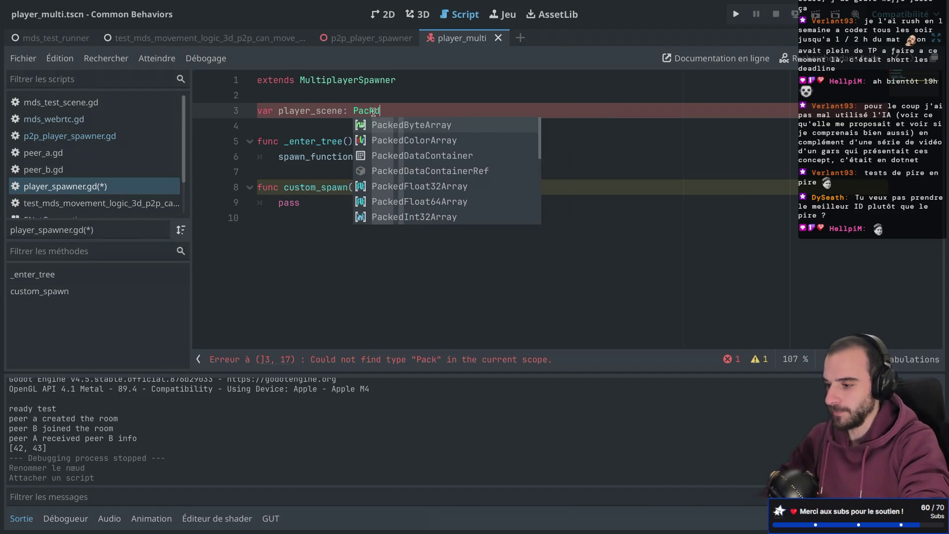
text(Sce)
key(Return)
text(= )
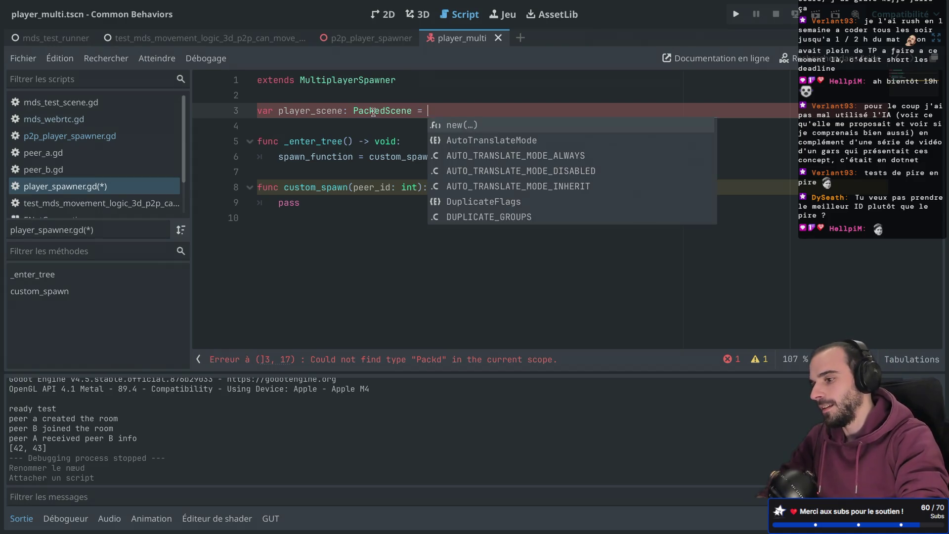
text(prelo)
key(Return)
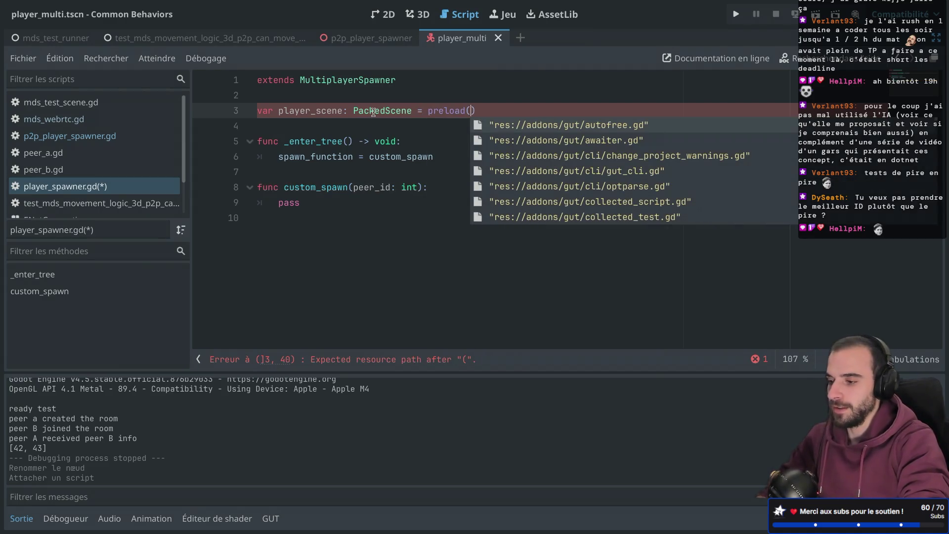
text(player)
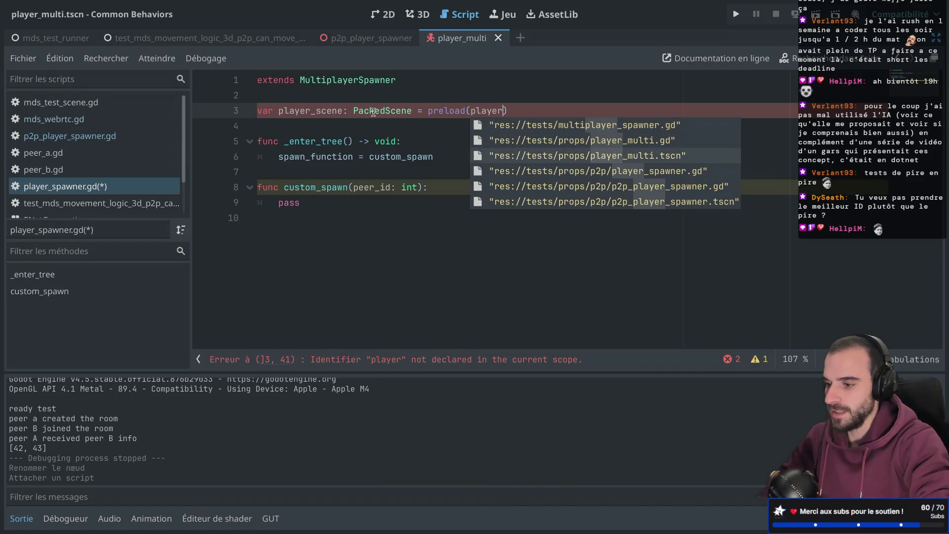
key(Return)
key(super+s)
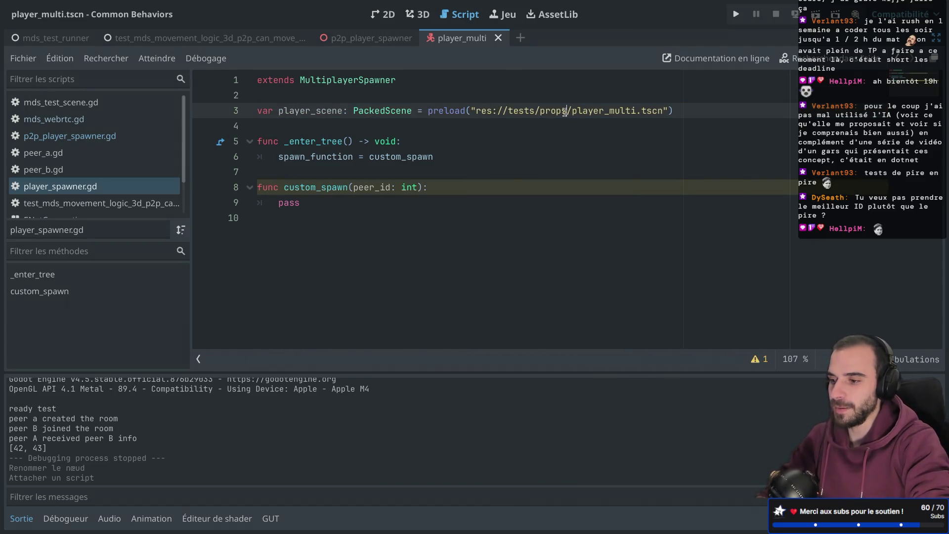
click(453, 183)
key(Return)
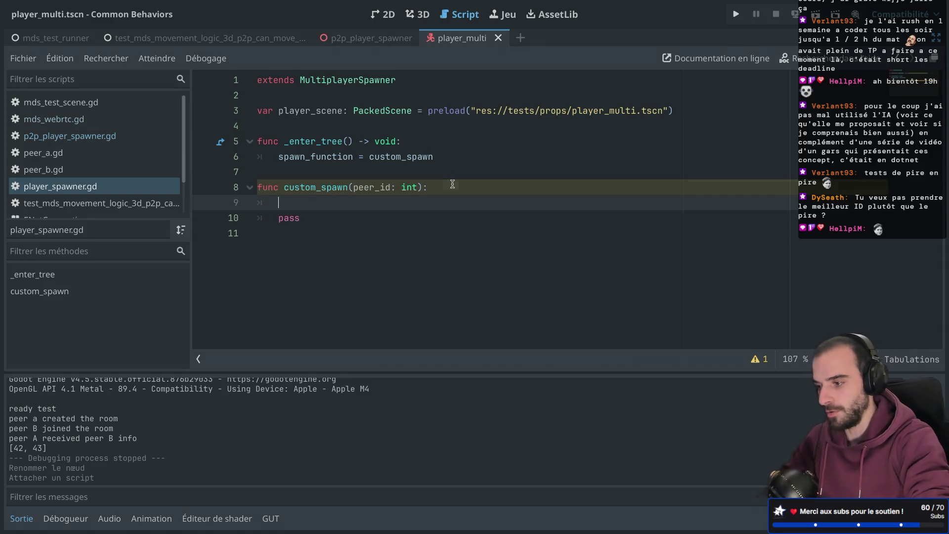
Step: In custom_spawn, write var p = player_scene.instantiate()
text(pla)
key(Return)
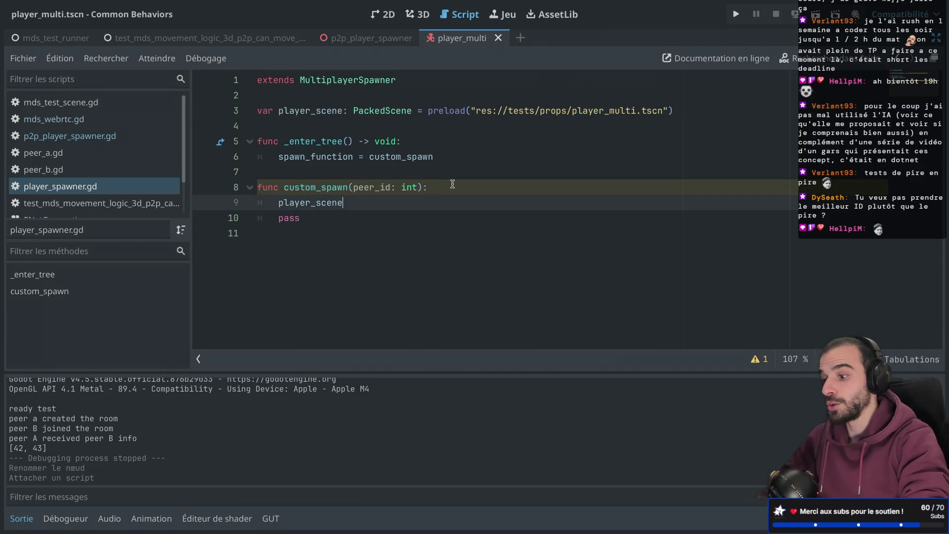
text(.new)
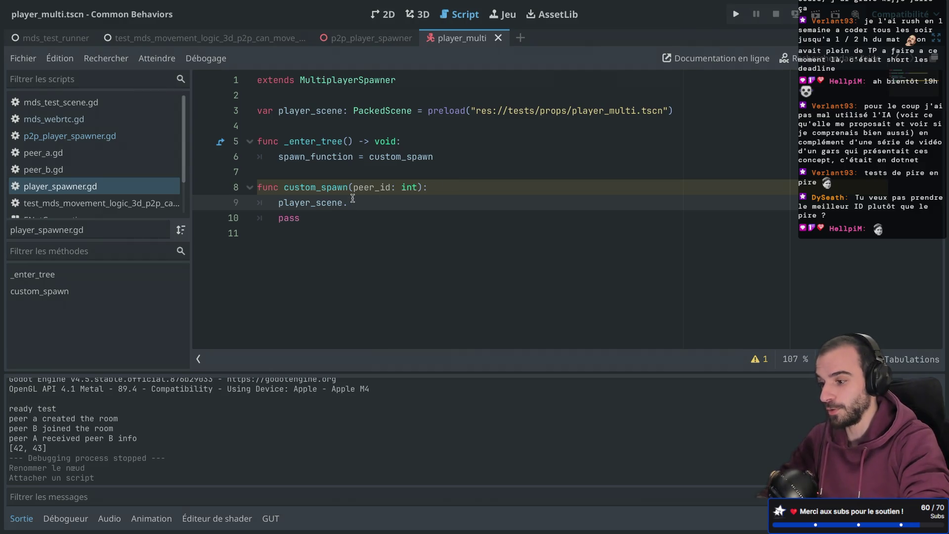
text(ins)
key(Return)
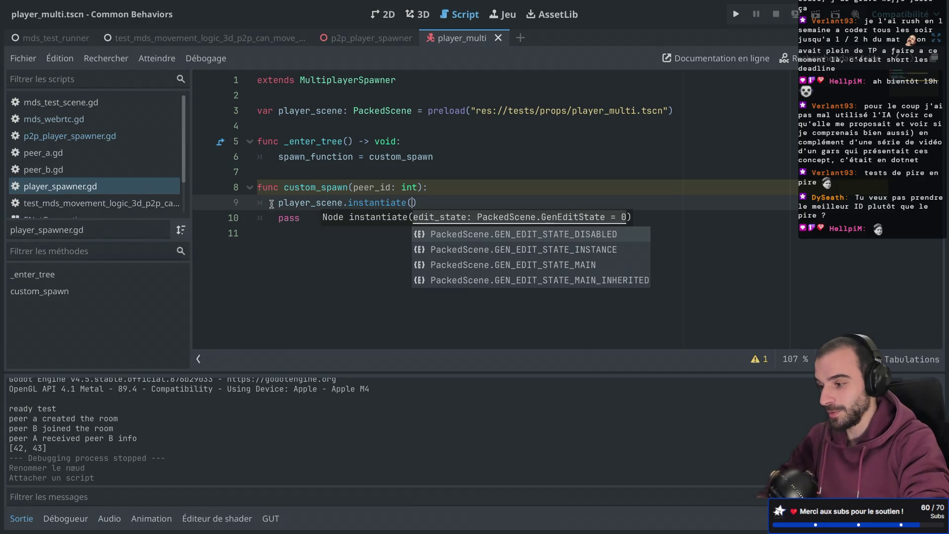
click(278, 203)
text(var p =)
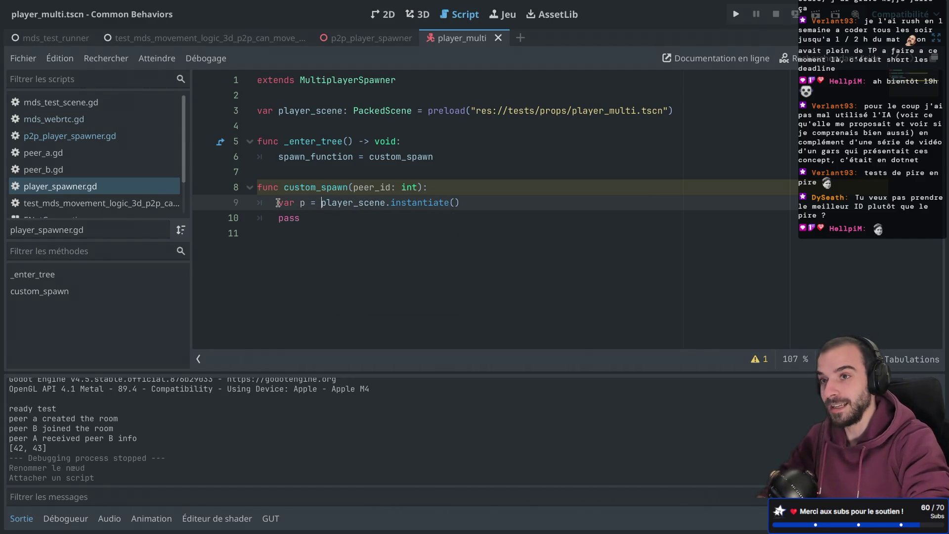
mouse_move(429, 206)
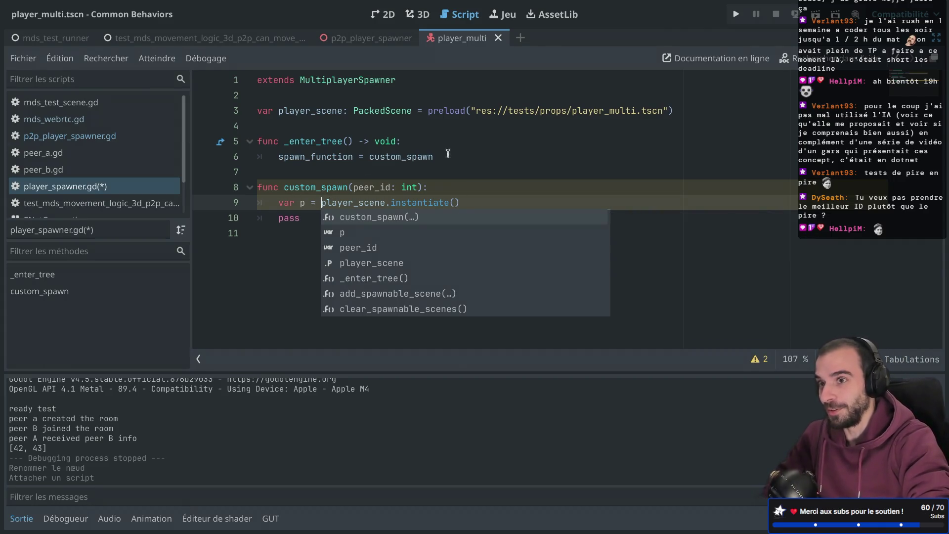
Step: Replace pass with return p and start a p.set line above it
click(466, 196)
key(Return)
text(return p)
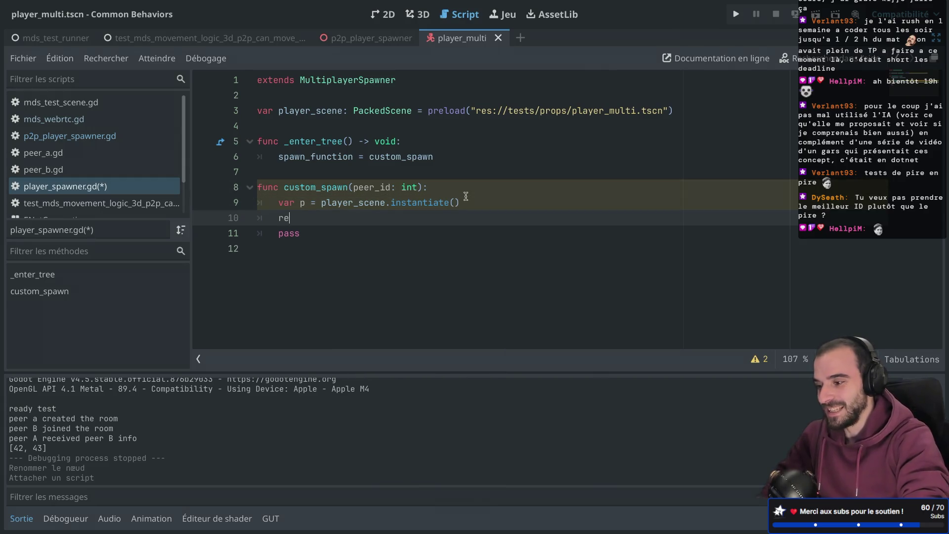
double_click(296, 233)
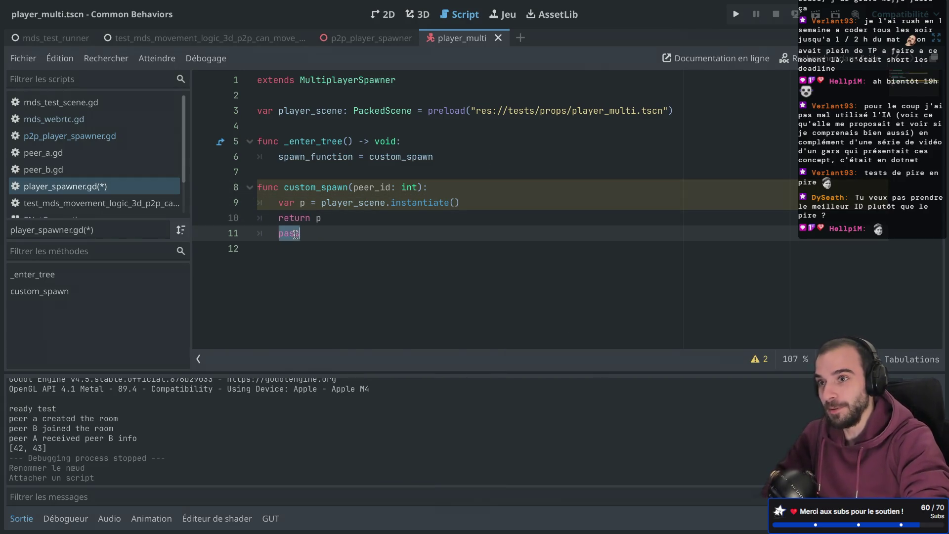
key(BackSpace)
key(BackSpace)
key(BackSpace)
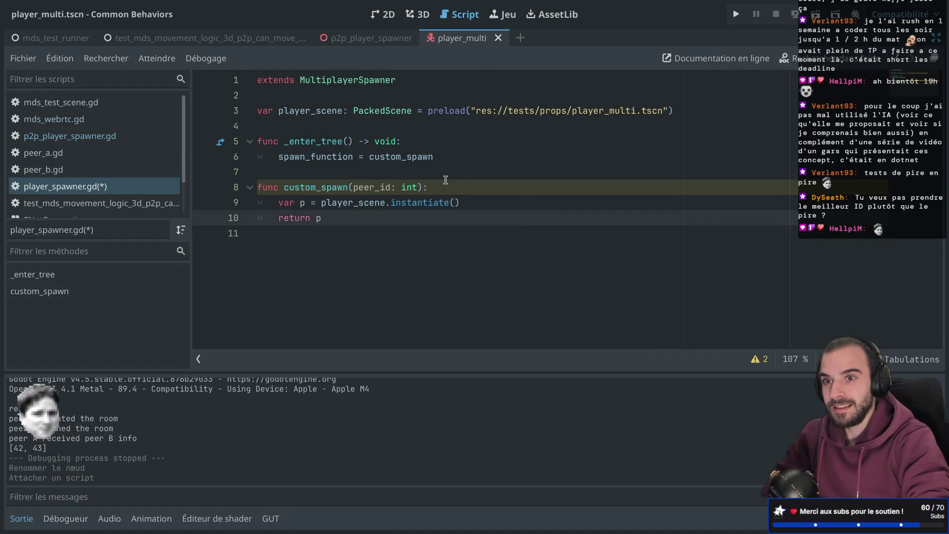
click(474, 200)
key(Return)
text(p.)
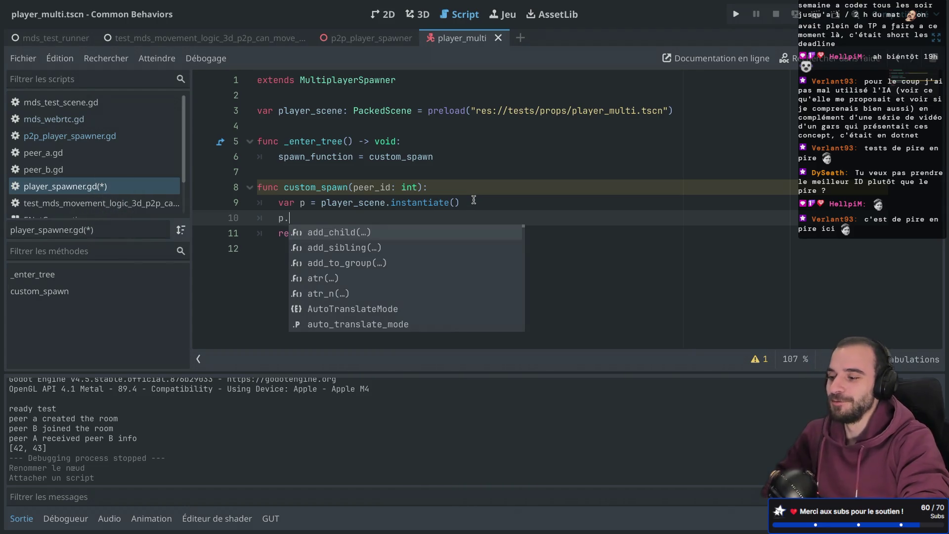
text(set)
drag(284, 188, 339, 188)
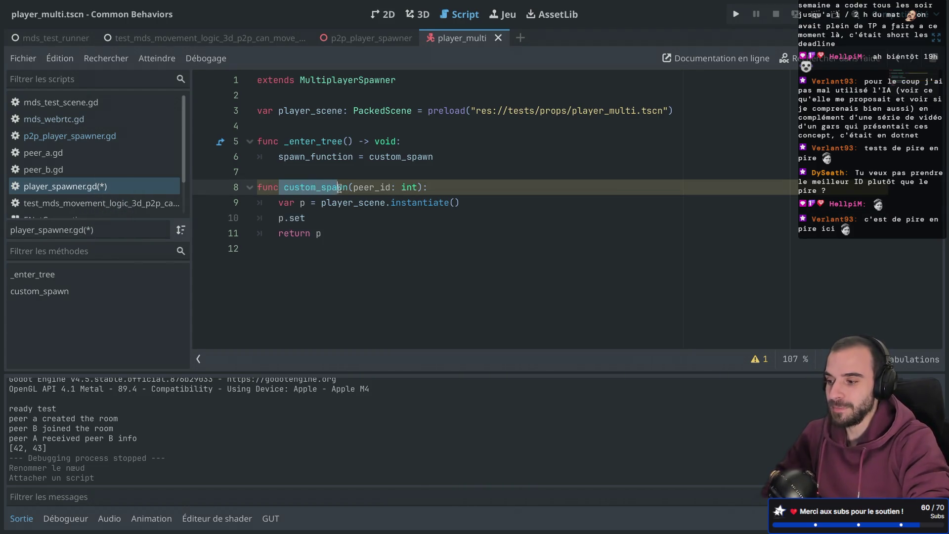
click(317, 216)
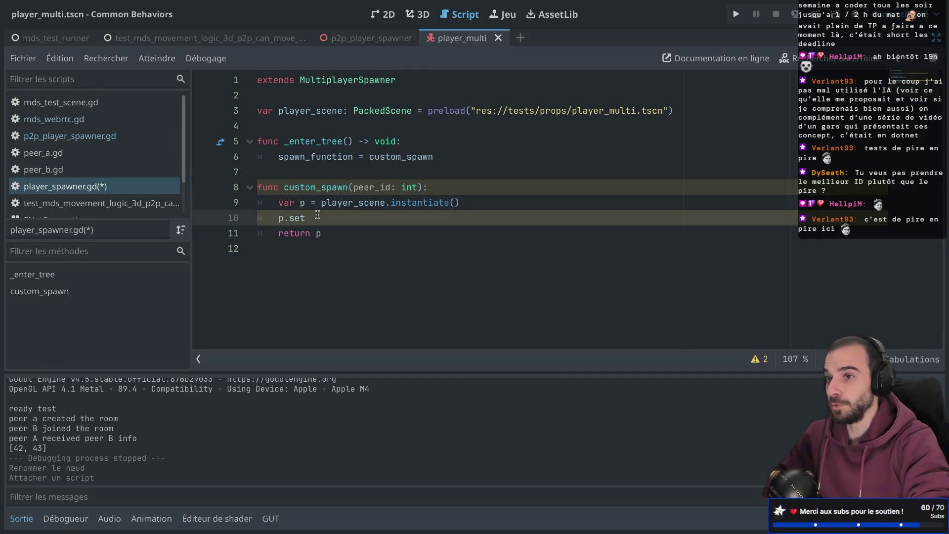
key(ctrl+shift+F11)
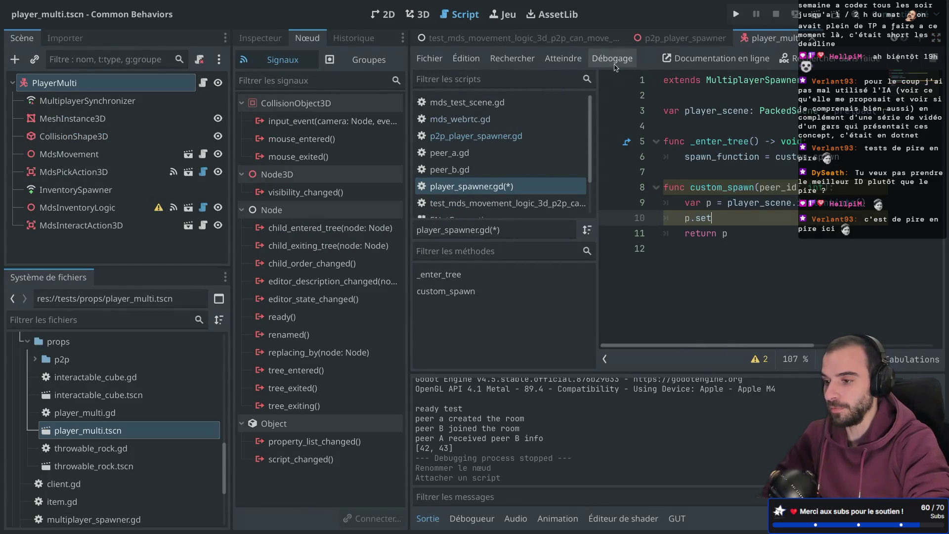
Step: Switch to the p2p_player_spawner scene and inspect PlayerSpawner's Auto Spawn List
click(667, 40)
click(81, 101)
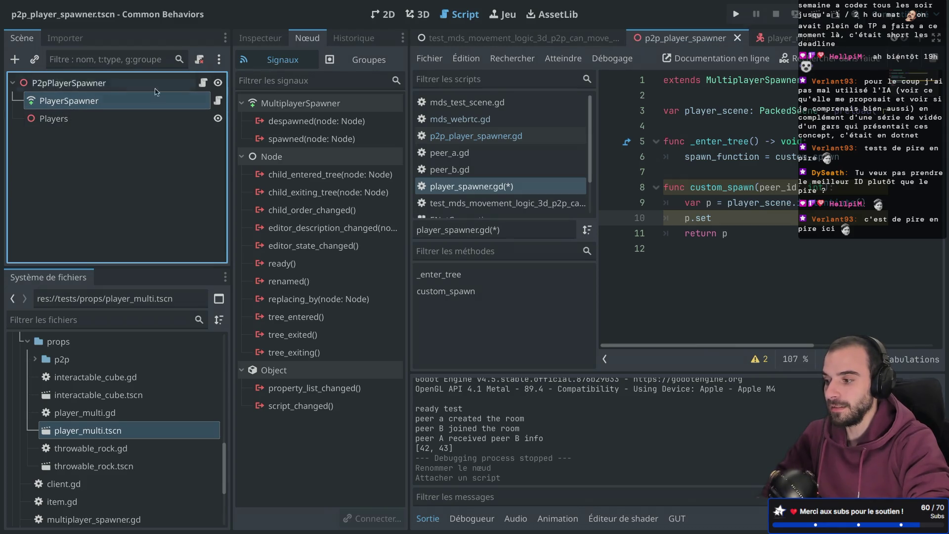
click(259, 41)
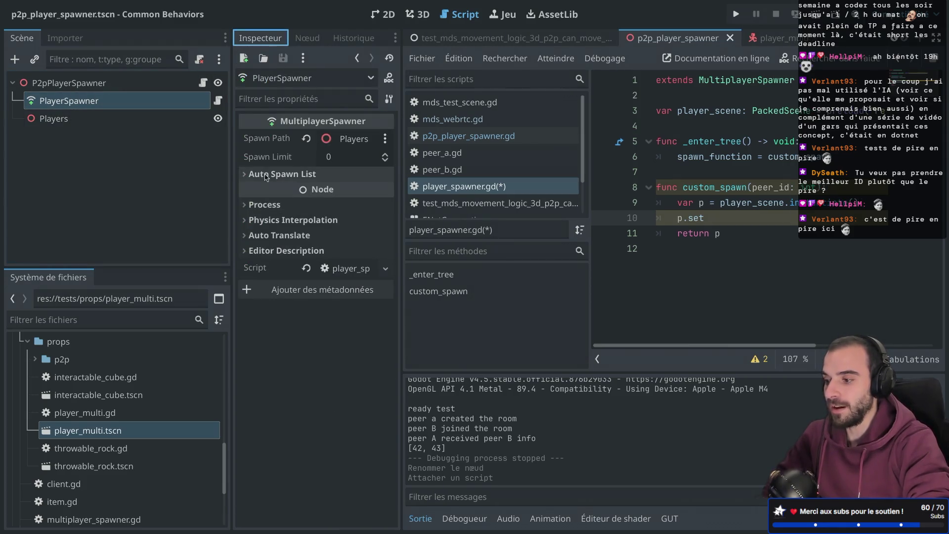
click(306, 184)
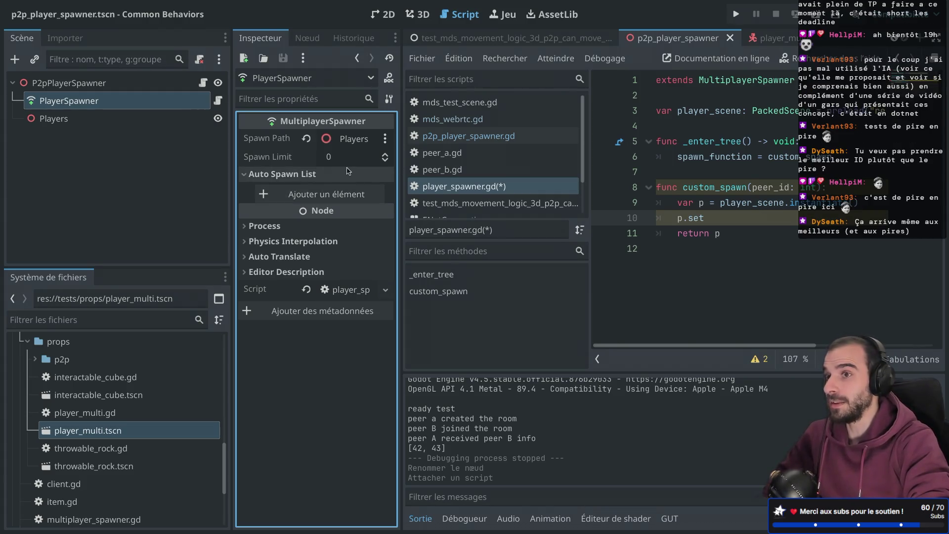
Step: Duplicate PlayerSpawner, then delete the PlayerSpawner2 copy and return to the p.set line
key(ctrl+d)
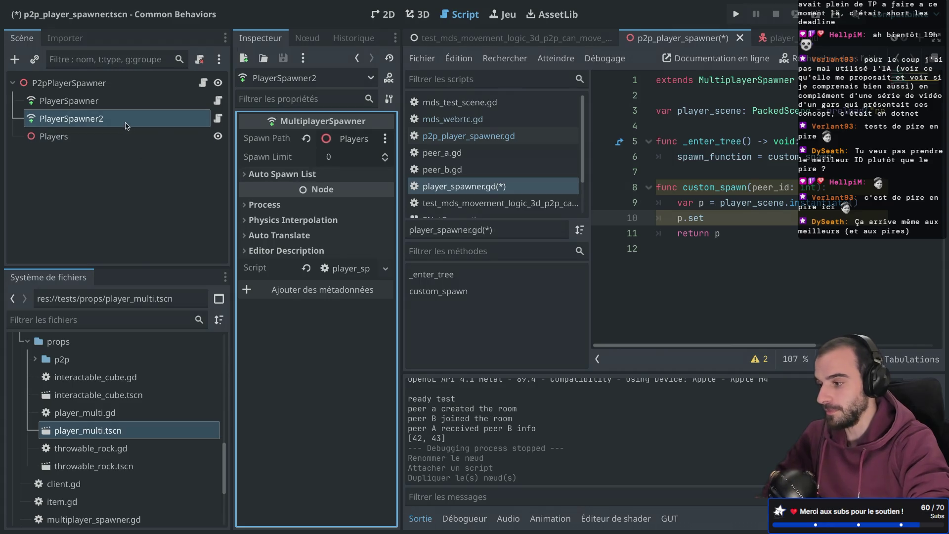
right_click(127, 124)
click(179, 523)
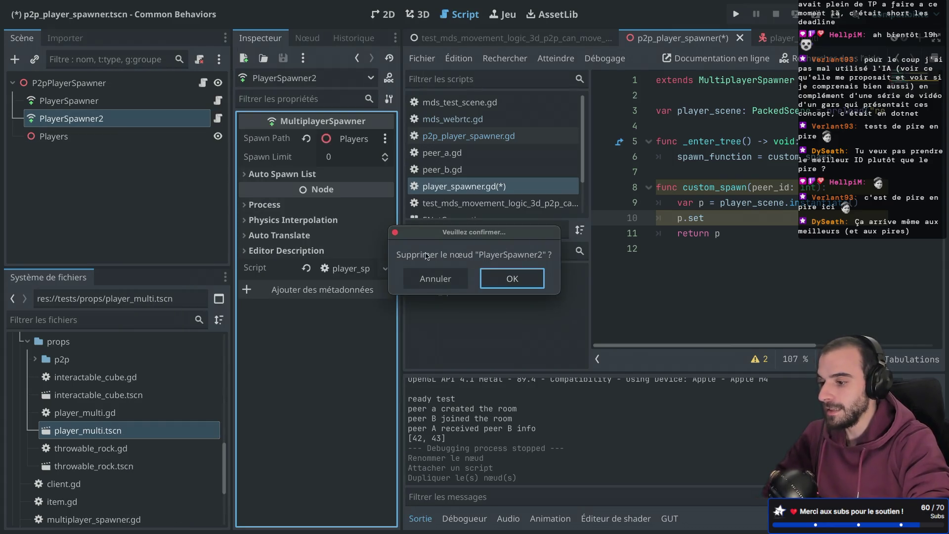
click(525, 277)
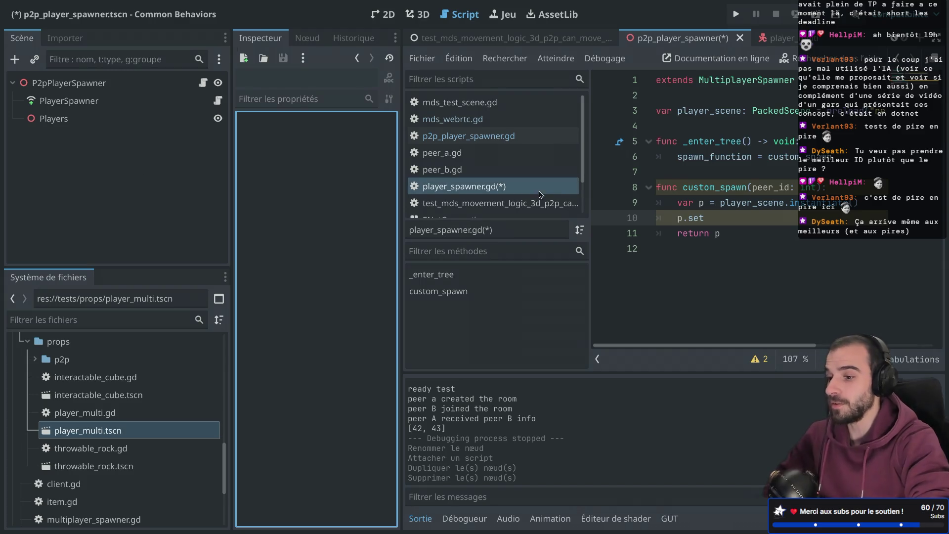
click(683, 176)
key(ctrl+shift+F11)
click(355, 220)
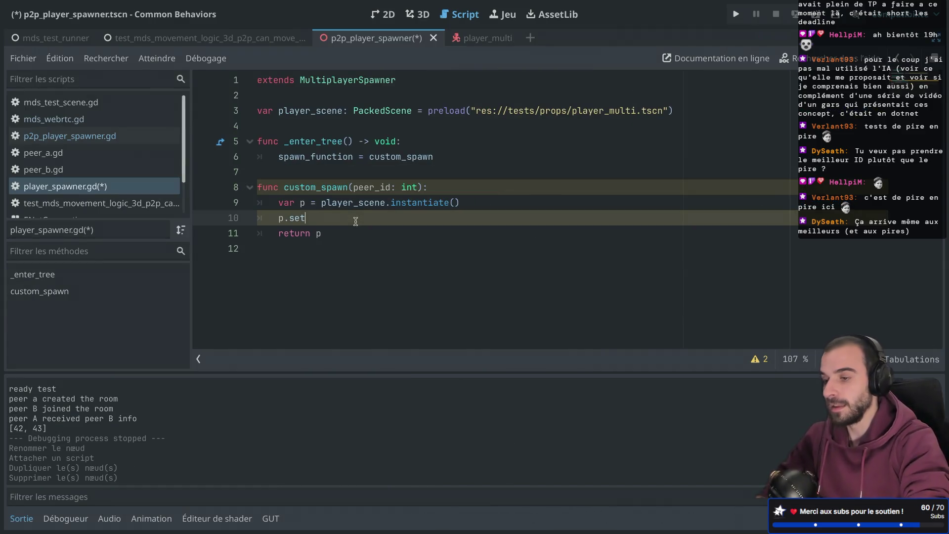
Step: Complete line 10 as p.set_multiplayer_authority(peer_id) and save player_spawner.gd
key(BackSpace)
key(BackSpace)
key(BackSpace)
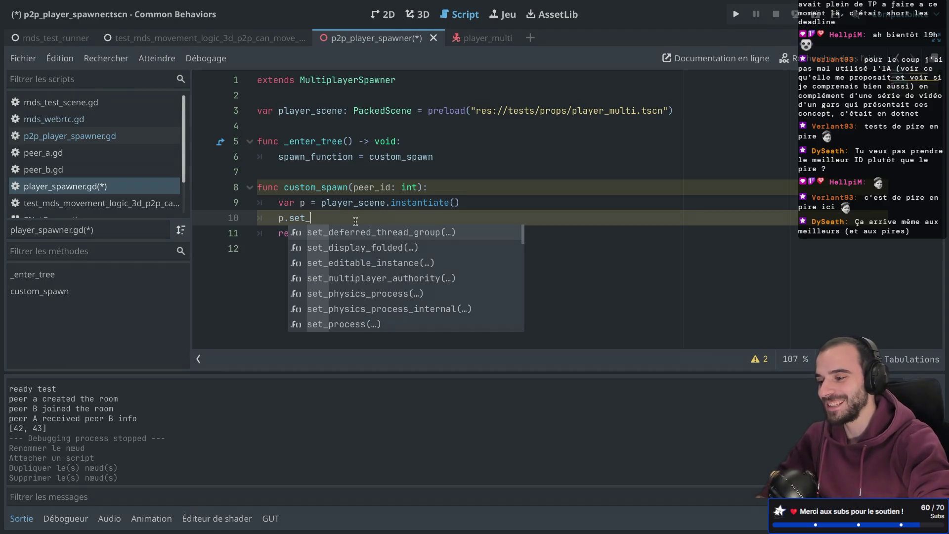
key(Down)
key(Down)
key(Down)
key(Up)
key(Up)
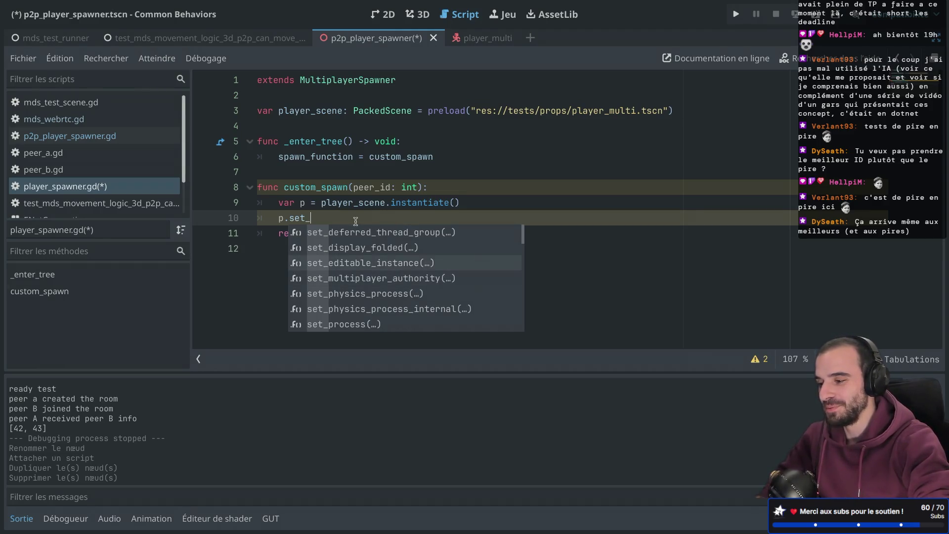
key(Down)
key(Return)
text(pee)
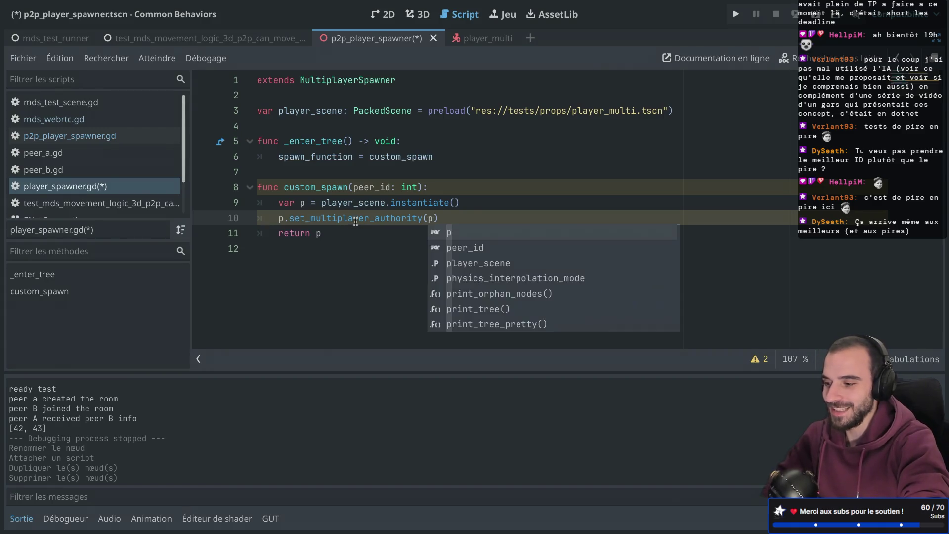
key(Return)
key(ctrl+s)
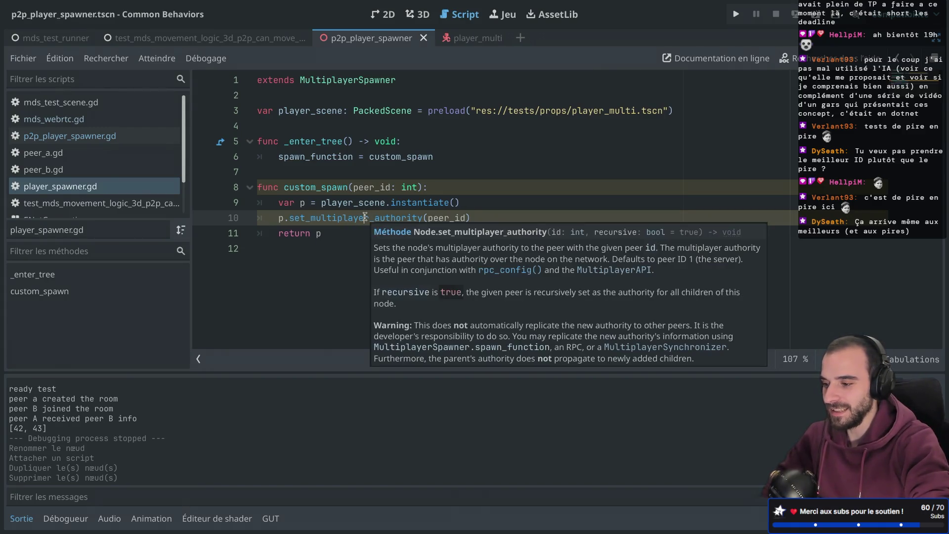
Step: Restore the side panels and switch to p2p_player_spawner.gd
key(Down)
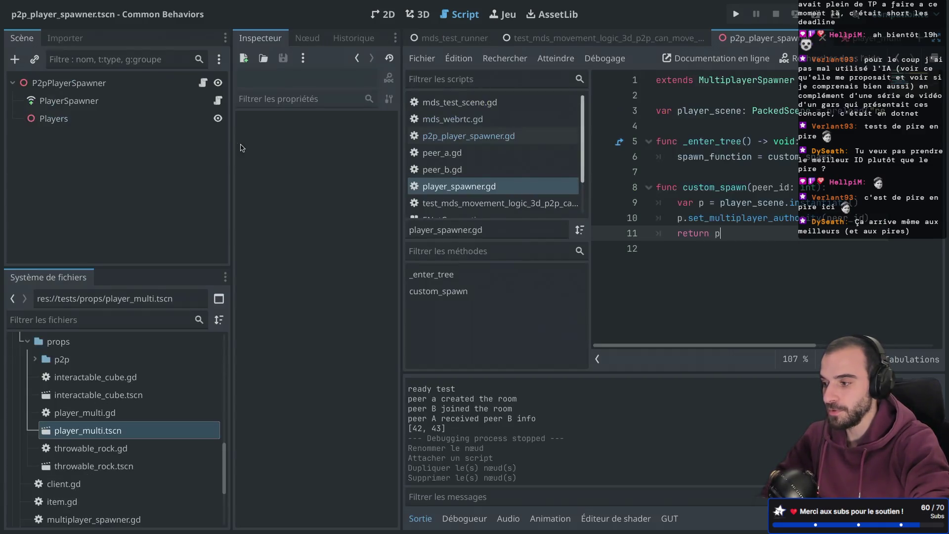
key(ctrl+shift+F11)
click(203, 83)
Step: Start a for peer_id in peer_ids: loop at the top of start_game
click(490, 108)
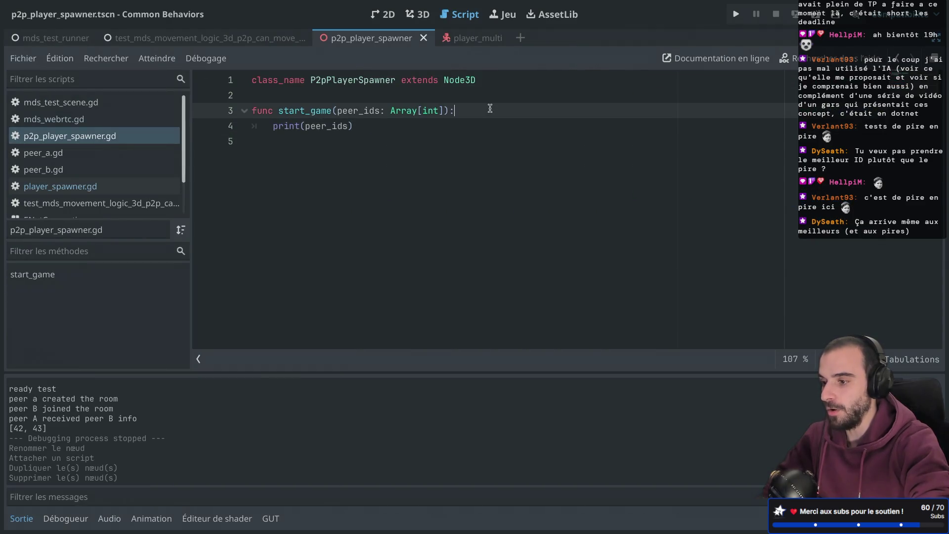
key(Return)
text(for pe)
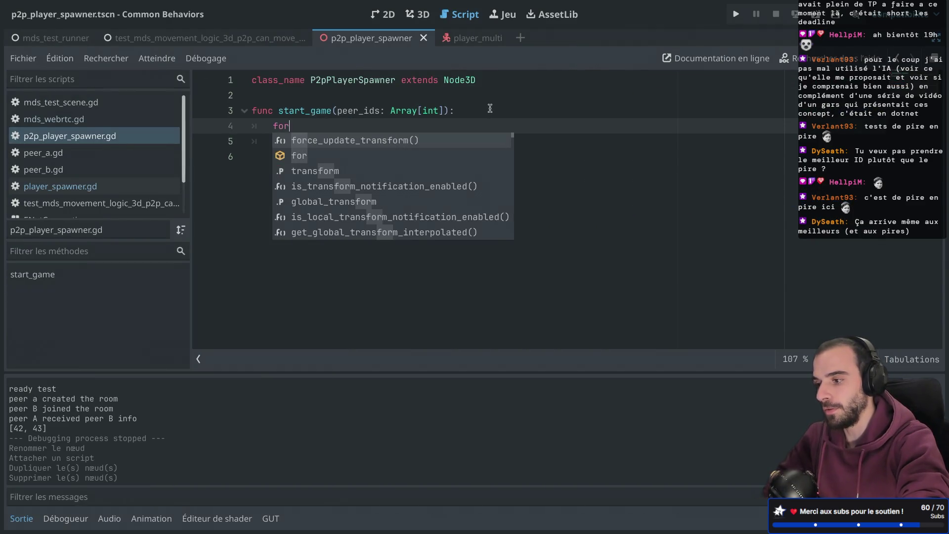
text(er_id in pe)
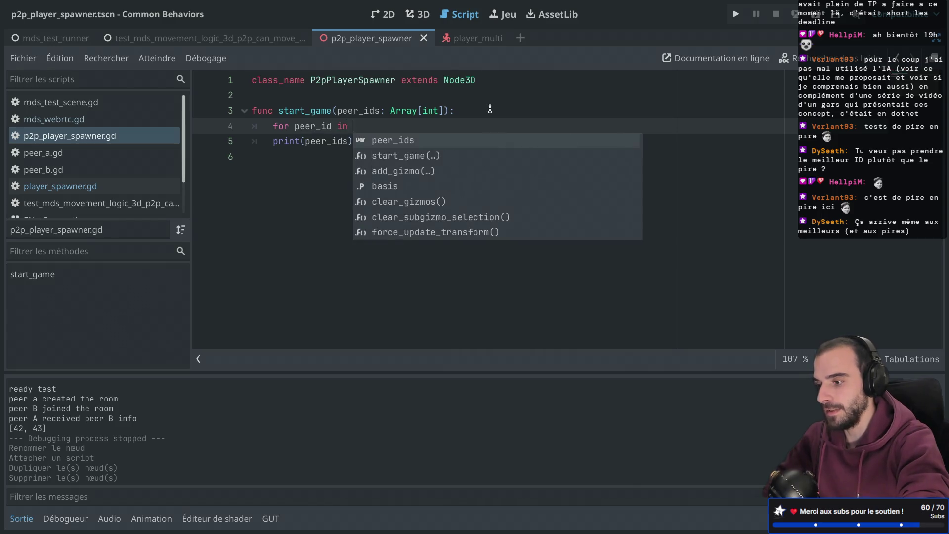
key(Return)
text(:)
key(Return)
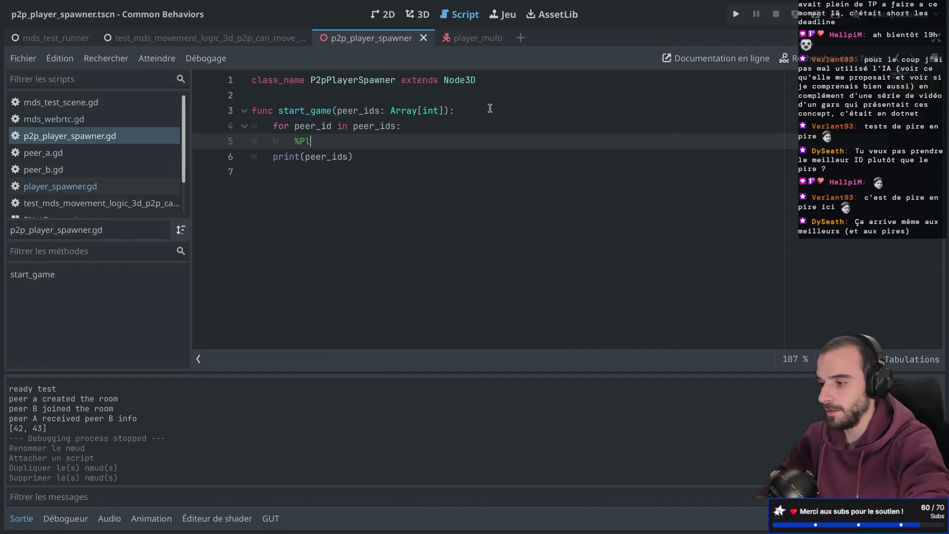
Step: Mark the PlayerSpawner node Access as Unique Name
key(ctrl+shift+F11)
text(Pl)
right_click(153, 103)
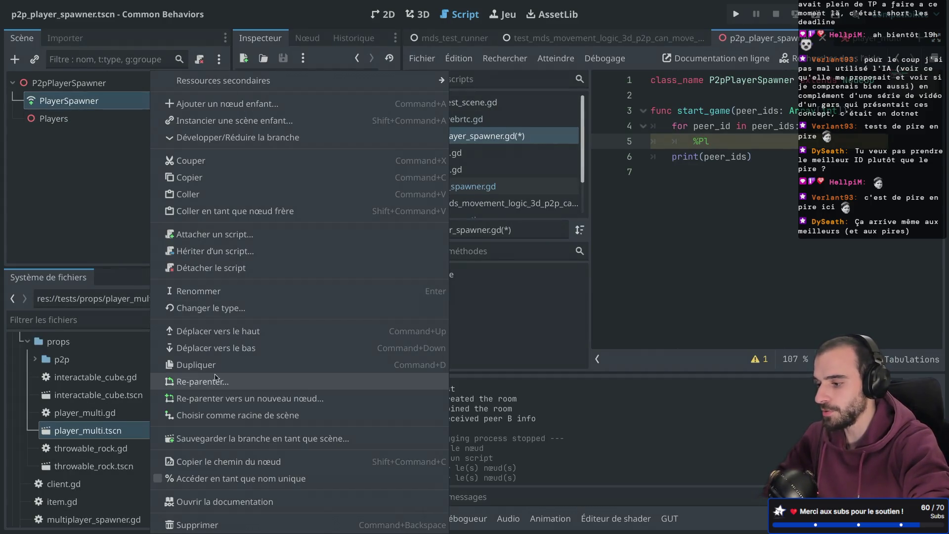
click(204, 477)
key(ctrl+shift+F11)
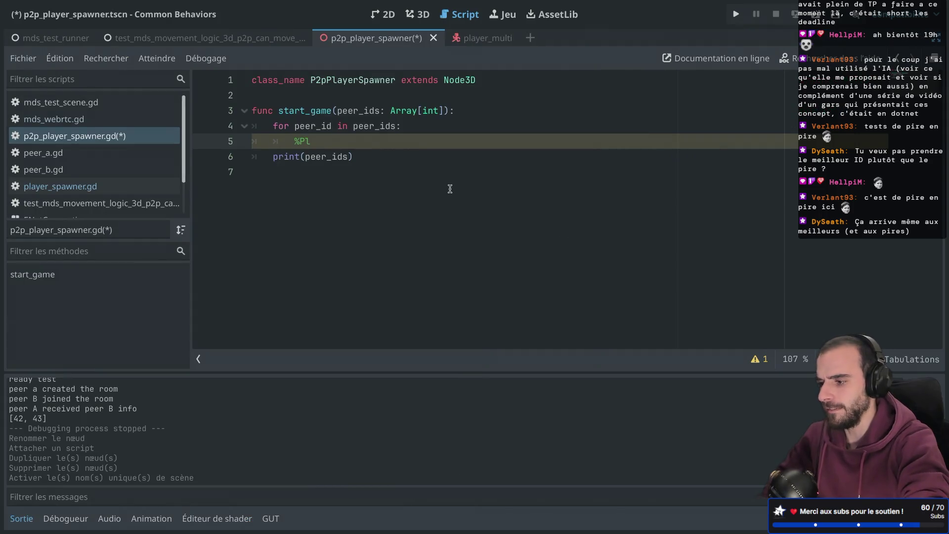
Step: Complete the loop body as %PlayerSpawner.spawn(peer_id) and save p2p_player_spawner.gd
text(ayer)
key(Return)
text(.sp)
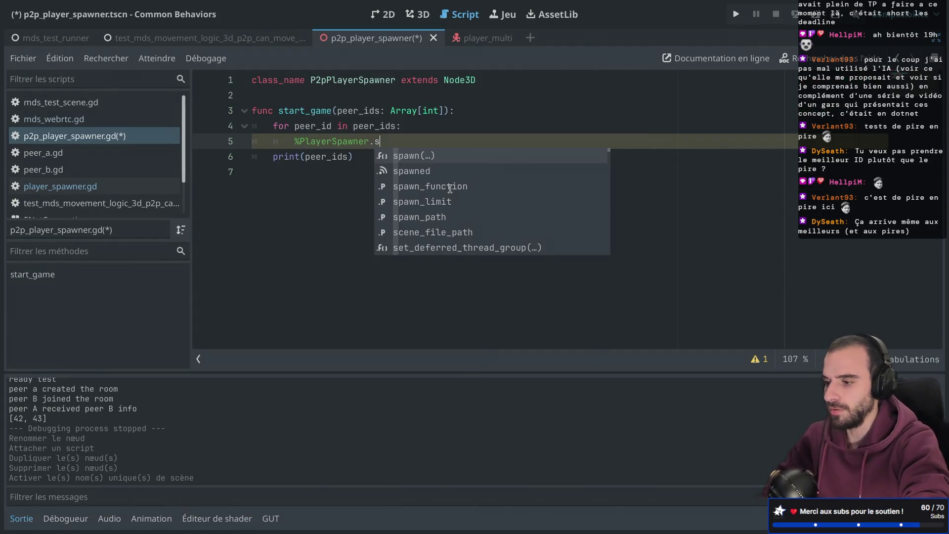
key(Return)
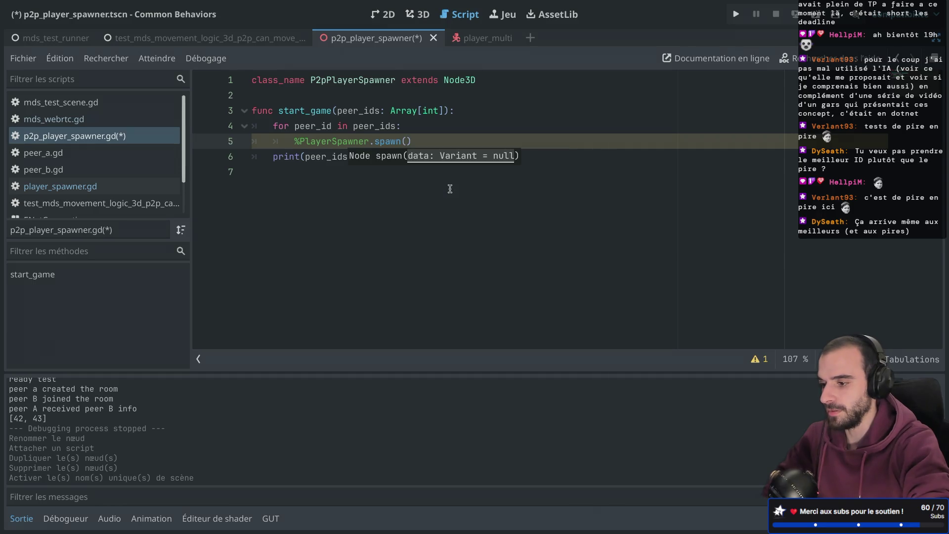
text(pe)
key(Return)
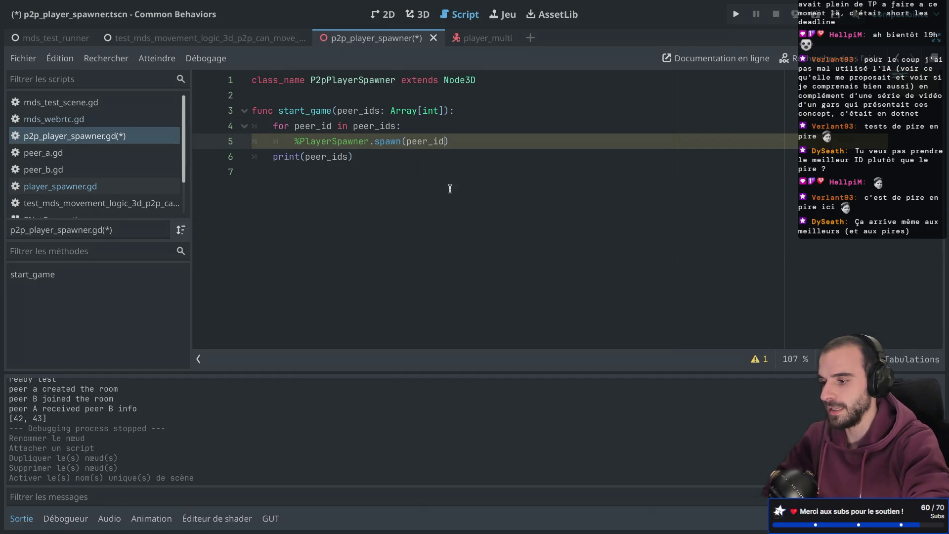
key(ctrl+s)
click(478, 154)
drag(478, 154, 493, 142)
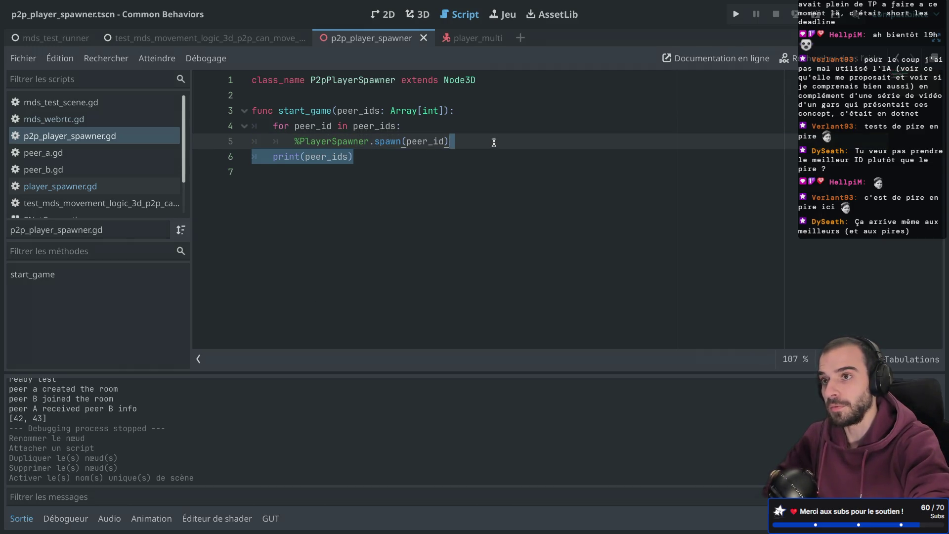
click(516, 156)
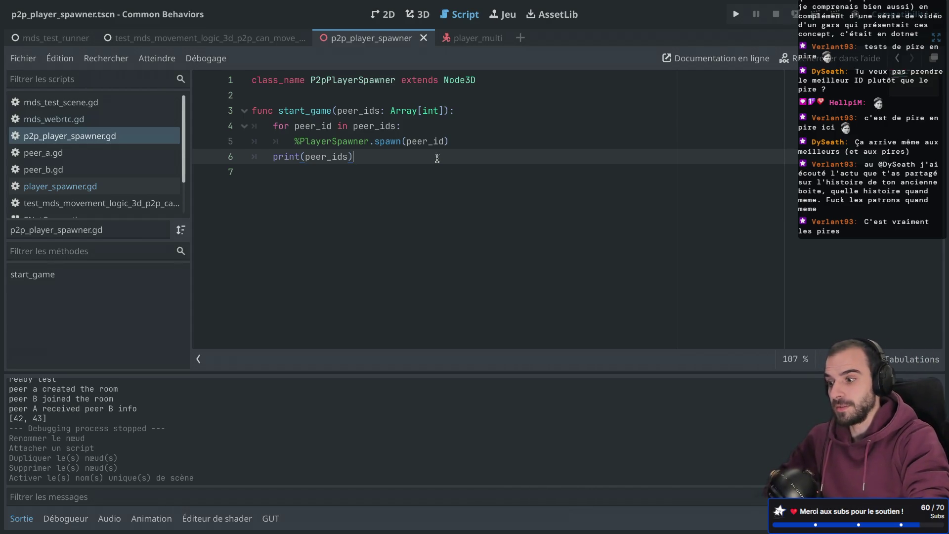
Step: Run the P2P player spawner scene, then run the can_move_up test scene, closing each game window
click(816, 14)
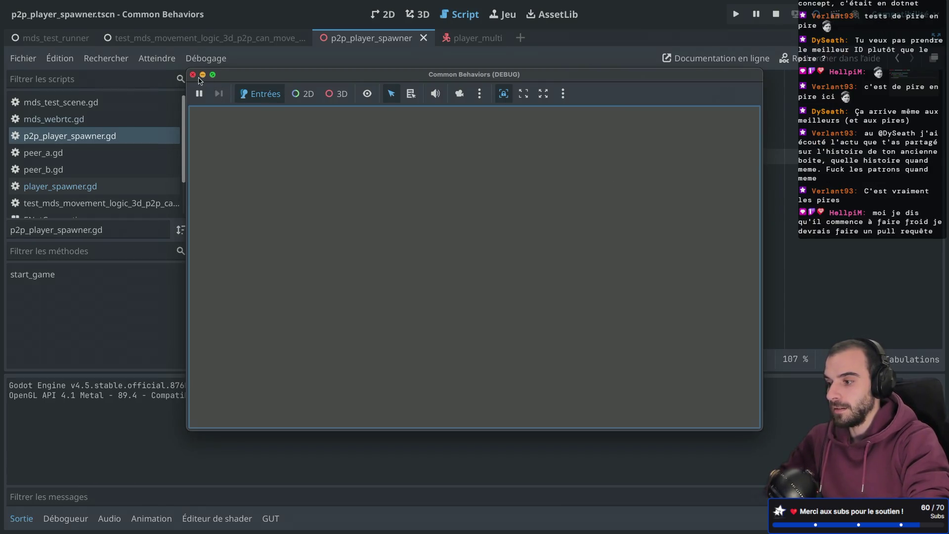
click(193, 75)
click(202, 38)
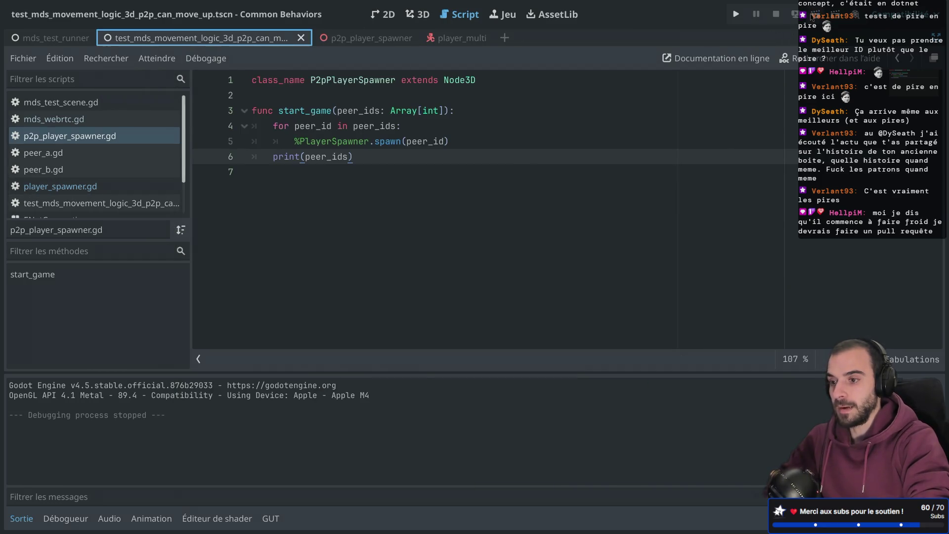
click(813, 18)
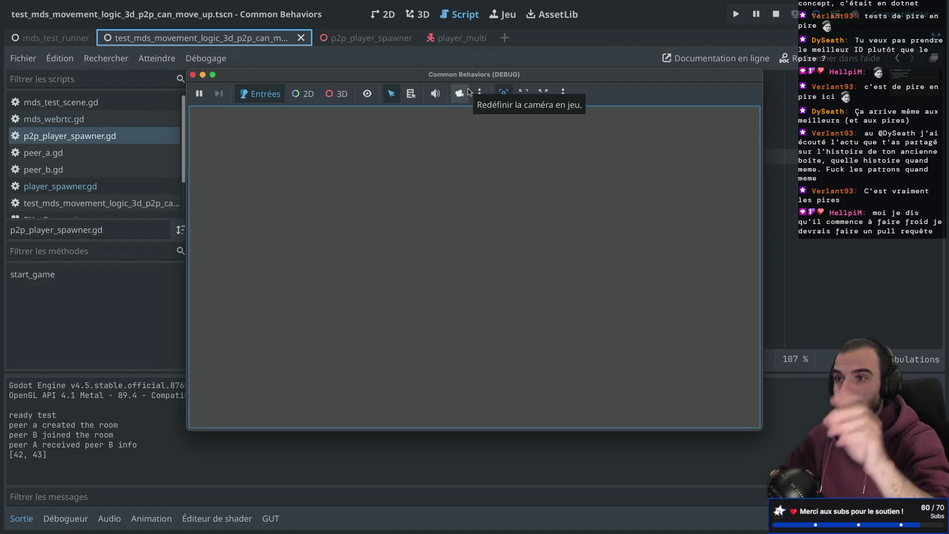
click(193, 74)
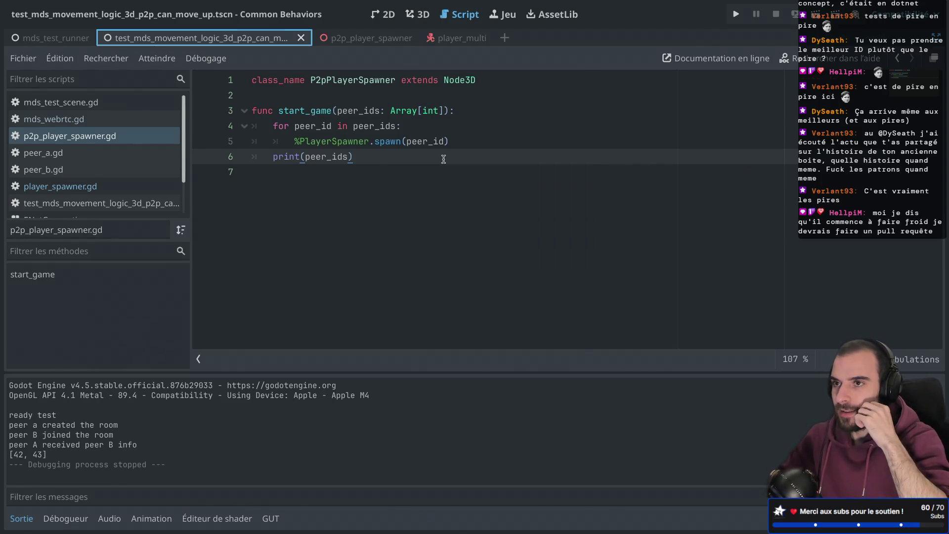
key(ctrl+super+d)
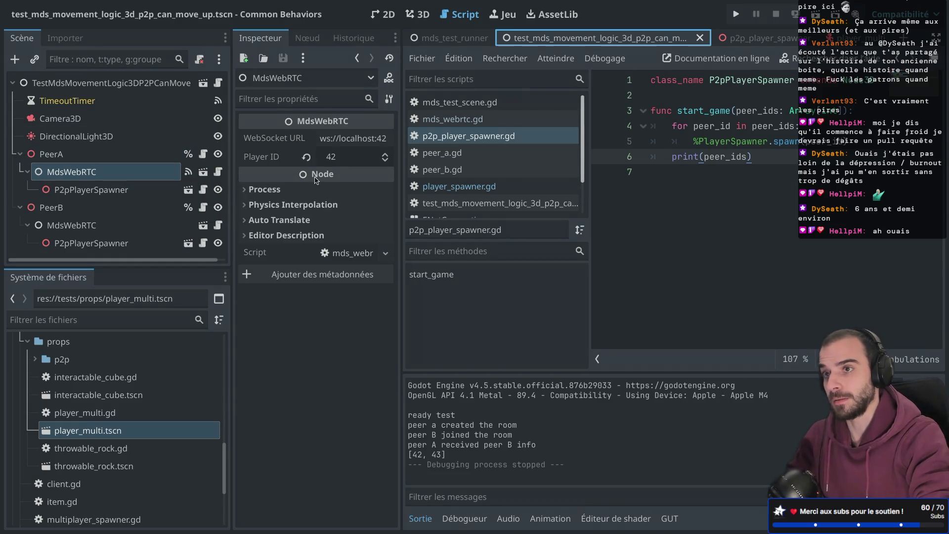
Step: Hide and restore the side panels, then launch the can_move_up movement test scene with F6
key(ctrl+super+d)
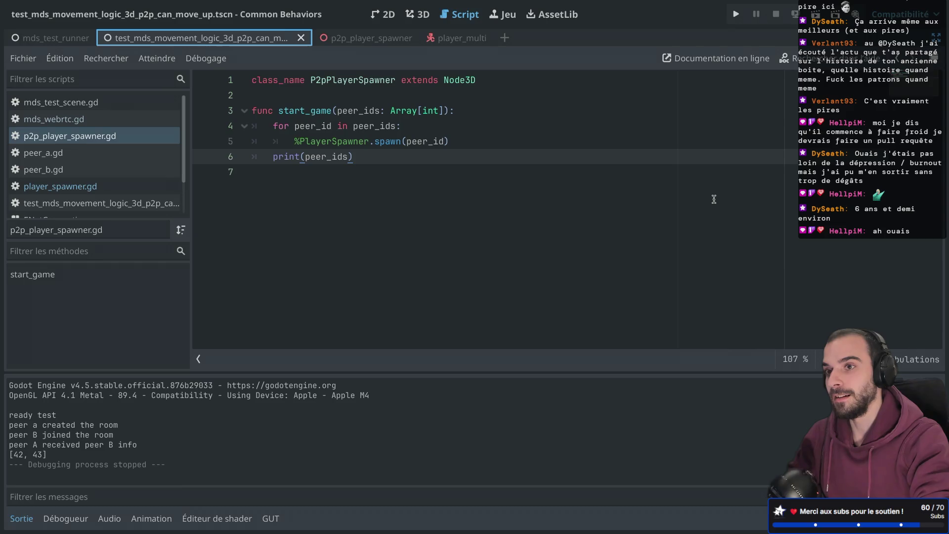
key(ctrl+super+d)
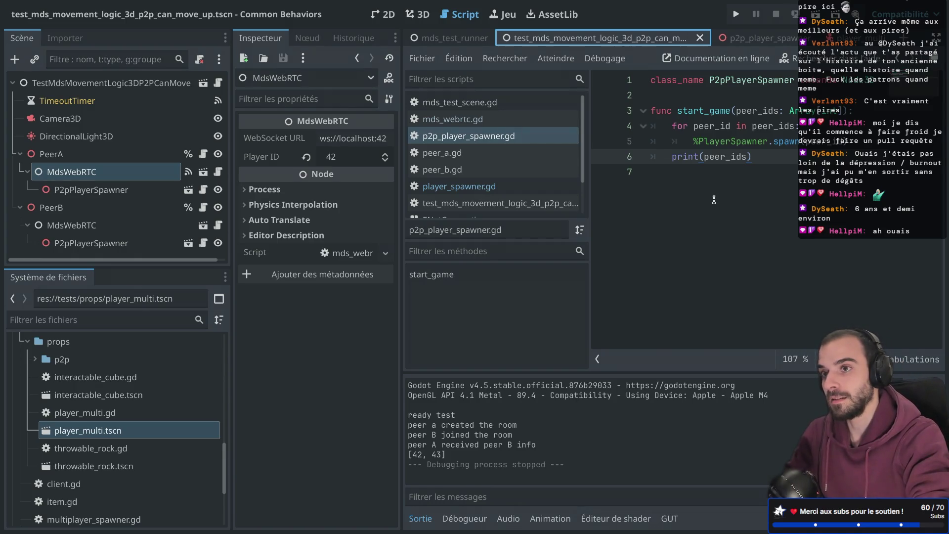
key(F6)
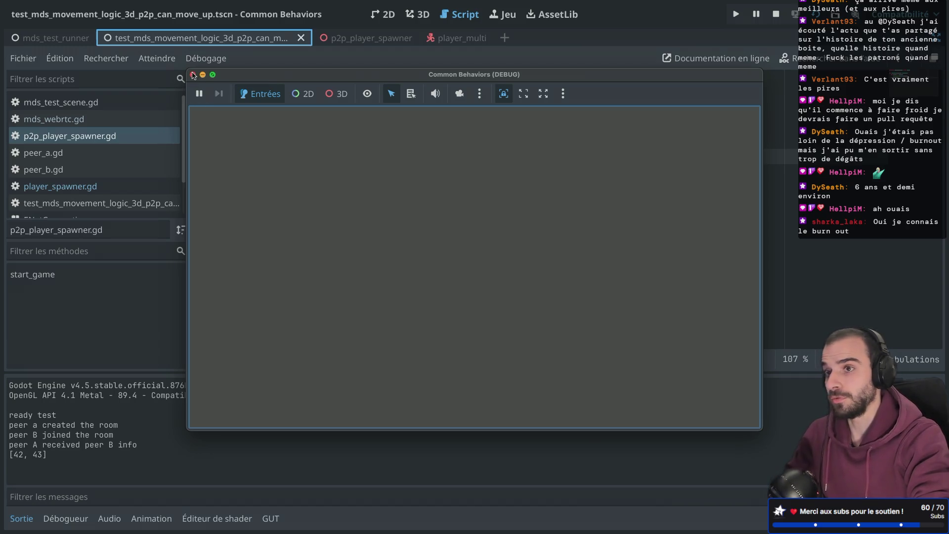
Step: Stop the can_move_up test by closing its debug game window
click(193, 76)
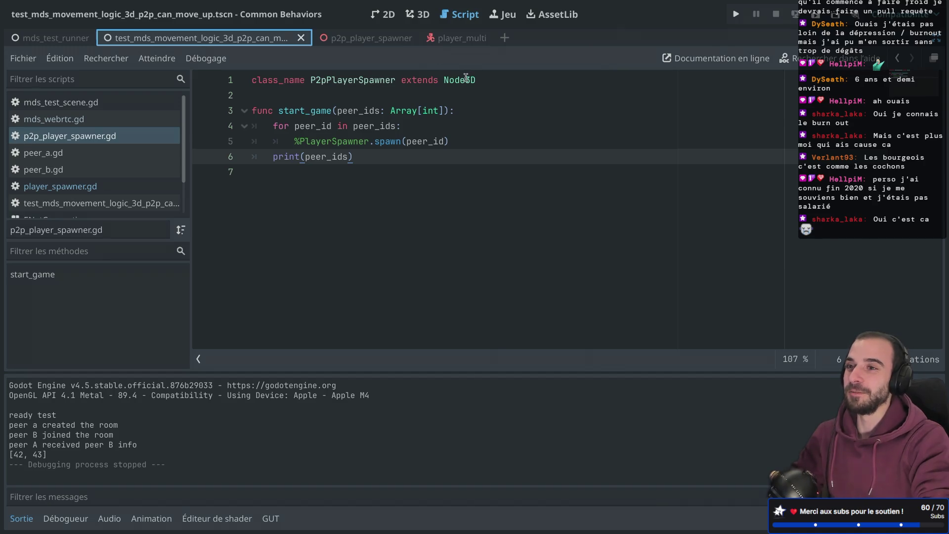
mouse_move(466, 76)
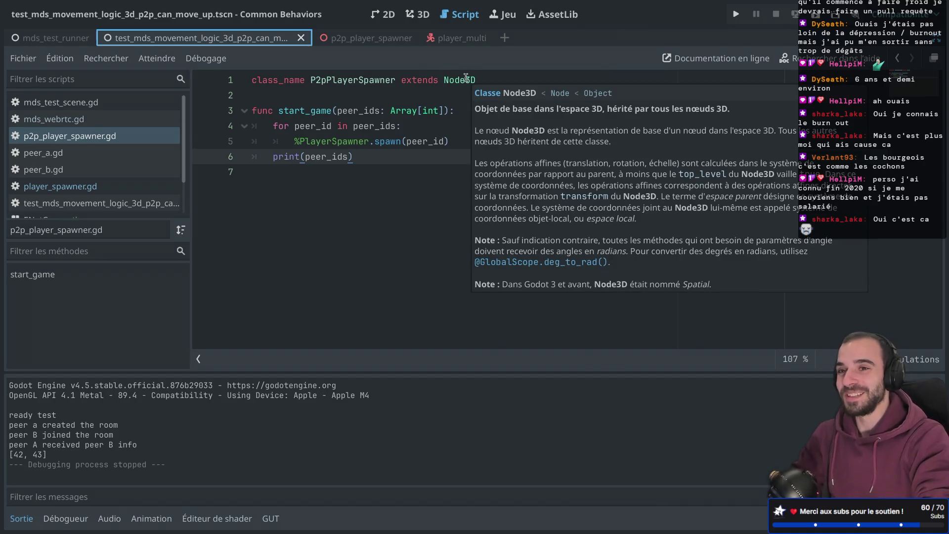